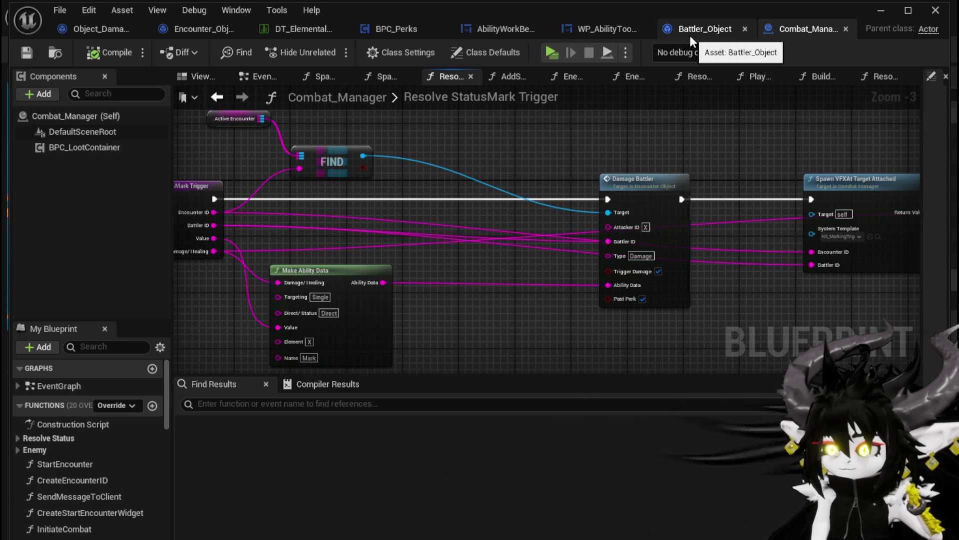
Step: Start a play-in-editor session and advance the character onto the red slime
{"action": "left_click", "coordinate": [880, 10]}
{"action": "left_click", "coordinate": [322, 44]}
{"action": "key", "text": "space"}
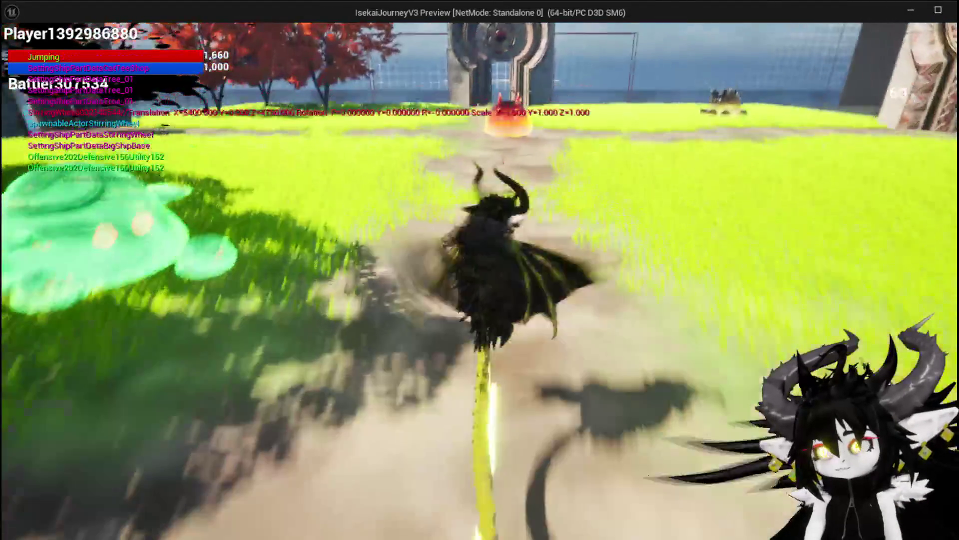
{"action": "key", "text": "w"}
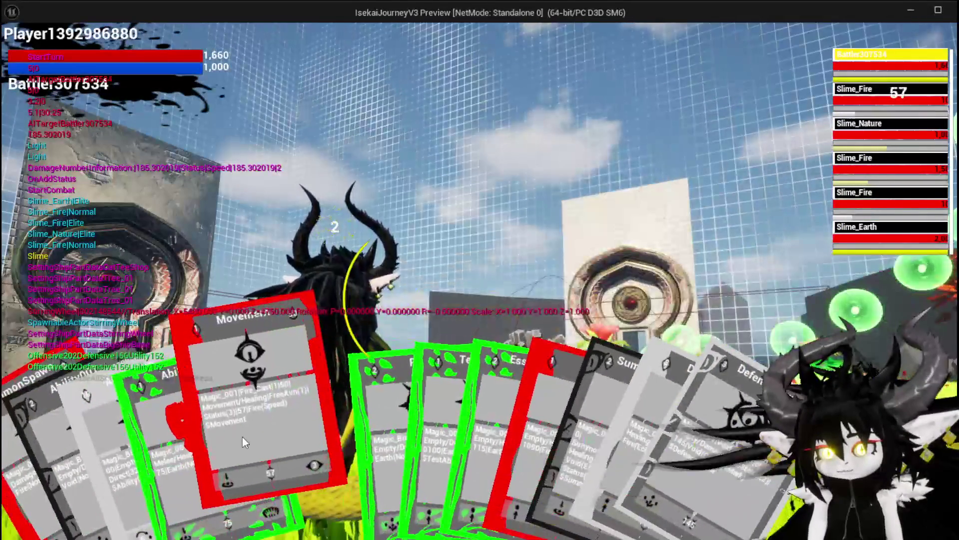
Step: Play the Movement card, then leave the preview and stop the session
{"action": "left_click", "coordinate": [242, 437]}
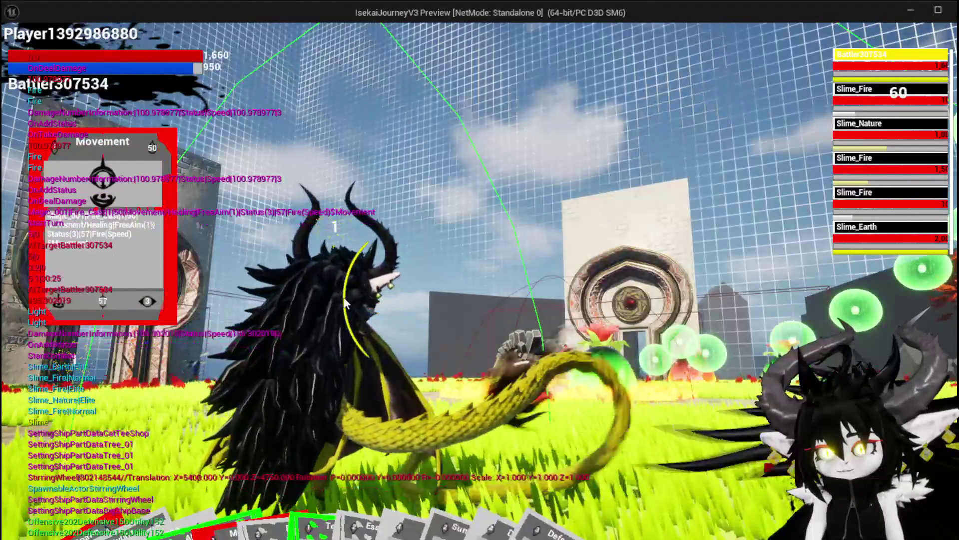
{"action": "key", "text": "alt+Tab"}
{"action": "key", "text": "Escape"}
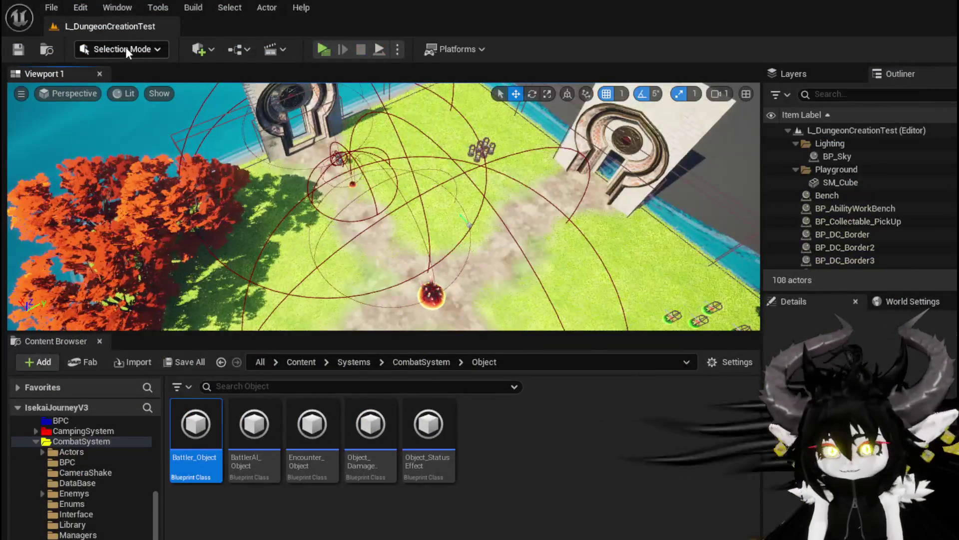
Step: Return to the Blueprint editor and show Encounter_Object's DamageBattler function graph
{"action": "key", "text": "ctrl+s"}
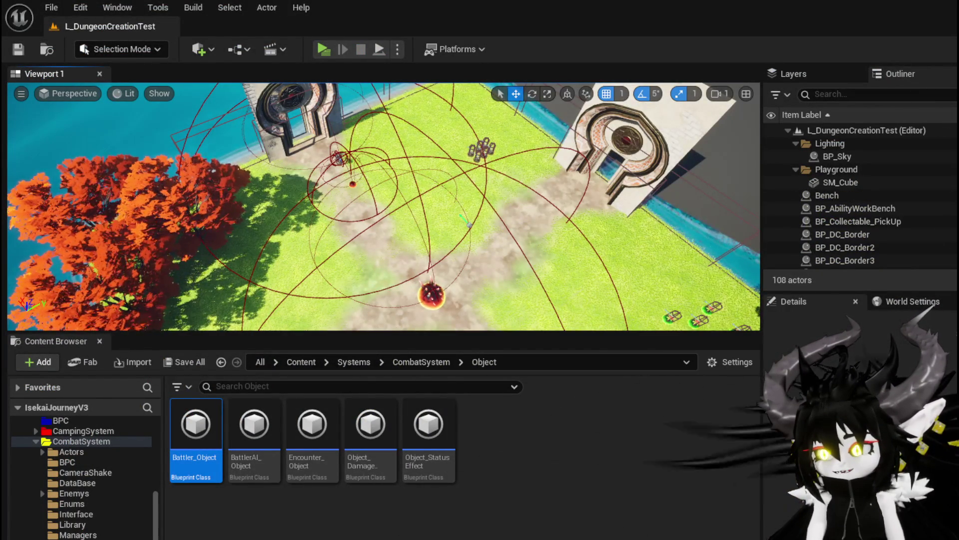
{"action": "key", "text": "alt+Tab"}
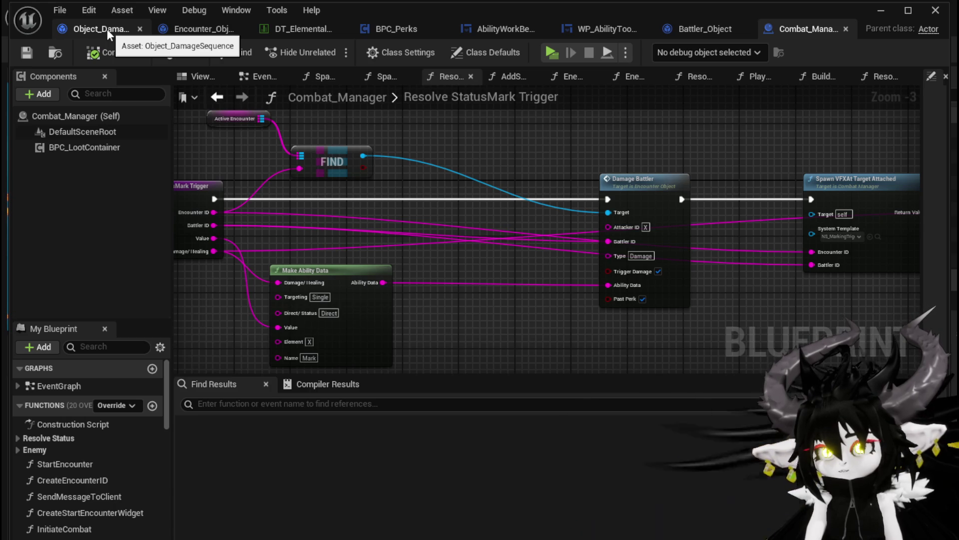
{"action": "left_click", "coordinate": [169, 29]}
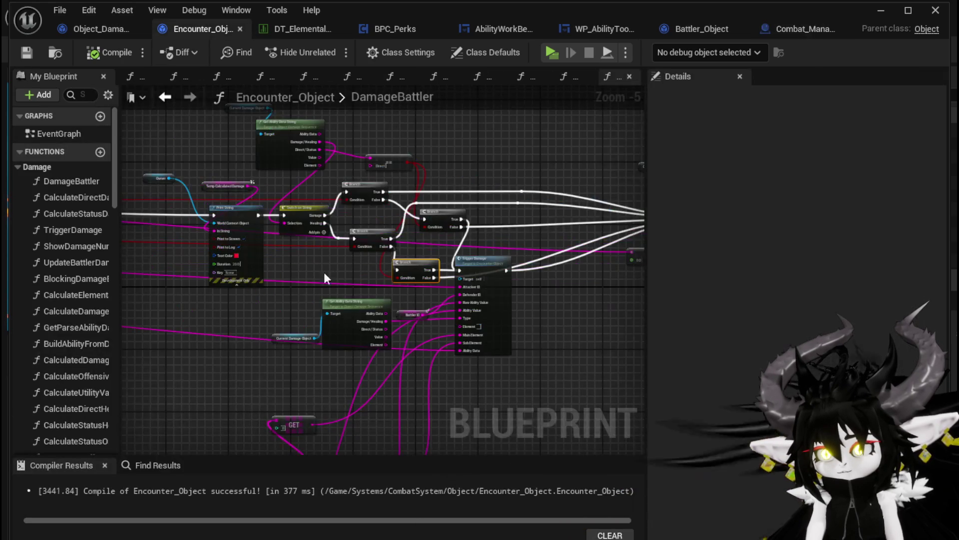
Step: Open the PerkCheck function definition from the Perk Check node
{"action": "scroll", "coordinate": [277, 277], "scroll_direction": "down", "scroll_amount": 9}
{"action": "scroll", "coordinate": [452, 233], "scroll_direction": "down", "scroll_amount": 2}
{"action": "scroll", "coordinate": [375, 235], "scroll_direction": "up", "scroll_amount": 9}
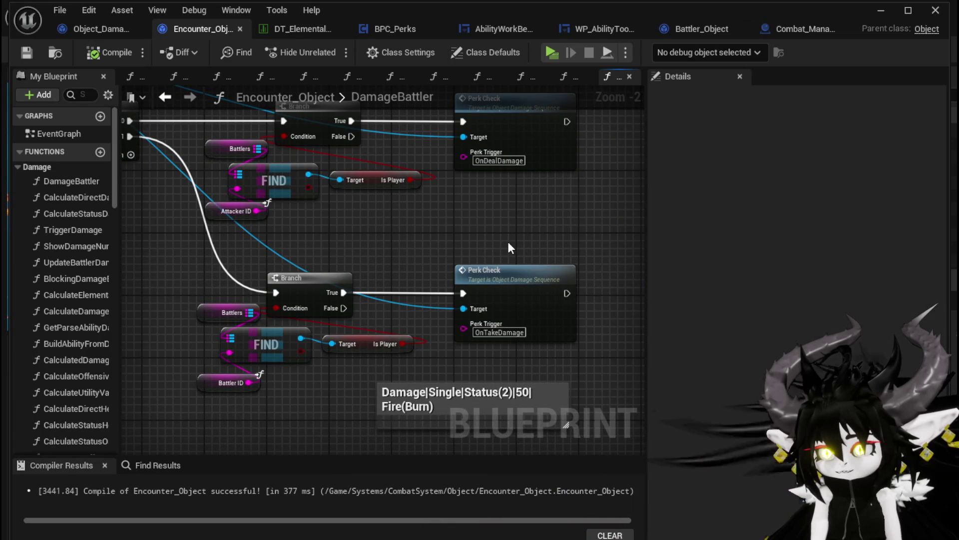
{"action": "double_click", "coordinate": [515, 283]}
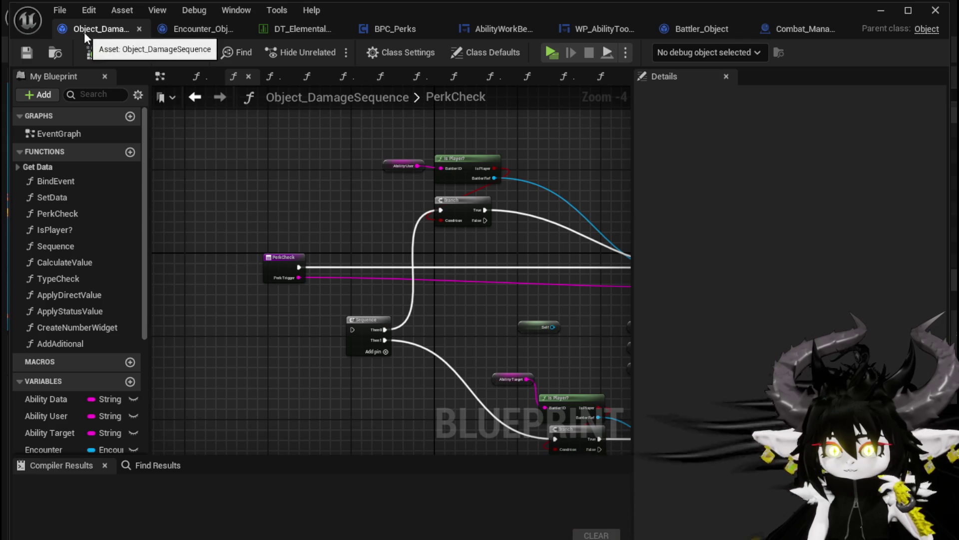
Step: Go back to Encounter_Object, deselect Perk Check, and switch to the BPC_Perks component
{"action": "left_click", "coordinate": [170, 28]}
{"action": "left_click", "coordinate": [407, 238]}
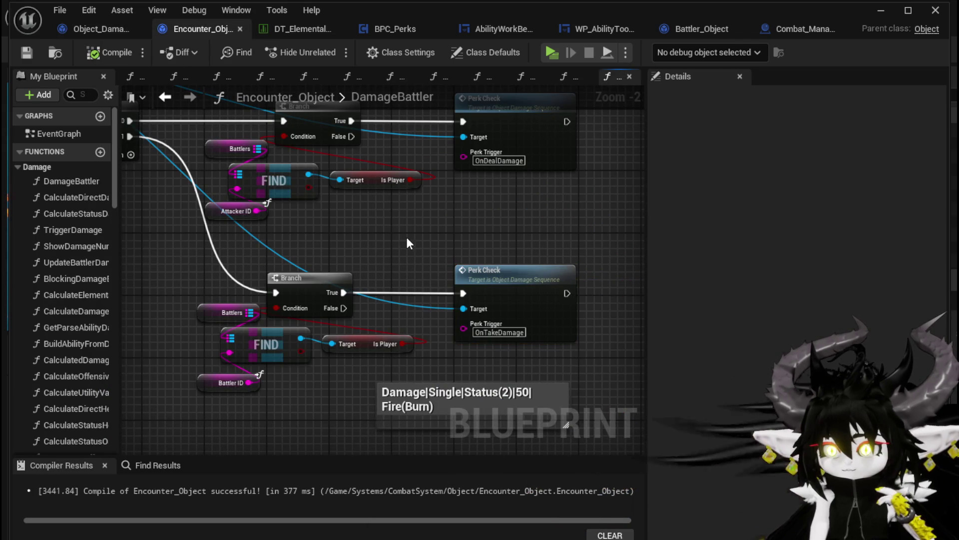
{"action": "left_click", "coordinate": [395, 28]}
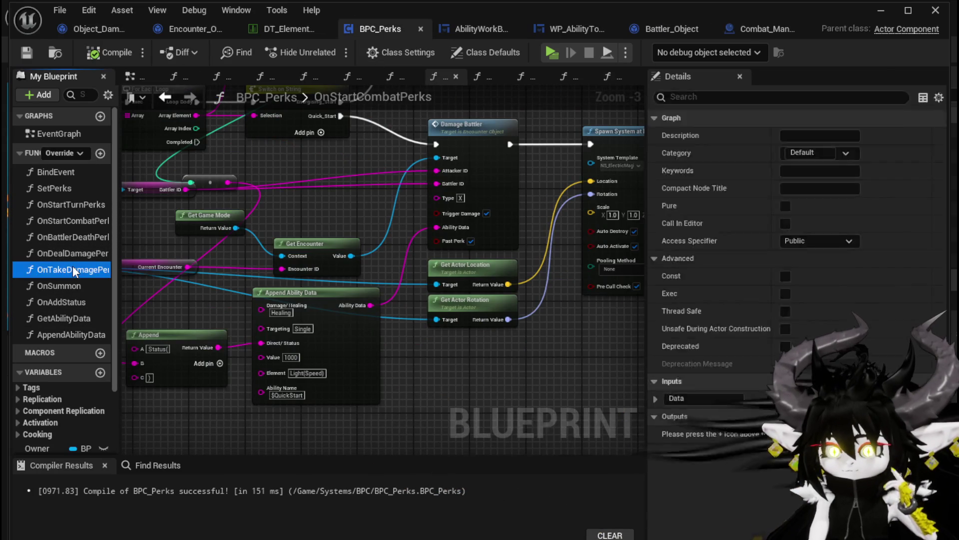
Step: Open OnTakeDamagePerks and bring its Append, Branch and Damage Battler nodes into view
{"action": "double_click", "coordinate": [73, 265]}
{"action": "scroll", "coordinate": [360, 204], "scroll_direction": "down", "scroll_amount": 3}
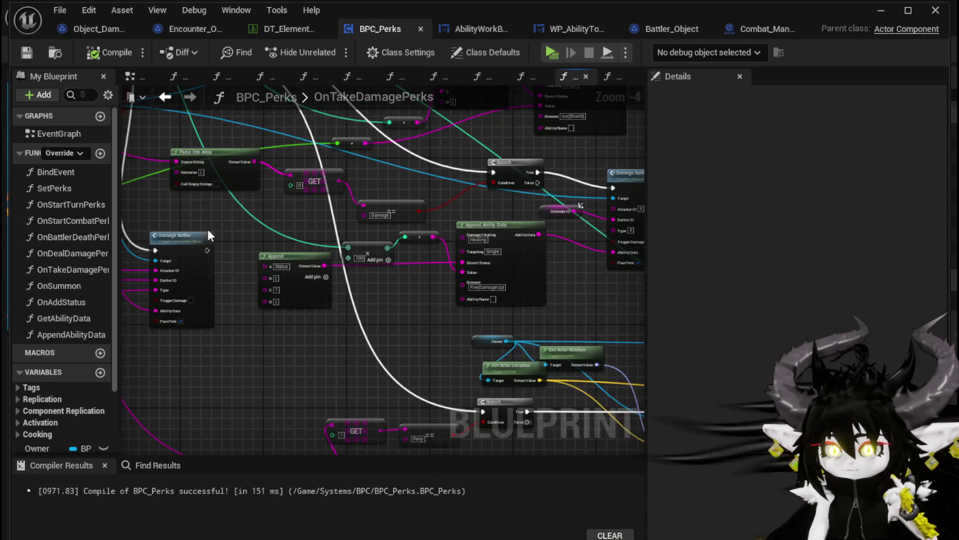
{"action": "scroll", "coordinate": [205, 224], "scroll_direction": "up", "scroll_amount": 3}
{"action": "mouse_move", "coordinate": [370, 382]}
{"action": "left_mouse_down"}
{"action": "mouse_move", "coordinate": [320, 250]}
{"action": "mouse_move", "coordinate": [189, 38]}
{"action": "left_mouse_up"}
{"action": "mouse_move", "coordinate": [157, 304]}
{"action": "left_mouse_down"}
{"action": "mouse_move", "coordinate": [436, 354]}
{"action": "mouse_move", "coordinate": [389, 308]}
{"action": "mouse_move", "coordinate": [118, 232]}
{"action": "mouse_move", "coordinate": [168, 257]}
{"action": "left_mouse_up"}
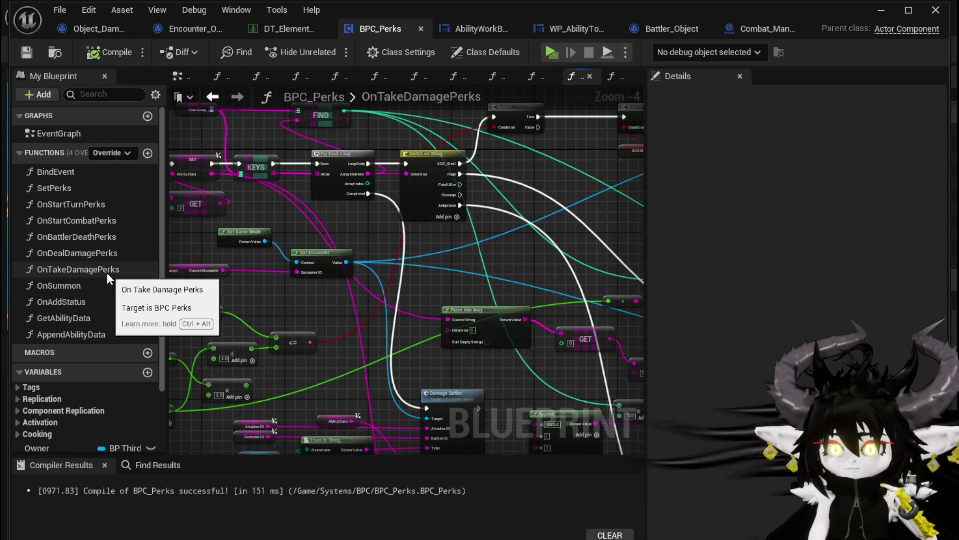
Step: In OnStartCombatPerks, nudge the Append Ability Data node lower and save BPC_Perks
{"action": "double_click", "coordinate": [87, 221]}
{"action": "scroll", "coordinate": [348, 205], "scroll_direction": "up", "scroll_amount": 3}
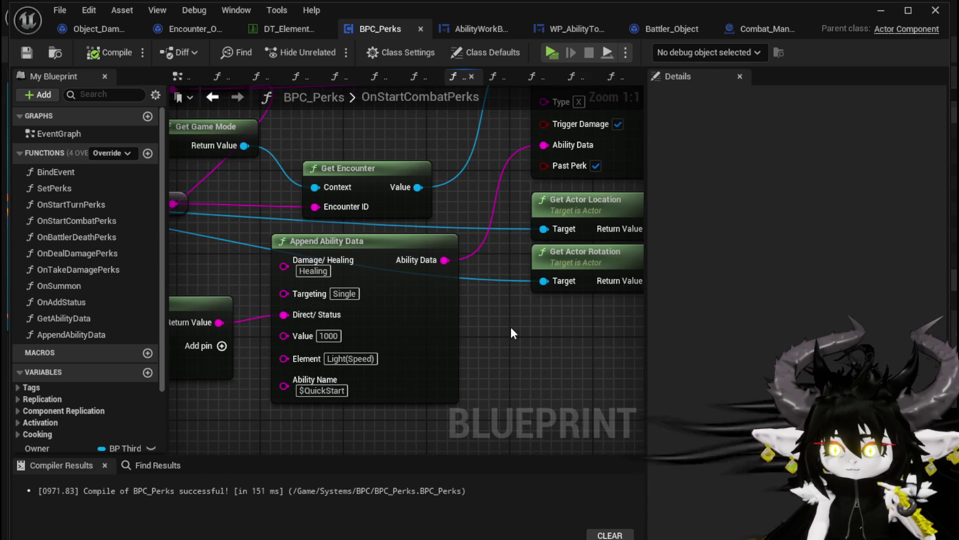
{"action": "mouse_move", "coordinate": [511, 327]}
{"action": "left_mouse_down"}
{"action": "mouse_move", "coordinate": [440, 349]}
{"action": "mouse_move", "coordinate": [350, 400]}
{"action": "mouse_move", "coordinate": [327, 424]}
{"action": "mouse_move", "coordinate": [230, 390]}
{"action": "mouse_move", "coordinate": [435, 385]}
{"action": "mouse_move", "coordinate": [464, 365]}
{"action": "left_mouse_up"}
{"action": "scroll", "coordinate": [328, 424], "scroll_direction": "down", "scroll_amount": 1}
{"action": "scroll", "coordinate": [328, 424], "scroll_direction": "down", "scroll_amount": 1}
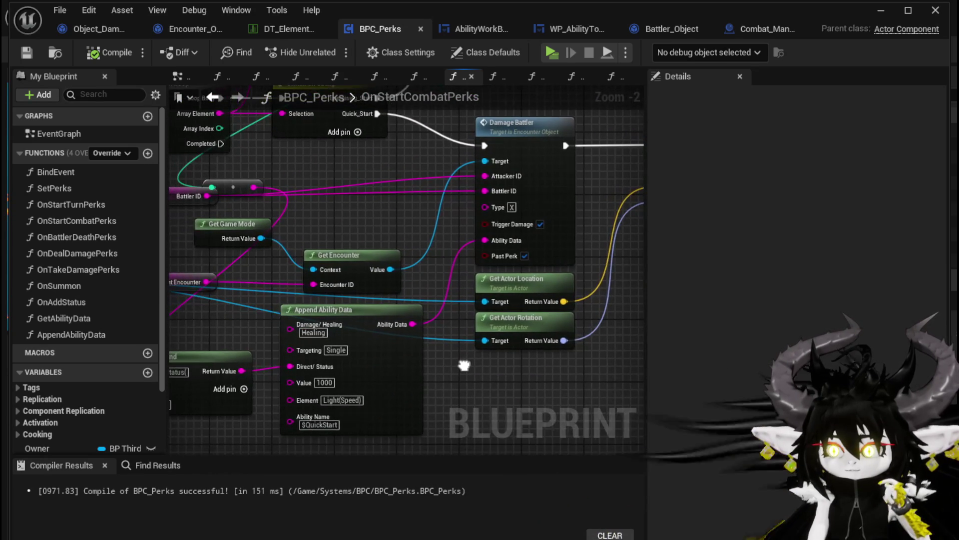
{"action": "left_click_drag", "start_coordinate": [395, 374], "coordinate": [395, 389]}
{"action": "left_click", "coordinate": [472, 385]}
{"action": "key", "text": "ctrl+s"}
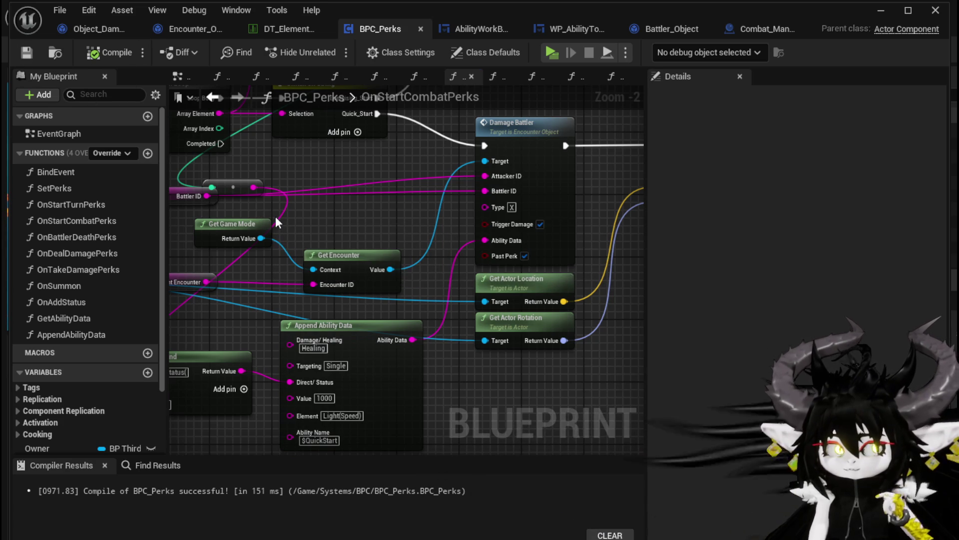
Step: Trace the reroute knot's wire to the For Each Loop and KEYS nodes
{"action": "left_click", "coordinate": [213, 187]}
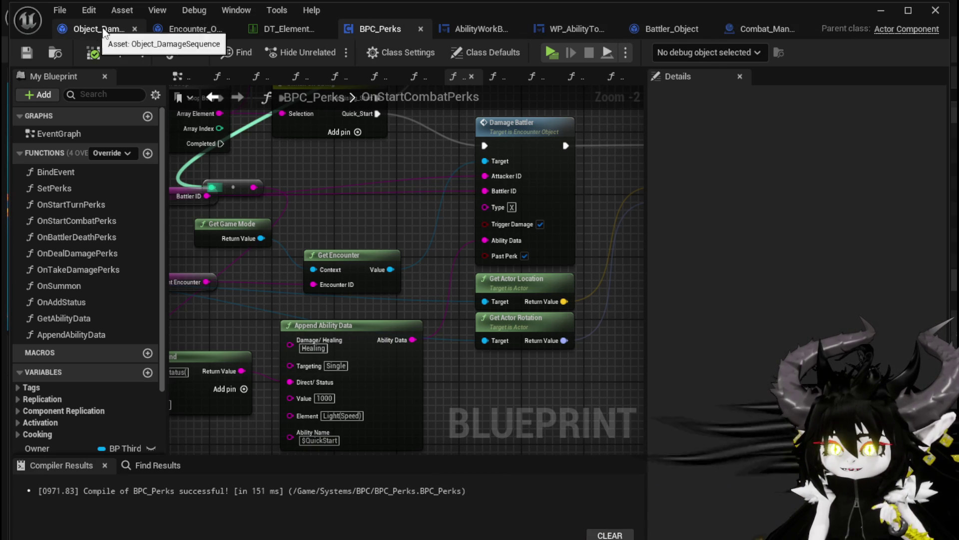
{"action": "left_click_drag", "start_coordinate": [294, 169], "coordinate": [483, 210]}
{"action": "scroll", "coordinate": [483, 209], "scroll_direction": "down", "scroll_amount": 3}
{"action": "scroll", "coordinate": [393, 258], "scroll_direction": "up", "scroll_amount": 2}
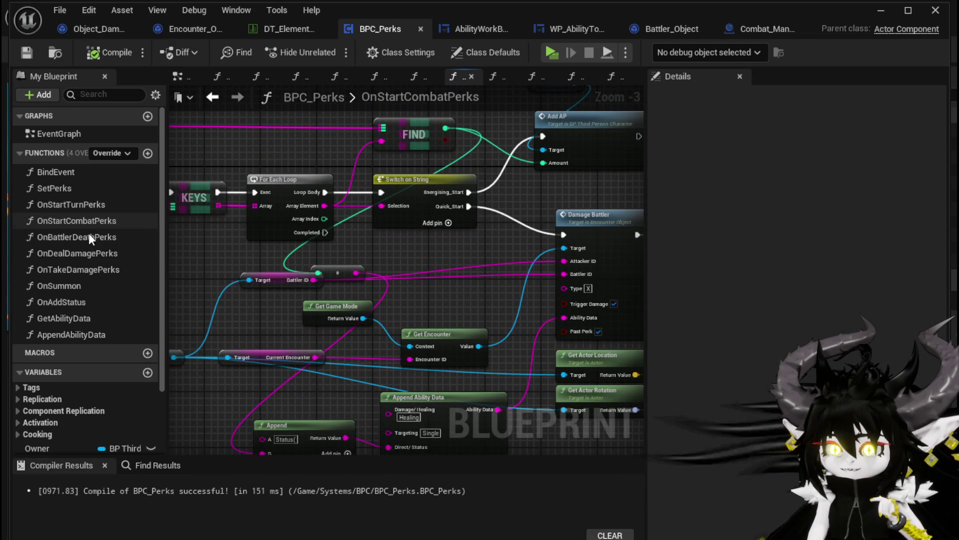
Step: Open the OnDealDamagePerks graph and pan around looking for the damage logic
{"action": "double_click", "coordinate": [86, 258]}
{"action": "left_click_drag", "start_coordinate": [269, 256], "coordinate": [301, 271]}
{"action": "scroll", "coordinate": [301, 271], "scroll_direction": "down", "scroll_amount": 2}
{"action": "mouse_move", "coordinate": [317, 328]}
{"action": "left_mouse_down"}
{"action": "mouse_move", "coordinate": [278, 403]}
{"action": "mouse_move", "coordinate": [306, 275]}
{"action": "mouse_move", "coordinate": [261, 360]}
{"action": "mouse_move", "coordinate": [250, 246]}
{"action": "left_mouse_up"}
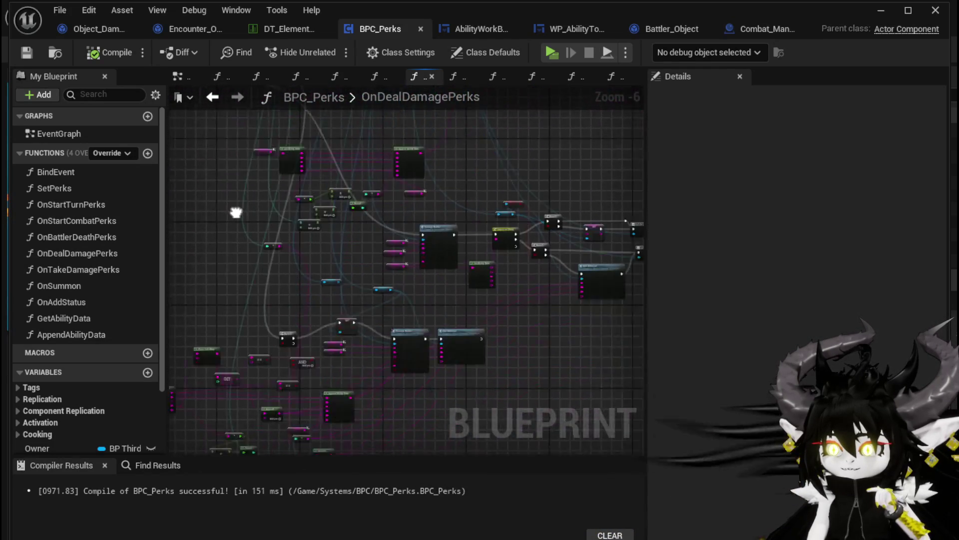
Step: Pan across OnDealDamagePerks to the Switch on String and Branch nodes
{"action": "scroll", "coordinate": [448, 242], "scroll_direction": "up", "scroll_amount": 3}
{"action": "scroll", "coordinate": [499, 242], "scroll_direction": "down", "scroll_amount": 4}
{"action": "mouse_move", "coordinate": [499, 241]}
{"action": "left_mouse_down"}
{"action": "mouse_move", "coordinate": [439, 284]}
{"action": "mouse_move", "coordinate": [337, 305]}
{"action": "left_mouse_up"}
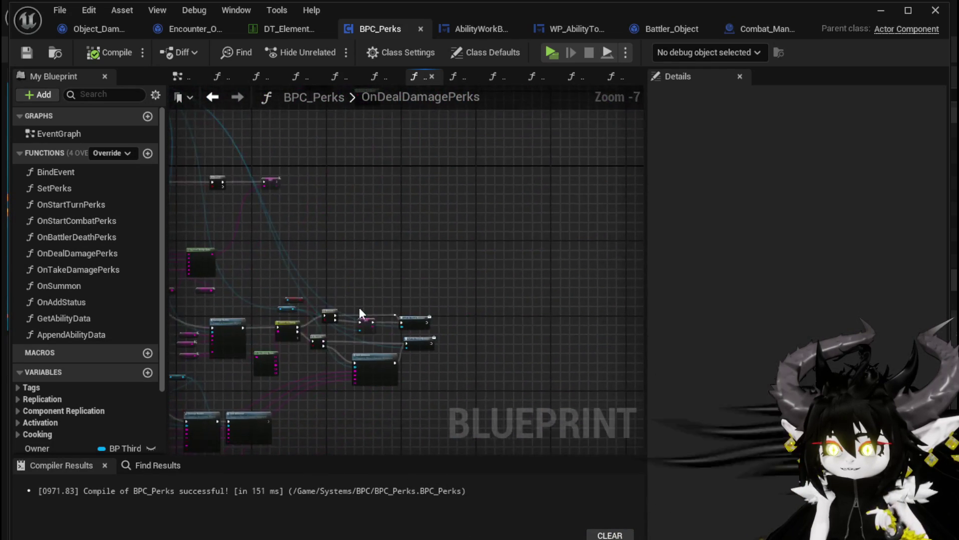
{"action": "scroll", "coordinate": [338, 306], "scroll_direction": "up", "scroll_amount": 5}
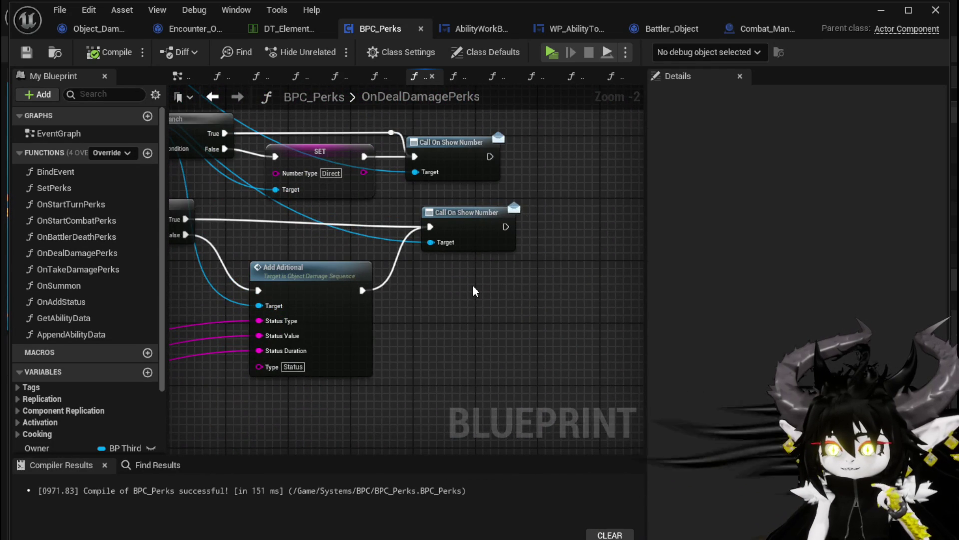
{"action": "left_click_drag", "start_coordinate": [475, 291], "coordinate": [547, 283]}
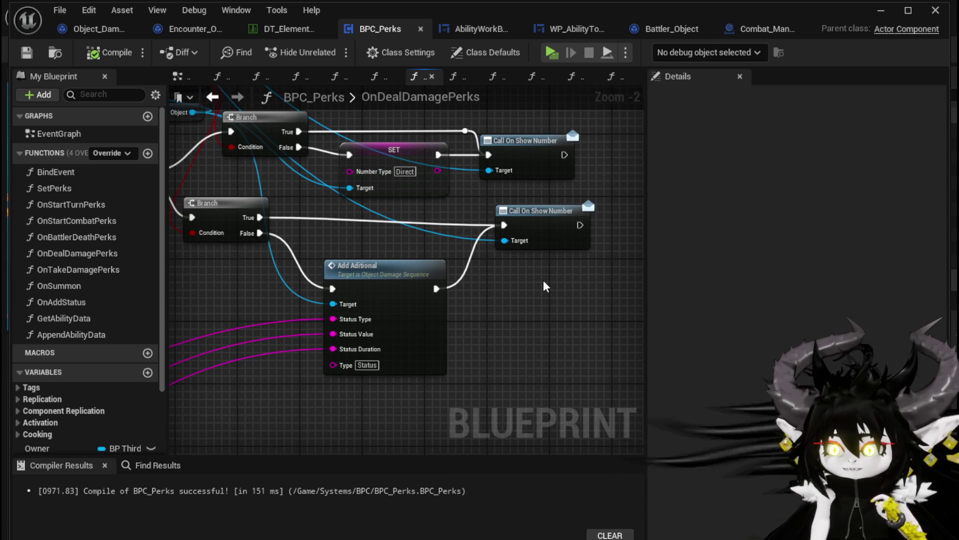
{"action": "left_click_drag", "start_coordinate": [544, 279], "coordinate": [606, 319]}
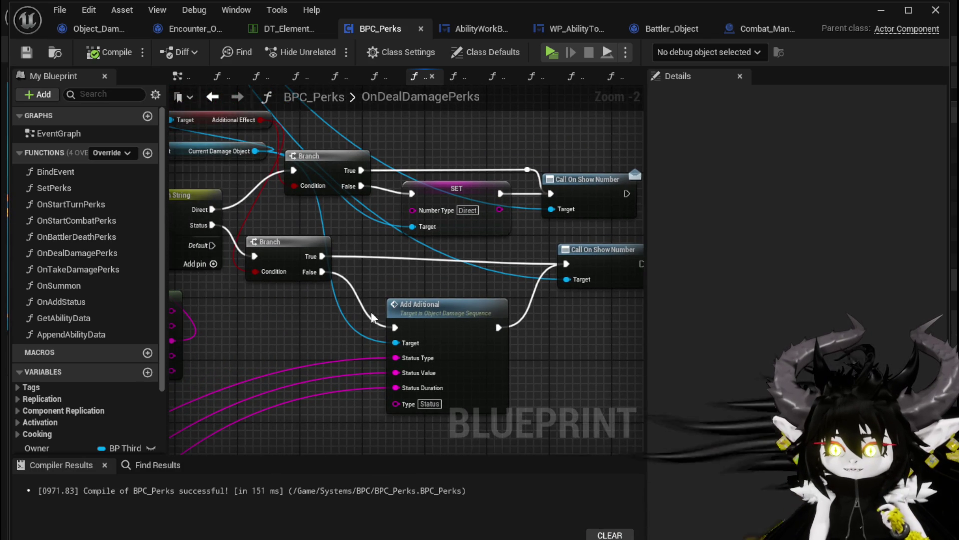
{"action": "left_click_drag", "start_coordinate": [308, 323], "coordinate": [413, 400]}
Step: Move the Current Damage Object getter up above the Branch nodes, then open OnAddStatus
{"action": "mouse_move", "coordinate": [306, 228]}
{"action": "left_mouse_down"}
{"action": "mouse_move", "coordinate": [247, 211]}
{"action": "mouse_move", "coordinate": [244, 155]}
{"action": "left_mouse_up"}
{"action": "left_click", "coordinate": [275, 200]}
{"action": "left_click", "coordinate": [278, 231]}
{"action": "scroll", "coordinate": [373, 230], "scroll_direction": "down", "scroll_amount": 3}
{"action": "mouse_move", "coordinate": [374, 231]}
{"action": "left_mouse_down"}
{"action": "mouse_move", "coordinate": [546, 298]}
{"action": "mouse_move", "coordinate": [397, 251]}
{"action": "left_mouse_up"}
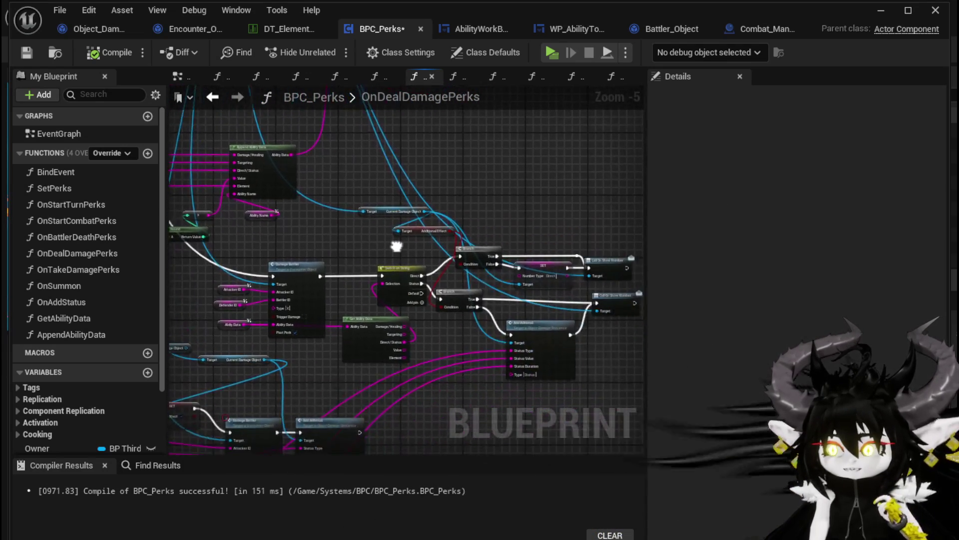
{"action": "scroll", "coordinate": [397, 252], "scroll_direction": "up", "scroll_amount": 2}
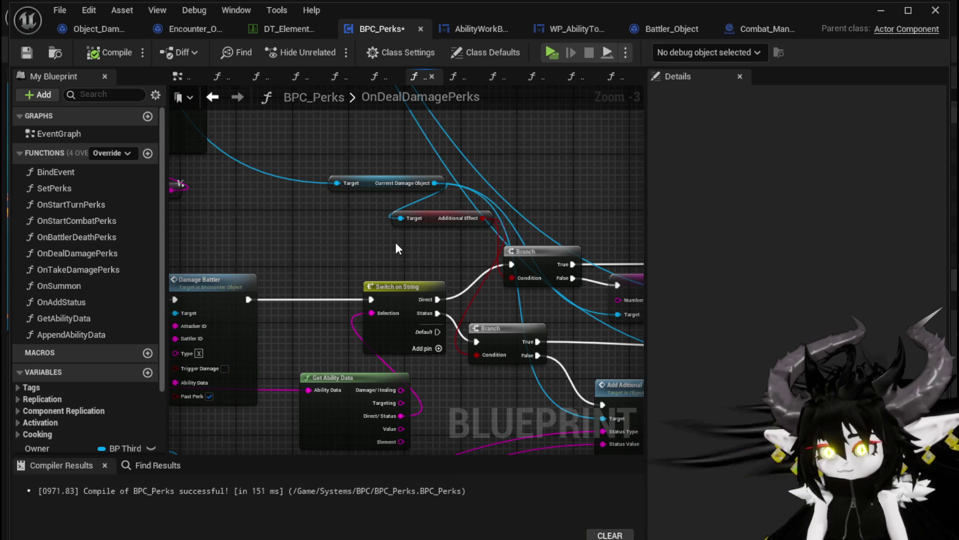
{"action": "mouse_move", "coordinate": [396, 249]}
{"action": "left_mouse_down"}
{"action": "mouse_move", "coordinate": [259, 199]}
{"action": "mouse_move", "coordinate": [357, 219]}
{"action": "left_mouse_up"}
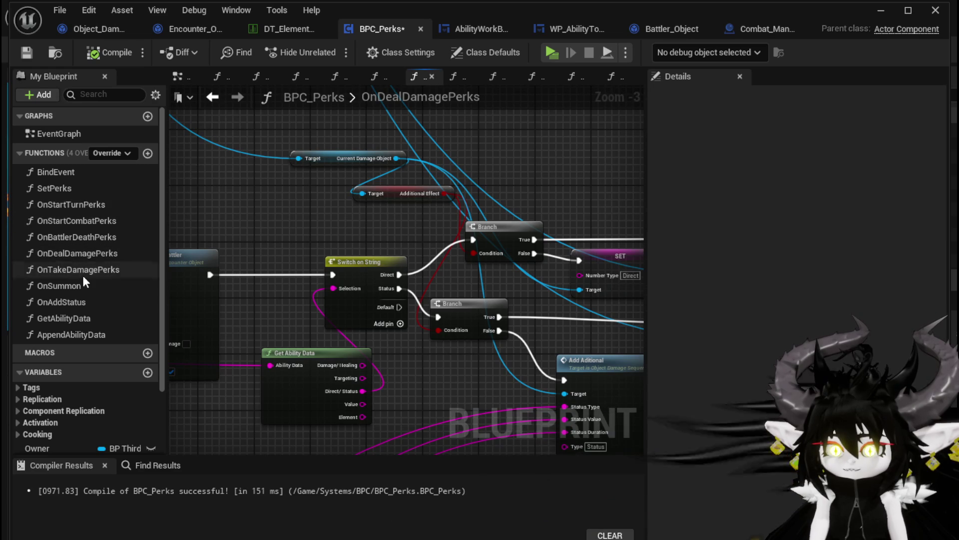
{"action": "double_click", "coordinate": [80, 304]}
Step: Shift the Additional Effect getter left and bring the Print String and Append nodes into view
{"action": "scroll", "coordinate": [464, 220], "scroll_direction": "up", "scroll_amount": 1}
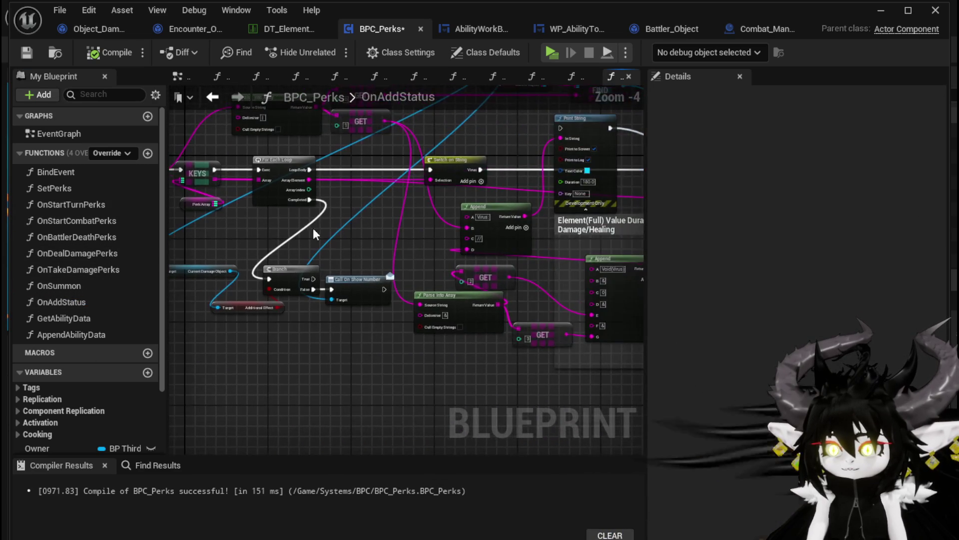
{"action": "scroll", "coordinate": [349, 223], "scroll_direction": "up", "scroll_amount": 1}
{"action": "left_click_drag", "start_coordinate": [350, 224], "coordinate": [420, 224]}
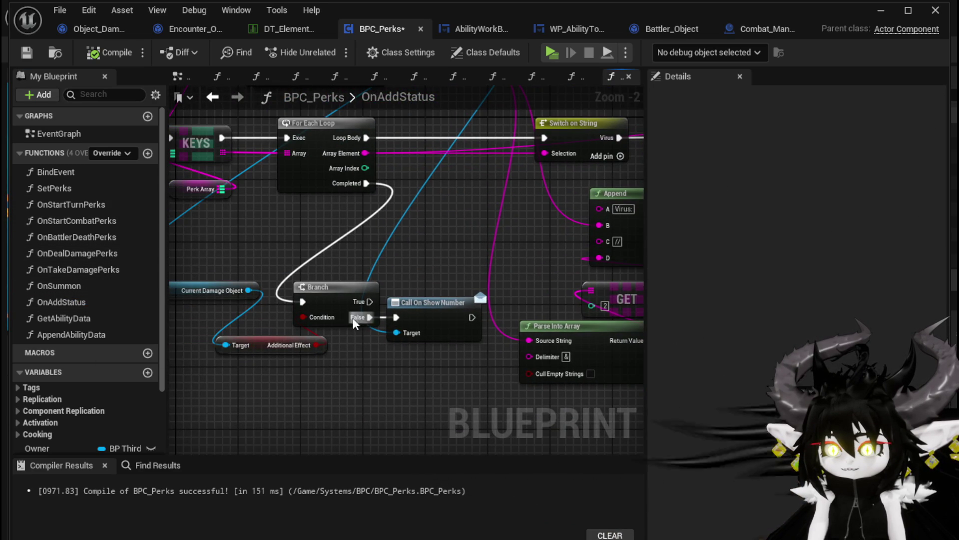
{"action": "mouse_move", "coordinate": [268, 352]}
{"action": "left_mouse_down"}
{"action": "mouse_move", "coordinate": [231, 355]}
{"action": "mouse_move", "coordinate": [250, 352]}
{"action": "left_mouse_up"}
{"action": "scroll", "coordinate": [249, 352], "scroll_direction": "down", "scroll_amount": 1}
{"action": "scroll", "coordinate": [235, 320], "scroll_direction": "down", "scroll_amount": 1}
{"action": "mouse_move", "coordinate": [235, 320]}
{"action": "left_mouse_down"}
{"action": "mouse_move", "coordinate": [214, 284]}
{"action": "mouse_move", "coordinate": [201, 304]}
{"action": "mouse_move", "coordinate": [431, 253]}
{"action": "left_mouse_up"}
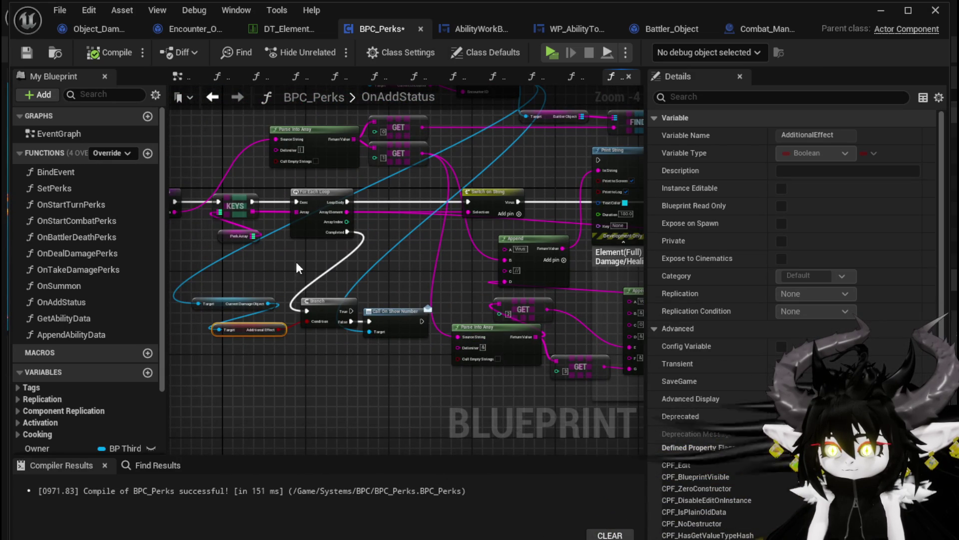
Step: Select the Call On Show Number node and save the BPC_Perks blueprint
{"action": "left_click", "coordinate": [364, 319]}
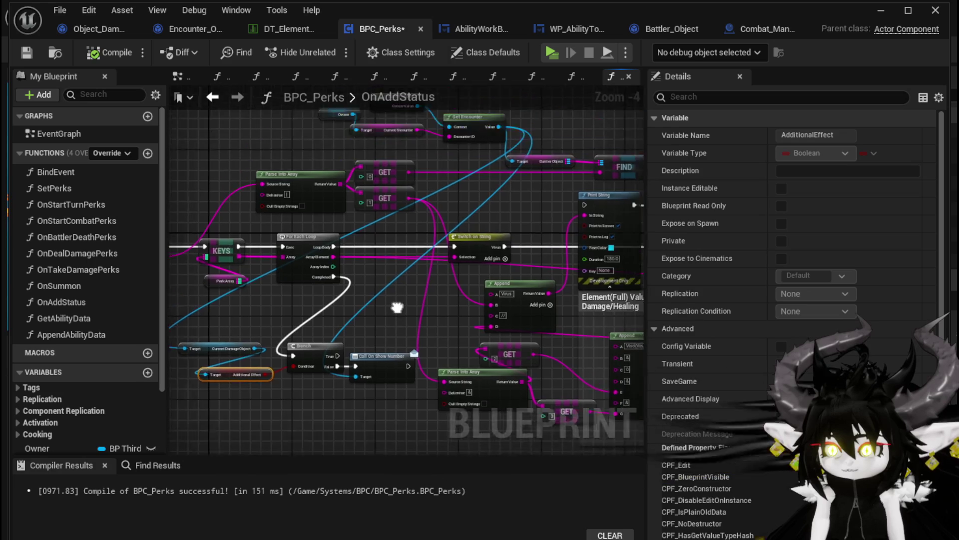
{"action": "left_click", "coordinate": [409, 274]}
{"action": "left_click", "coordinate": [26, 52]}
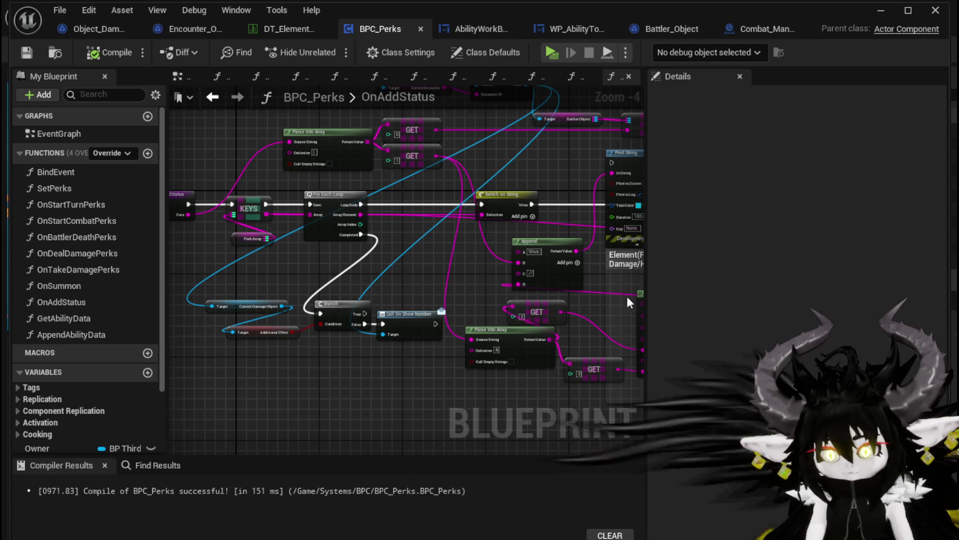
{"action": "scroll", "coordinate": [403, 271], "scroll_direction": "up", "scroll_amount": 2}
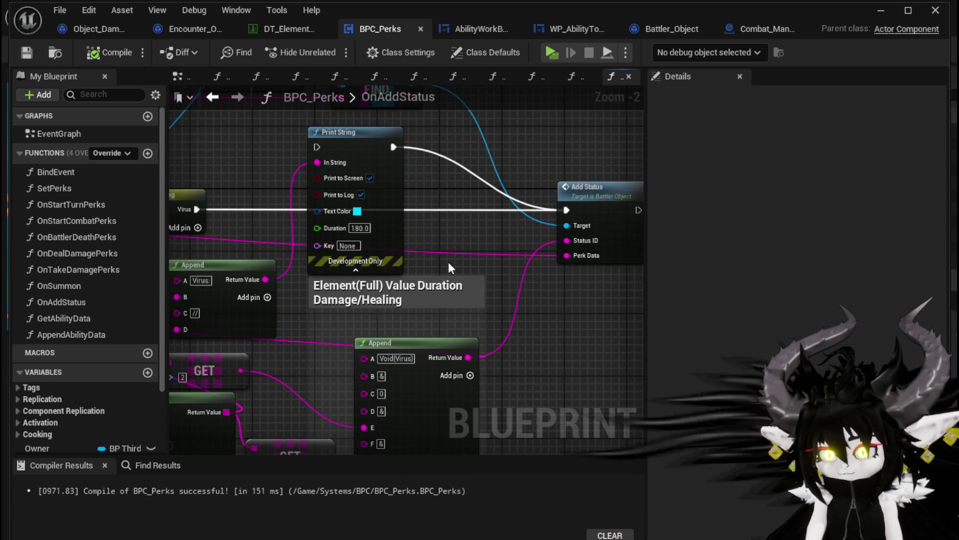
{"action": "scroll", "coordinate": [448, 264], "scroll_direction": "down", "scroll_amount": 2}
{"action": "mouse_move", "coordinate": [265, 285]}
{"action": "left_mouse_down"}
{"action": "mouse_move", "coordinate": [397, 287]}
{"action": "mouse_move", "coordinate": [88, 301]}
{"action": "mouse_move", "coordinate": [158, 293]}
{"action": "mouse_move", "coordinate": [458, 340]}
{"action": "mouse_move", "coordinate": [343, 304]}
{"action": "mouse_move", "coordinate": [238, 305]}
{"action": "left_mouse_up"}
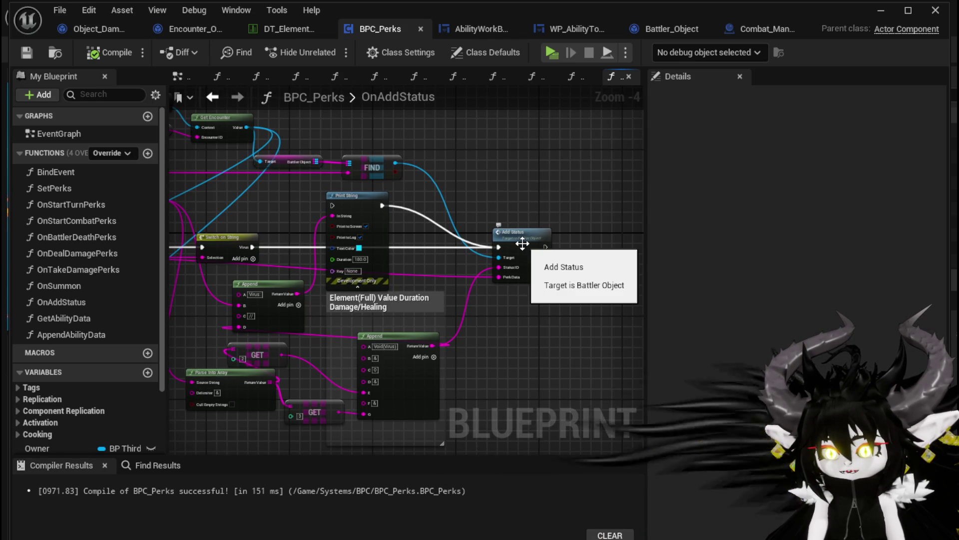
{"action": "mouse_move", "coordinate": [513, 194]}
{"action": "left_mouse_down"}
{"action": "mouse_move", "coordinate": [685, 200]}
{"action": "mouse_move", "coordinate": [380, 221]}
{"action": "left_mouse_up"}
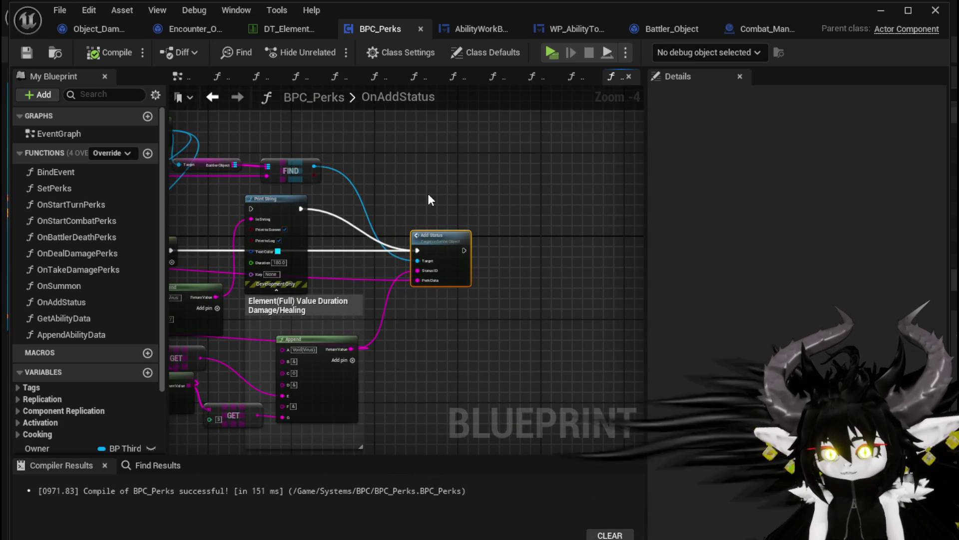
{"action": "mouse_move", "coordinate": [298, 368]}
{"action": "left_mouse_down"}
{"action": "mouse_move", "coordinate": [545, 317]}
{"action": "mouse_move", "coordinate": [607, 342]}
{"action": "left_mouse_up"}
{"action": "mouse_move", "coordinate": [368, 378]}
{"action": "left_mouse_down"}
{"action": "mouse_move", "coordinate": [402, 379]}
{"action": "mouse_move", "coordinate": [228, 313]}
{"action": "mouse_move", "coordinate": [279, 345]}
{"action": "left_mouse_up"}
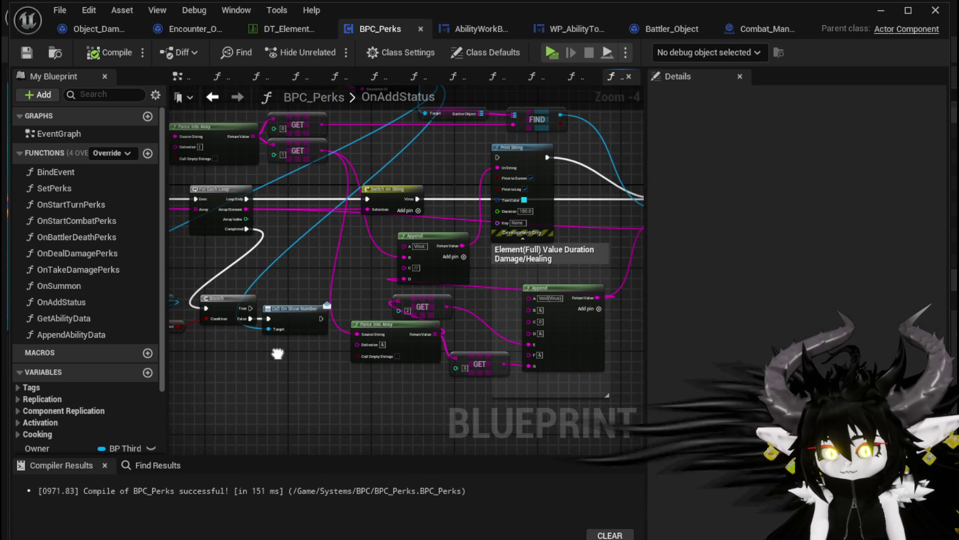
{"action": "scroll", "coordinate": [302, 252], "scroll_direction": "down", "scroll_amount": 2}
{"action": "scroll", "coordinate": [302, 251], "scroll_direction": "up", "scroll_amount": 2}
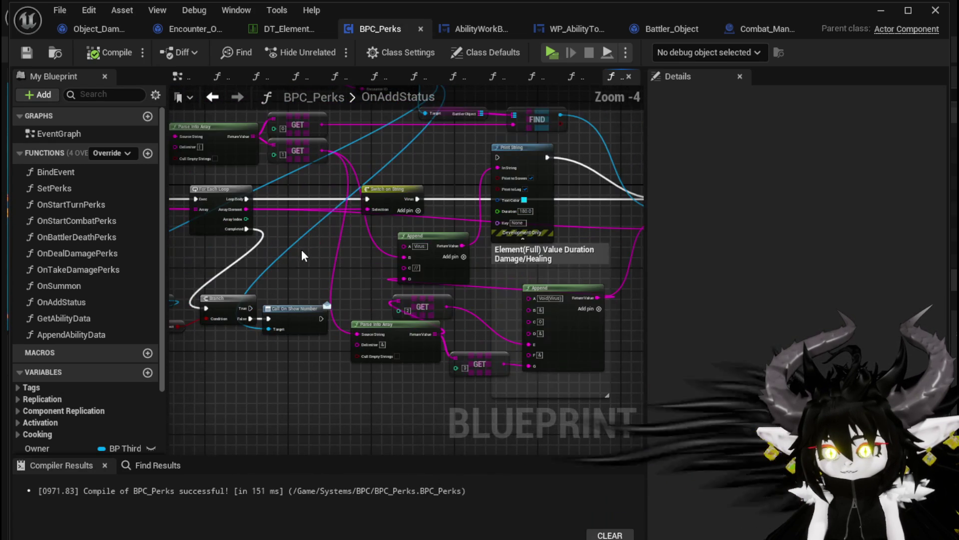
{"action": "mouse_move", "coordinate": [301, 256]}
{"action": "left_mouse_down"}
{"action": "mouse_move", "coordinate": [254, 248]}
{"action": "mouse_move", "coordinate": [283, 272]}
{"action": "mouse_move", "coordinate": [410, 311]}
{"action": "mouse_move", "coordinate": [227, 279]}
{"action": "left_mouse_up"}
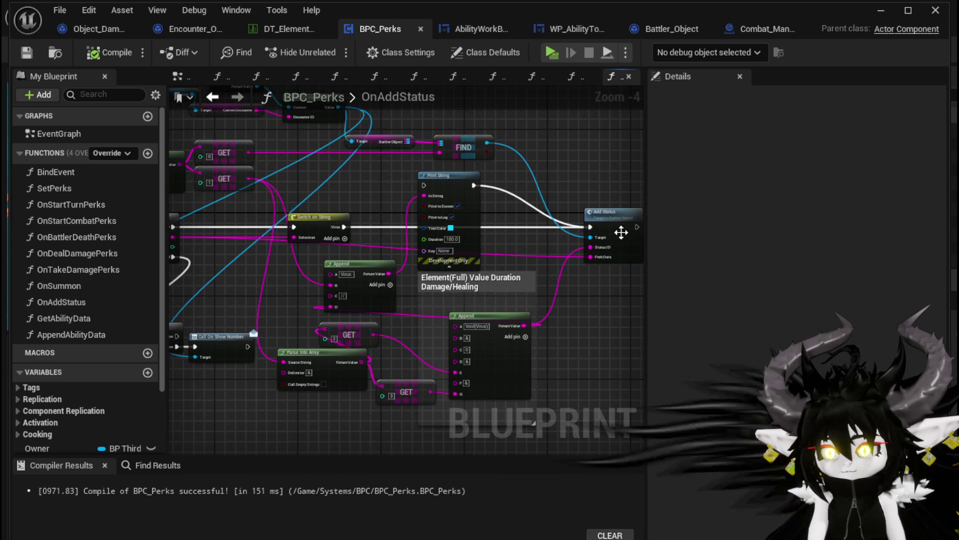
{"action": "double_click", "coordinate": [614, 229]}
Step: Pan through the AddStatus graph, past Add Status Value and Spawn VFX, back to its entry node
{"action": "scroll", "coordinate": [445, 285], "scroll_direction": "down", "scroll_amount": 1}
{"action": "mouse_move", "coordinate": [446, 285]}
{"action": "left_mouse_down"}
{"action": "mouse_move", "coordinate": [361, 246]}
{"action": "mouse_move", "coordinate": [303, 243]}
{"action": "mouse_move", "coordinate": [437, 340]}
{"action": "left_mouse_up"}
{"action": "scroll", "coordinate": [437, 339], "scroll_direction": "up", "scroll_amount": 2}
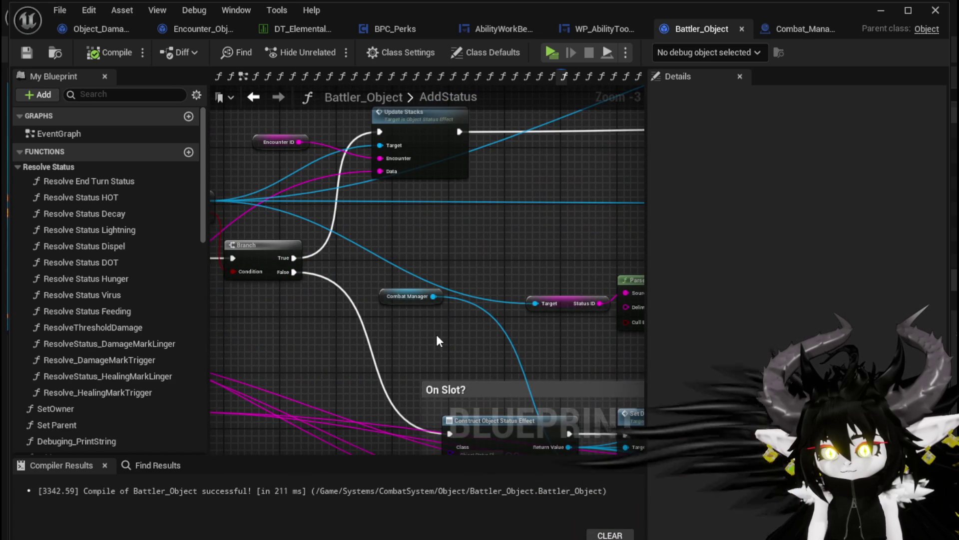
{"action": "scroll", "coordinate": [436, 334], "scroll_direction": "down", "scroll_amount": 1}
{"action": "left_click_drag", "start_coordinate": [436, 334], "coordinate": [220, 219]}
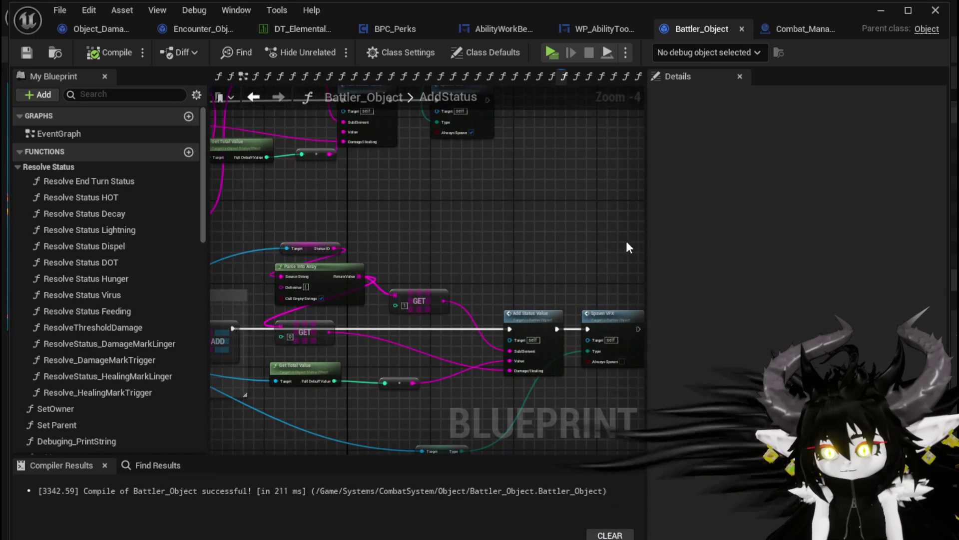
{"action": "mouse_move", "coordinate": [624, 241]}
{"action": "left_mouse_down"}
{"action": "mouse_move", "coordinate": [528, 239]}
{"action": "mouse_move", "coordinate": [561, 315]}
{"action": "left_mouse_up"}
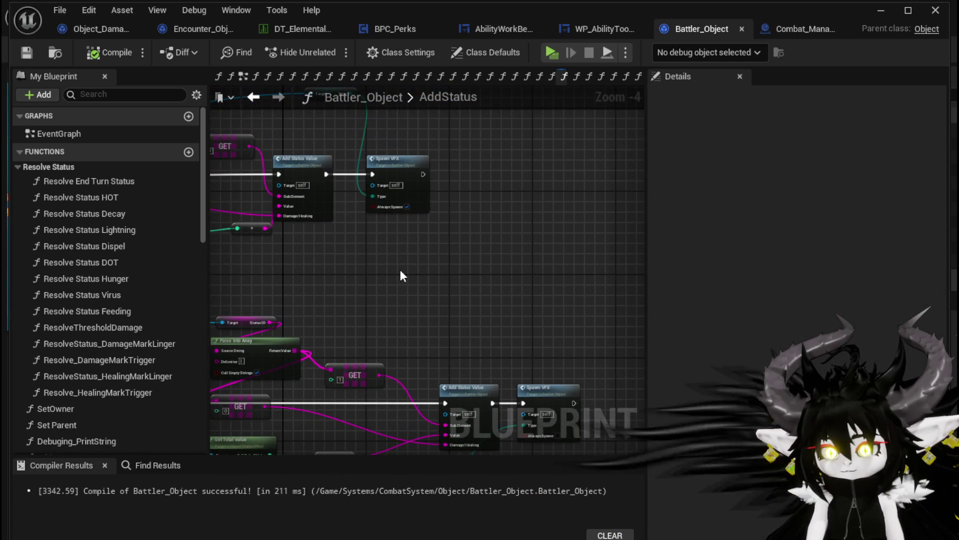
{"action": "scroll", "coordinate": [394, 272], "scroll_direction": "down", "scroll_amount": 1}
{"action": "scroll", "coordinate": [439, 289], "scroll_direction": "up", "scroll_amount": 2}
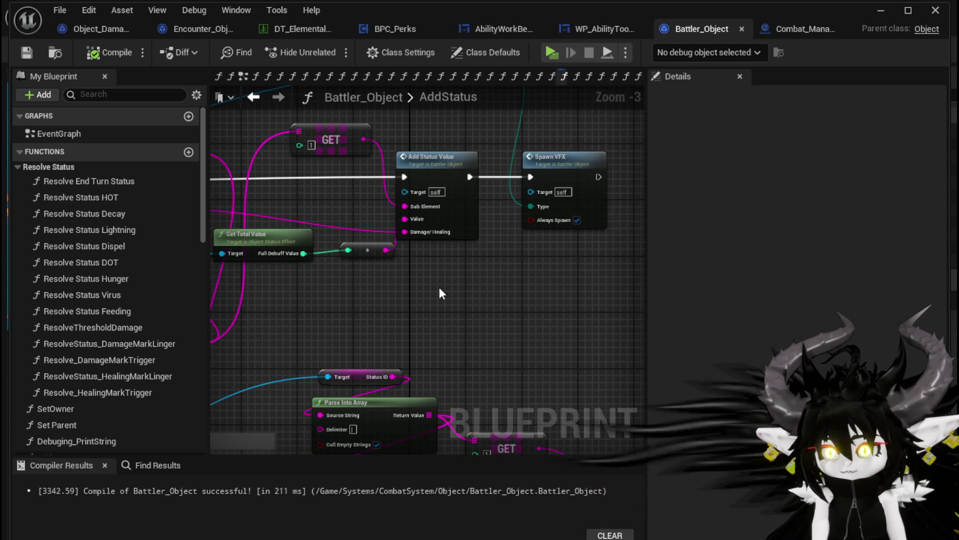
{"action": "scroll", "coordinate": [439, 287], "scroll_direction": "down", "scroll_amount": 1}
{"action": "mouse_move", "coordinate": [370, 285]}
{"action": "left_mouse_down"}
{"action": "mouse_move", "coordinate": [505, 290]}
{"action": "mouse_move", "coordinate": [216, 285]}
{"action": "mouse_move", "coordinate": [399, 300]}
{"action": "mouse_move", "coordinate": [614, 290]}
{"action": "left_mouse_up"}
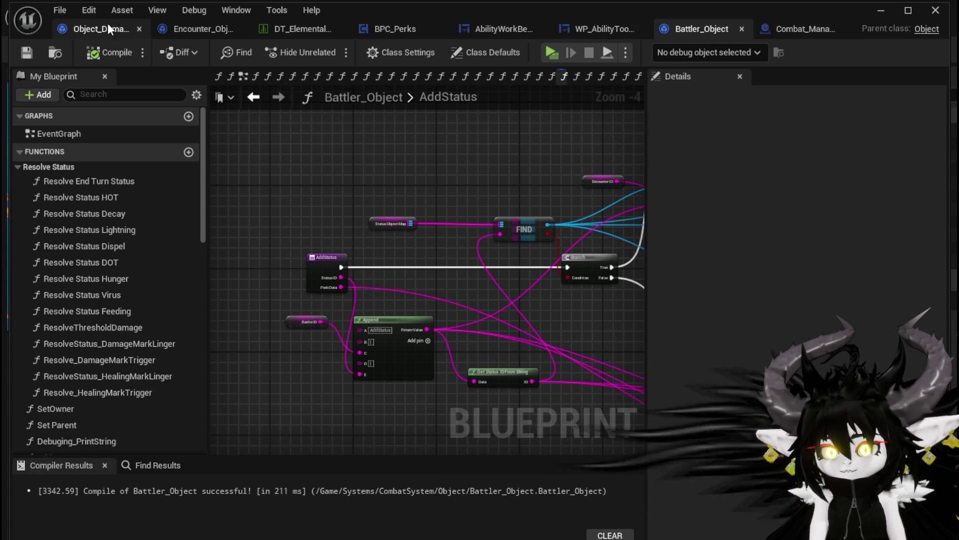
Step: Toggle a breakpoint on BPC_Perks' Call On Show Number node and minimize the Blueprint editor
{"action": "left_click", "coordinate": [388, 29]}
{"action": "mouse_move", "coordinate": [289, 347]}
{"action": "left_mouse_down"}
{"action": "mouse_move", "coordinate": [409, 265]}
{"action": "mouse_move", "coordinate": [382, 291]}
{"action": "left_mouse_up"}
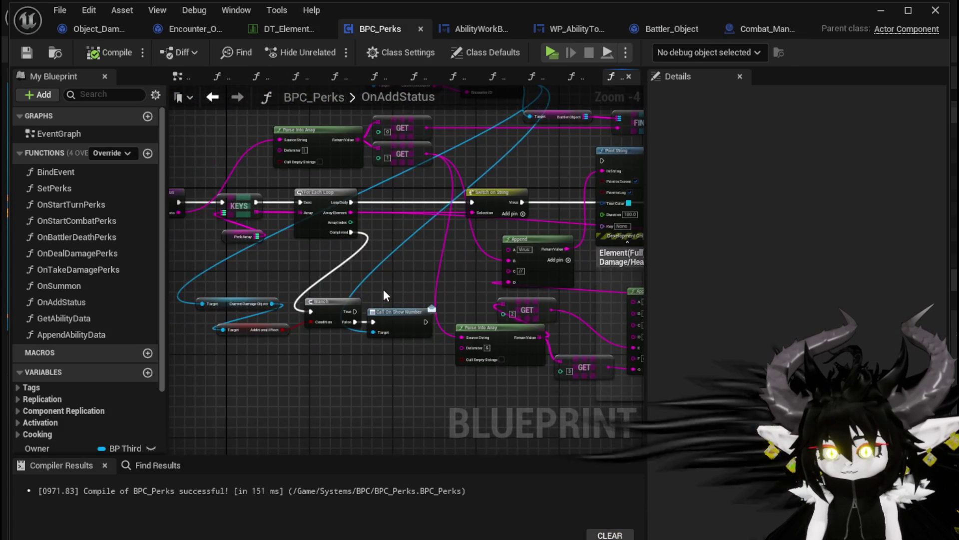
{"action": "scroll", "coordinate": [465, 266], "scroll_direction": "up", "scroll_amount": 2}
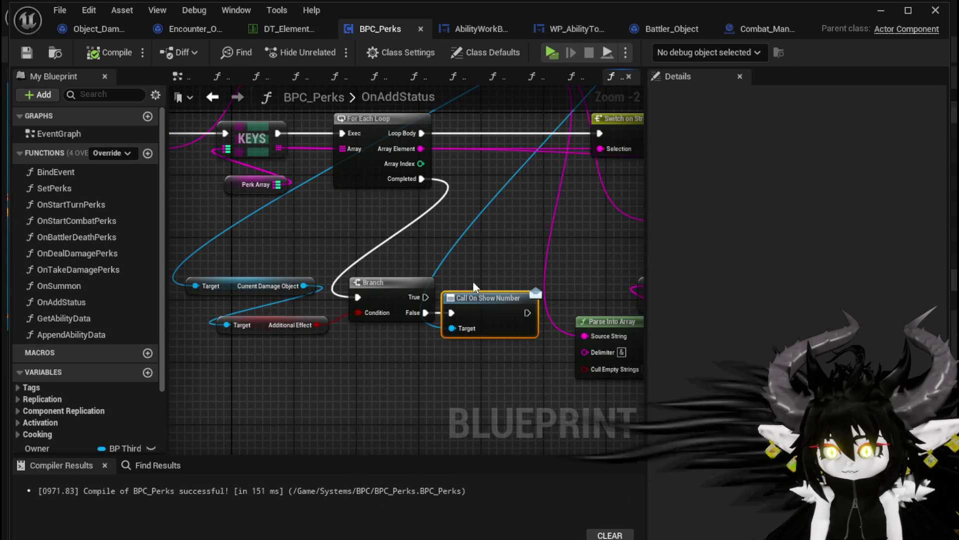
{"action": "right_click", "coordinate": [482, 301]}
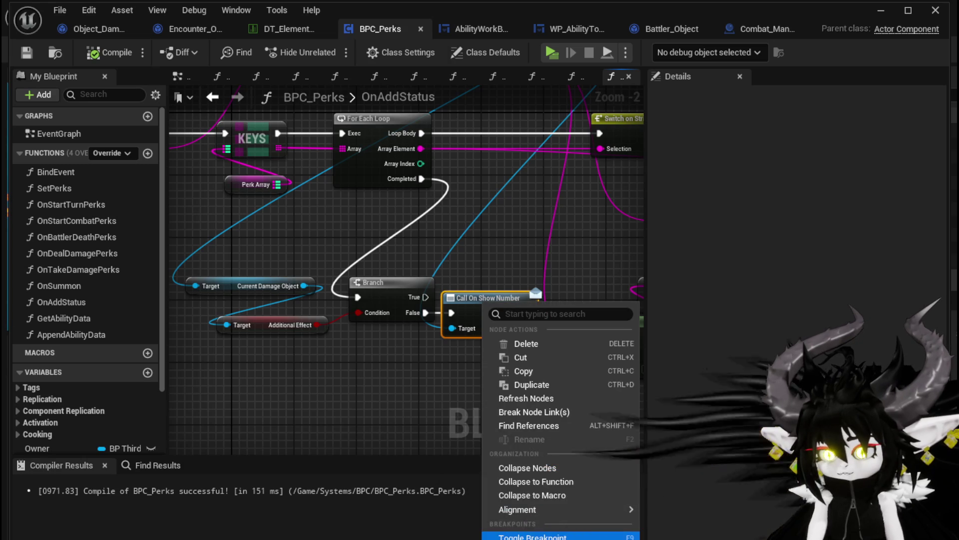
{"action": "key", "text": "Escape"}
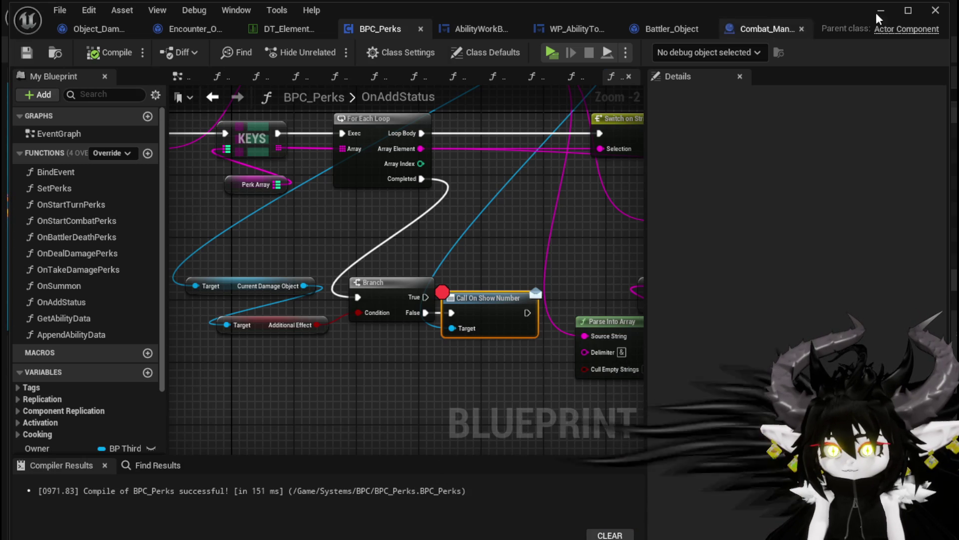
{"action": "left_click", "coordinate": [881, 10]}
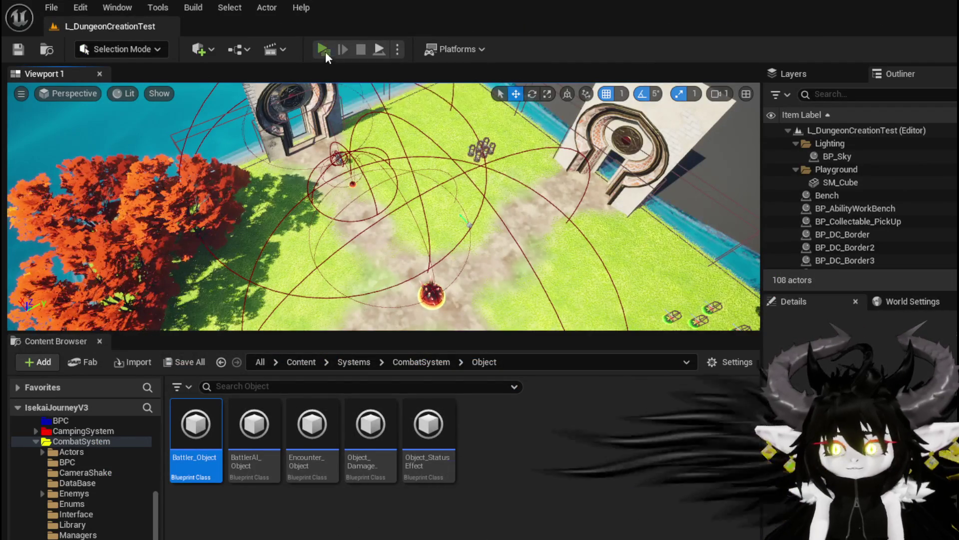
Step: Play the level, attack the red slime, resume past the pause, and play the Slow card
{"action": "left_click", "coordinate": [324, 50]}
{"action": "key", "text": "w"}
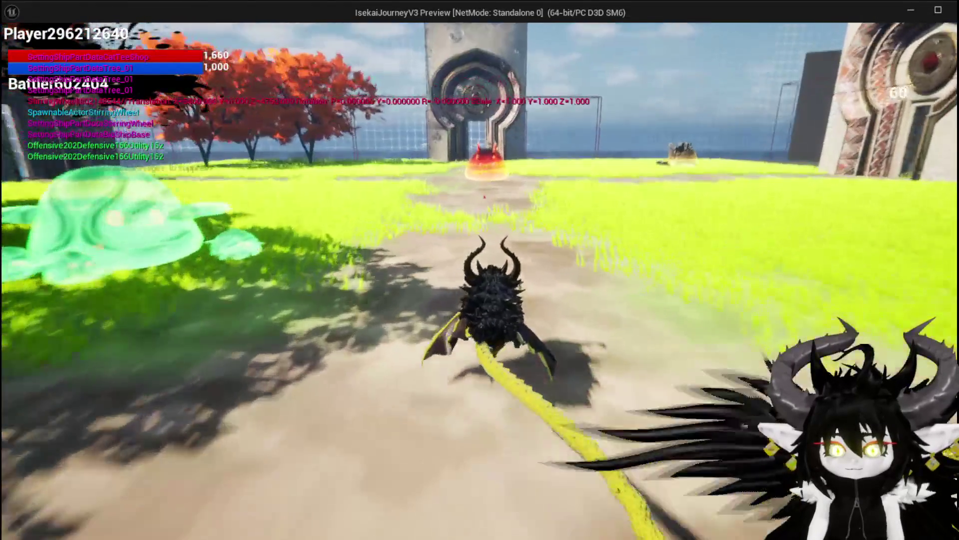
{"action": "key", "text": "w"}
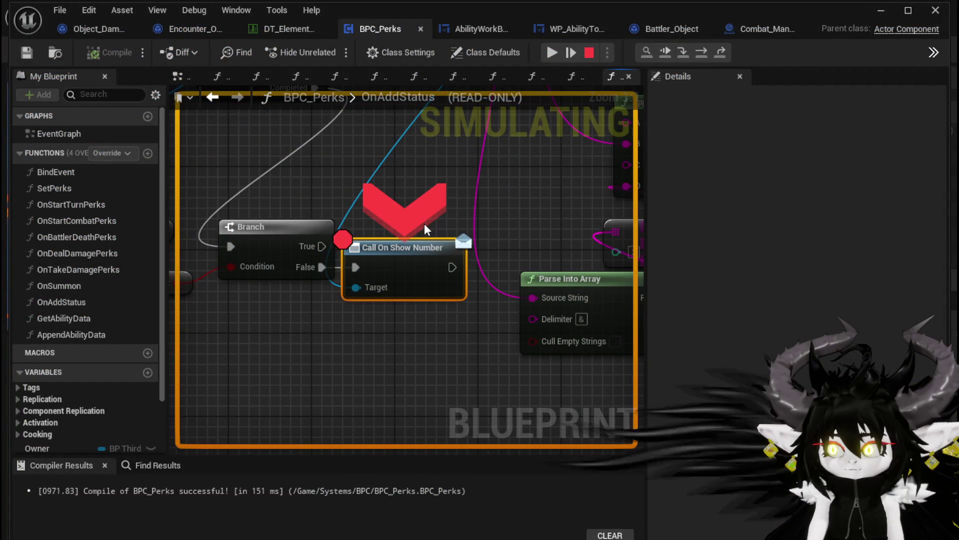
{"action": "left_click", "coordinate": [547, 54]}
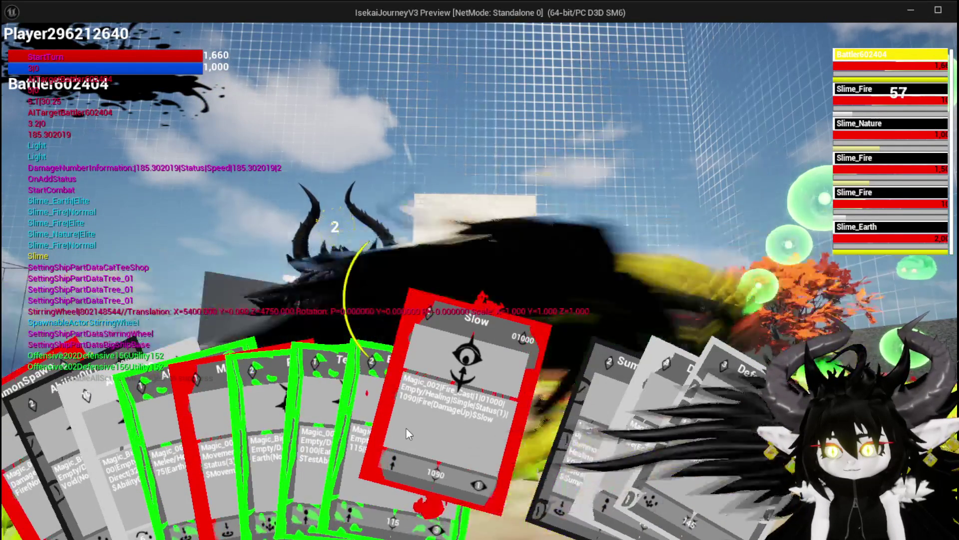
{"action": "left_click", "coordinate": [406, 428]}
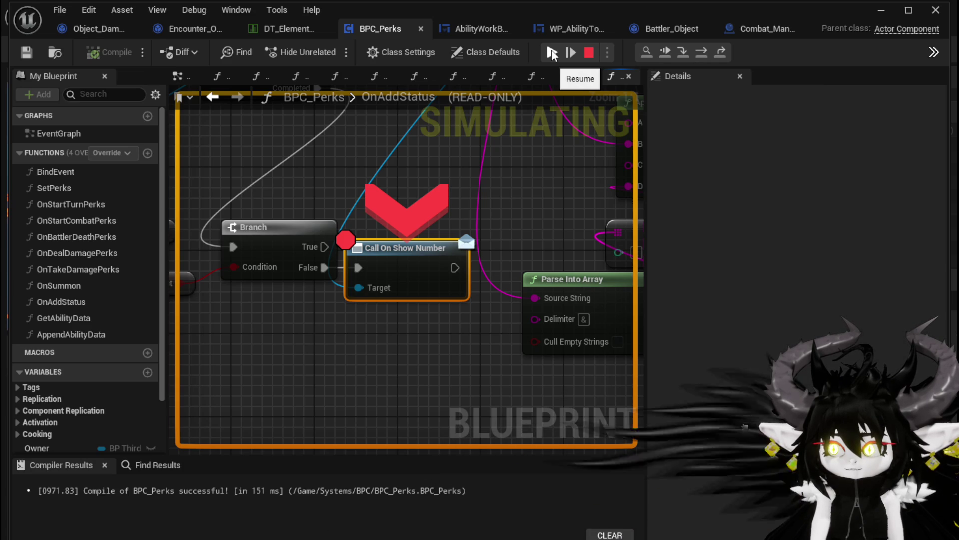
Step: Resume execution past the Call On Show Number breakpoint so the play session ends
{"action": "left_click", "coordinate": [663, 59]}
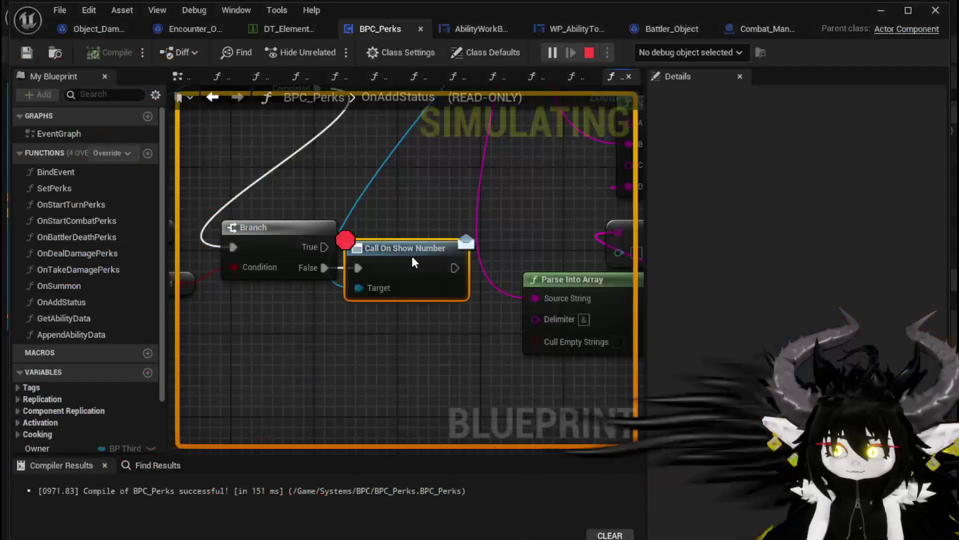
{"action": "mouse_move", "coordinate": [432, 288]}
{"action": "left_mouse_down"}
{"action": "mouse_move", "coordinate": [441, 305]}
{"action": "mouse_move", "coordinate": [509, 309]}
{"action": "left_mouse_up"}
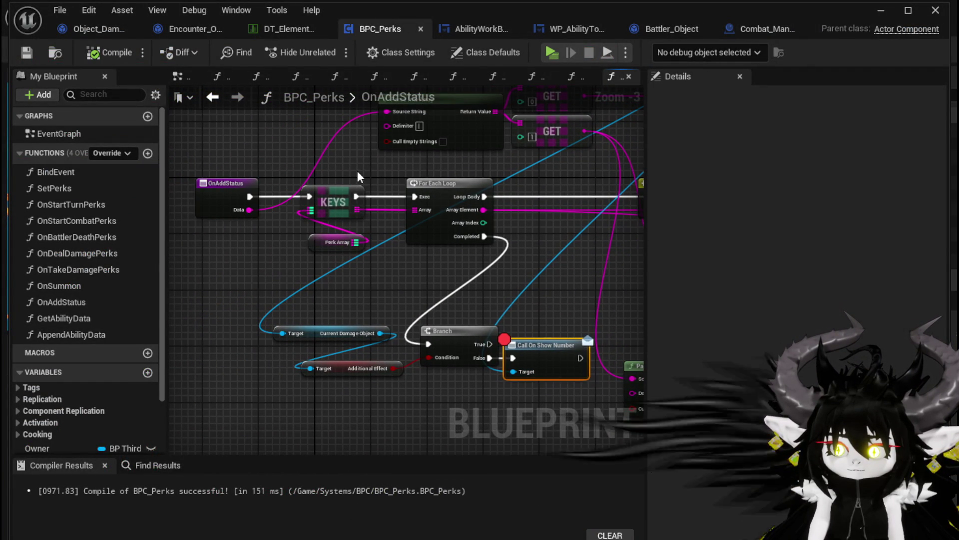
Step: Look over the Print String and Add Status nodes, then switch to Encounter_Object's DamageBattler graph
{"action": "mouse_move", "coordinate": [358, 170]}
{"action": "left_mouse_down"}
{"action": "mouse_move", "coordinate": [299, 149]}
{"action": "mouse_move", "coordinate": [190, 145]}
{"action": "left_mouse_up"}
{"action": "scroll", "coordinate": [450, 305], "scroll_direction": "down", "scroll_amount": 3}
{"action": "scroll", "coordinate": [330, 297], "scroll_direction": "up", "scroll_amount": 4}
{"action": "scroll", "coordinate": [331, 298], "scroll_direction": "down", "scroll_amount": 4}
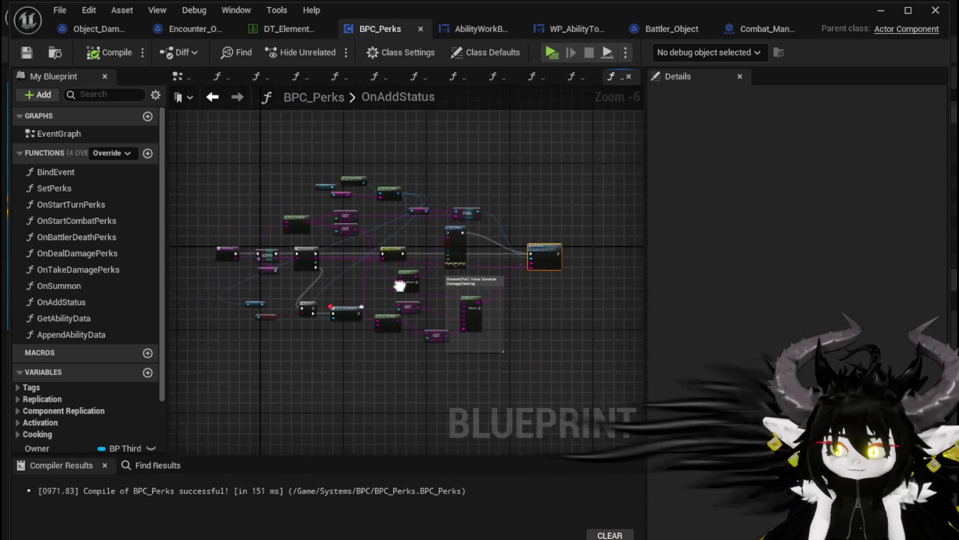
{"action": "scroll", "coordinate": [476, 277], "scroll_direction": "up", "scroll_amount": 3}
{"action": "scroll", "coordinate": [489, 253], "scroll_direction": "down", "scroll_amount": 1}
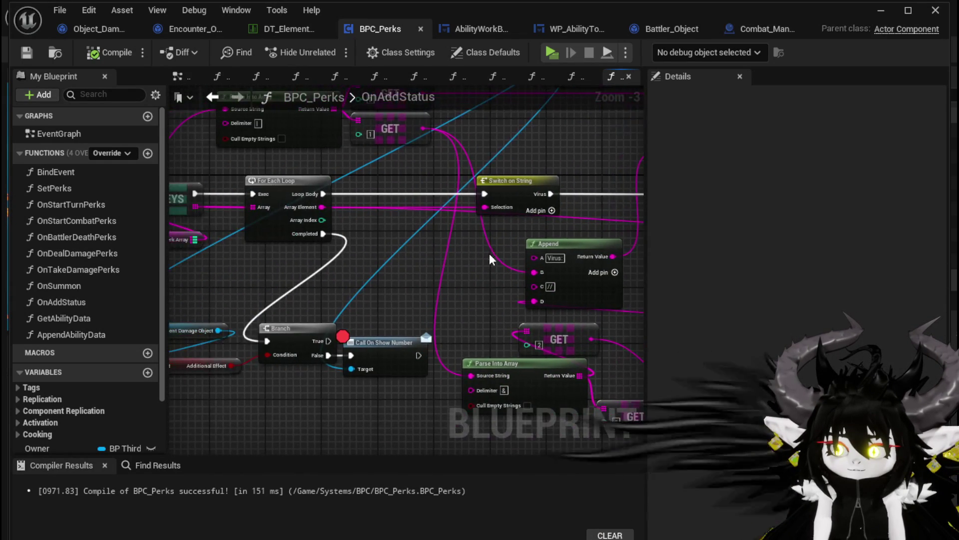
{"action": "scroll", "coordinate": [364, 246], "scroll_direction": "down", "scroll_amount": 1}
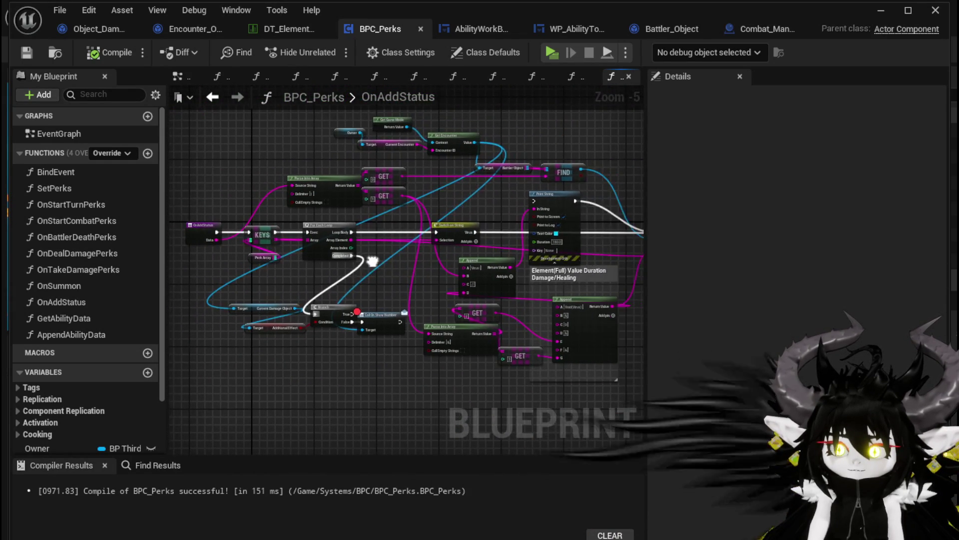
{"action": "left_click", "coordinate": [190, 28]}
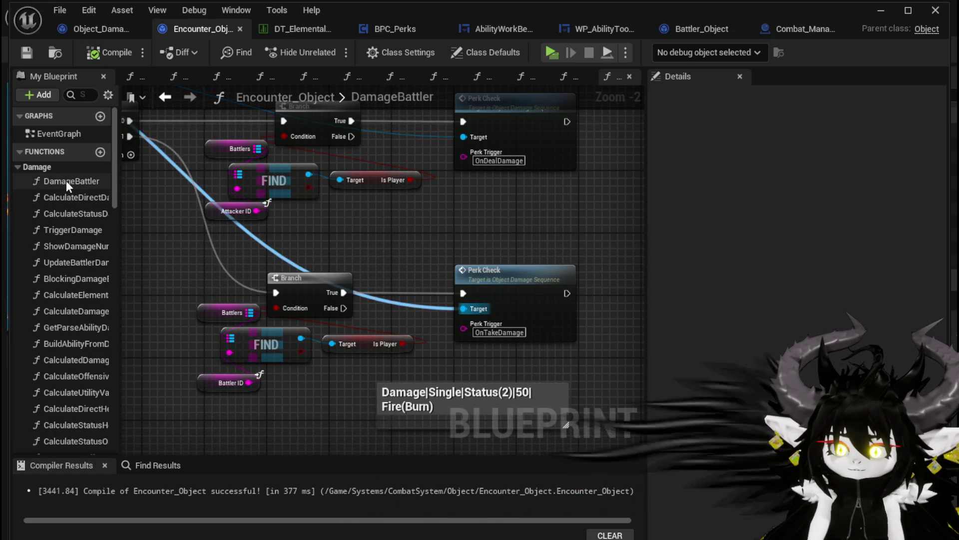
Step: Enable a breakpoint on the DamageBattler entry node
{"action": "scroll", "coordinate": [373, 229], "scroll_direction": "down", "scroll_amount": 3}
{"action": "scroll", "coordinate": [633, 253], "scroll_direction": "up", "scroll_amount": 2}
{"action": "scroll", "coordinate": [280, 237], "scroll_direction": "down", "scroll_amount": 4}
{"action": "scroll", "coordinate": [227, 174], "scroll_direction": "up", "scroll_amount": 4}
{"action": "right_click", "coordinate": [233, 198]}
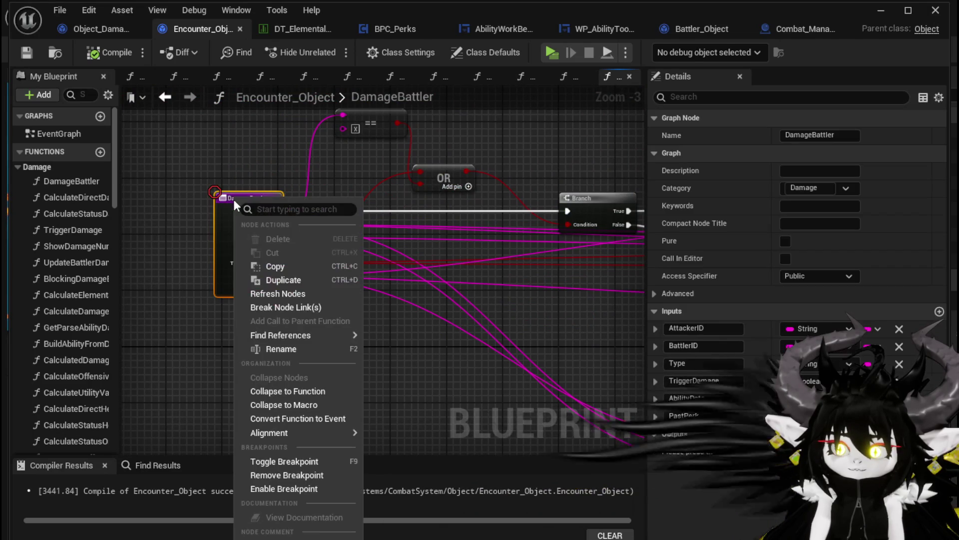
{"action": "left_click", "coordinate": [282, 488]}
{"action": "left_click", "coordinate": [327, 378]}
Step: Open the Perk Check function's PerkCheck graph and select its Trigger Perk node
{"action": "scroll", "coordinate": [210, 344], "scroll_direction": "down", "scroll_amount": 2}
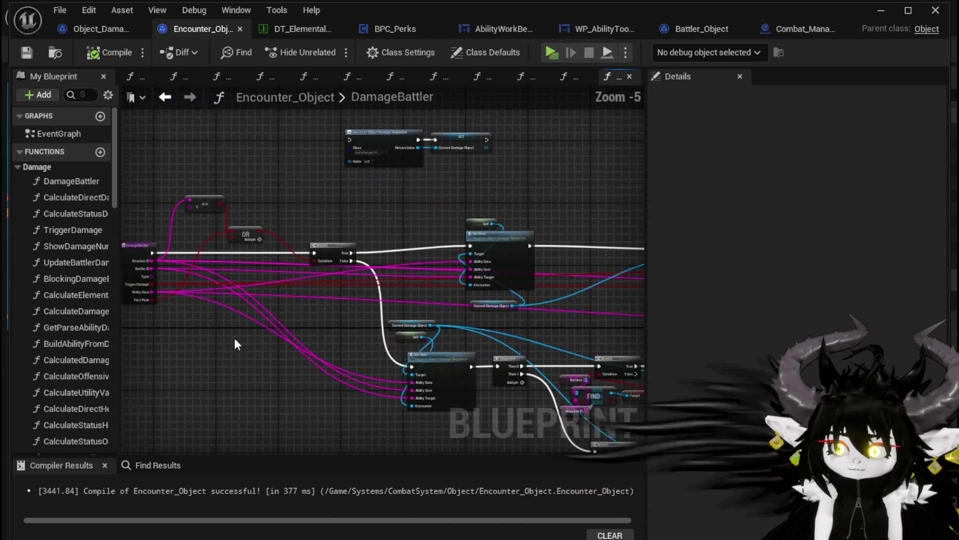
{"action": "scroll", "coordinate": [532, 262], "scroll_direction": "up", "scroll_amount": 3}
{"action": "scroll", "coordinate": [545, 278], "scroll_direction": "down", "scroll_amount": 2}
{"action": "mouse_move", "coordinate": [544, 277]}
{"action": "left_mouse_down"}
{"action": "mouse_move", "coordinate": [443, 188]}
{"action": "mouse_move", "coordinate": [309, 187]}
{"action": "mouse_move", "coordinate": [358, 158]}
{"action": "left_mouse_up"}
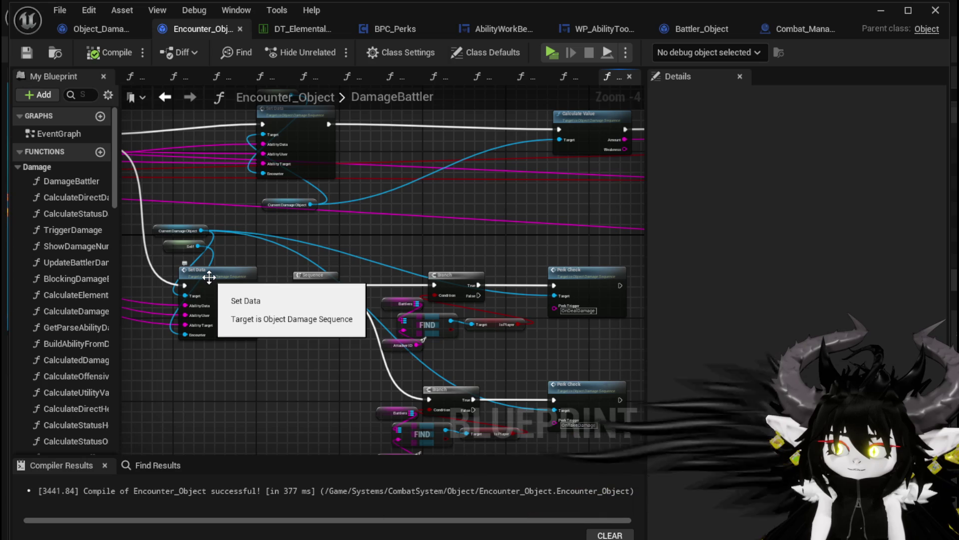
{"action": "left_click_drag", "start_coordinate": [209, 276], "coordinate": [127, 275]}
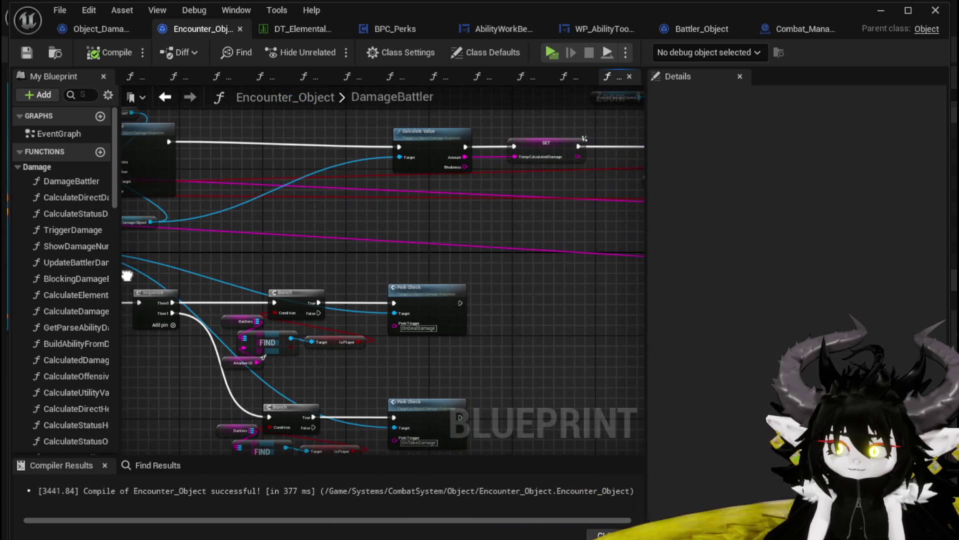
{"action": "double_click", "coordinate": [424, 300]}
{"action": "mouse_move", "coordinate": [428, 306]}
{"action": "left_mouse_down"}
{"action": "mouse_move", "coordinate": [280, 207]}
{"action": "mouse_move", "coordinate": [157, 216]}
{"action": "mouse_move", "coordinate": [335, 253]}
{"action": "mouse_move", "coordinate": [317, 246]}
{"action": "mouse_move", "coordinate": [550, 252]}
{"action": "mouse_move", "coordinate": [349, 257]}
{"action": "mouse_move", "coordinate": [359, 261]}
{"action": "left_mouse_up"}
{"action": "left_click_drag", "start_coordinate": [534, 258], "coordinate": [534, 256]}
{"action": "mouse_move", "coordinate": [496, 211]}
{"action": "left_mouse_down"}
{"action": "mouse_move", "coordinate": [466, 253]}
{"action": "mouse_move", "coordinate": [500, 247]}
{"action": "left_mouse_up"}
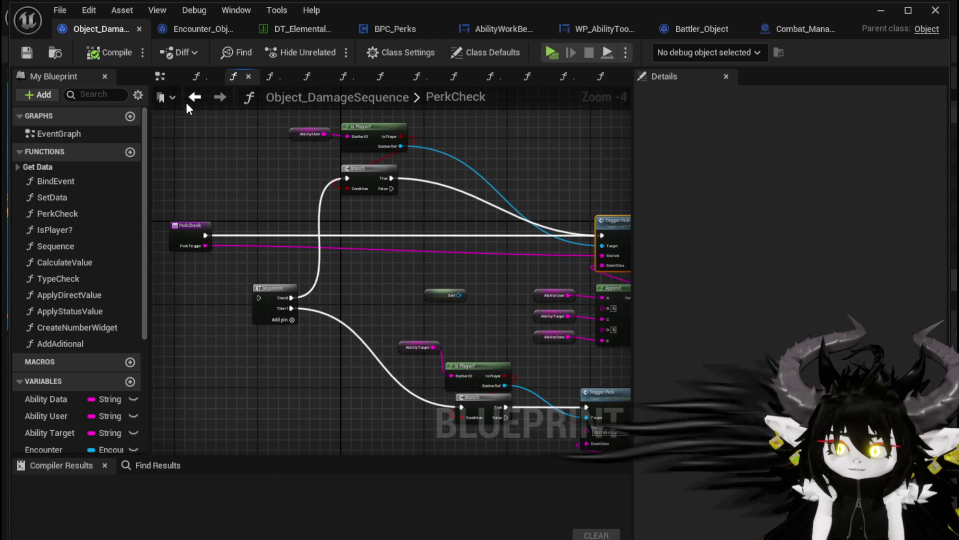
Step: Step back to the CalculateValue graph and check Encounter_Object's DamageBattler before returning to BPC_Perks
{"action": "left_click", "coordinate": [193, 98]}
{"action": "left_click", "coordinate": [189, 103]}
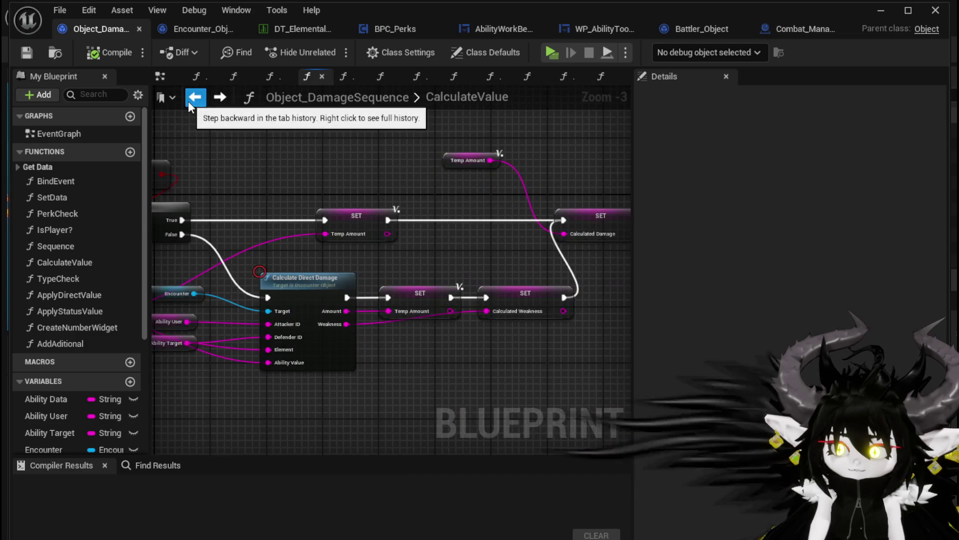
{"action": "left_click_drag", "start_coordinate": [302, 165], "coordinate": [446, 179]}
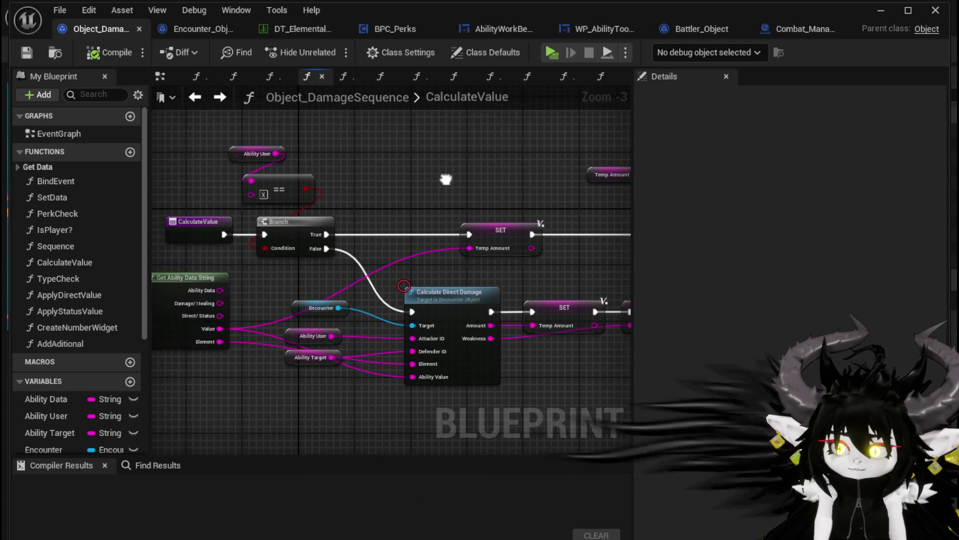
{"action": "left_click", "coordinate": [177, 28]}
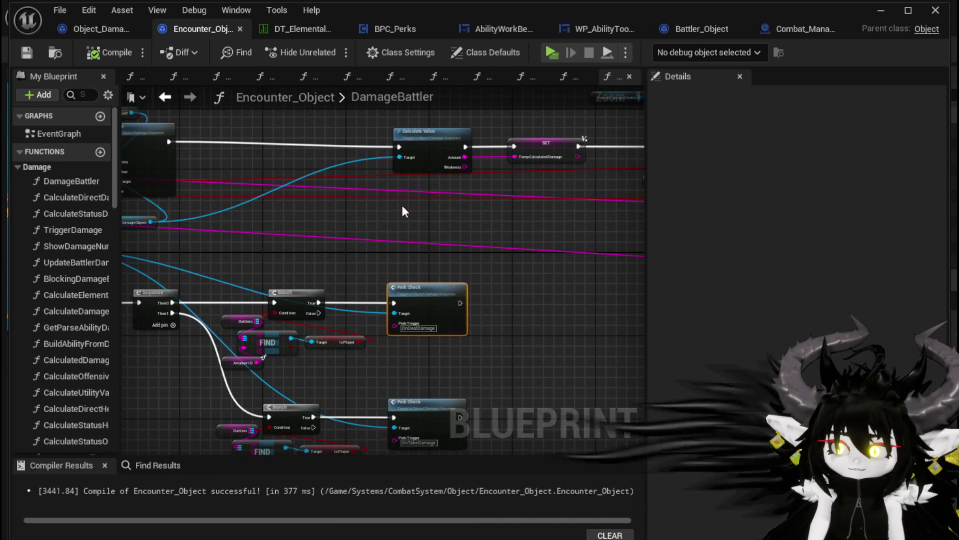
{"action": "left_click", "coordinate": [94, 32]}
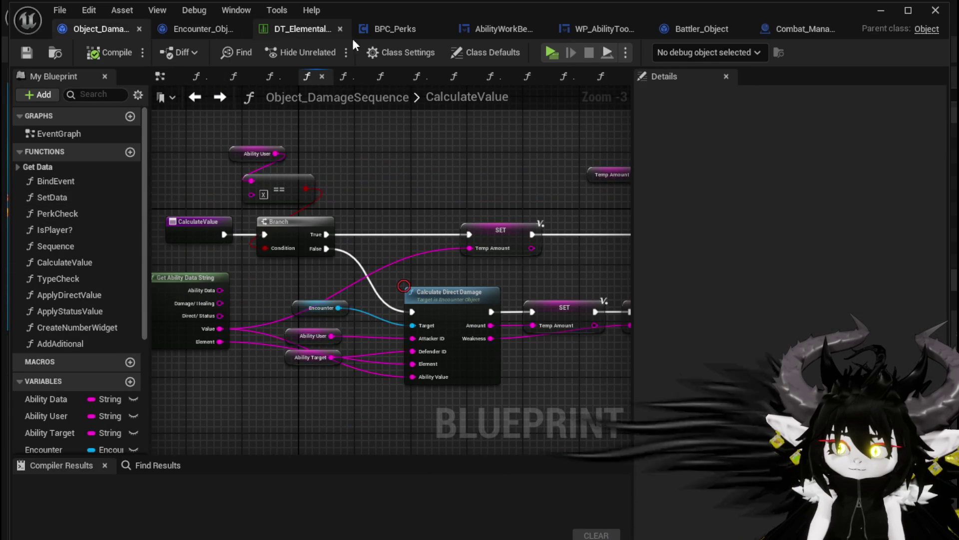
{"action": "left_click", "coordinate": [387, 36]}
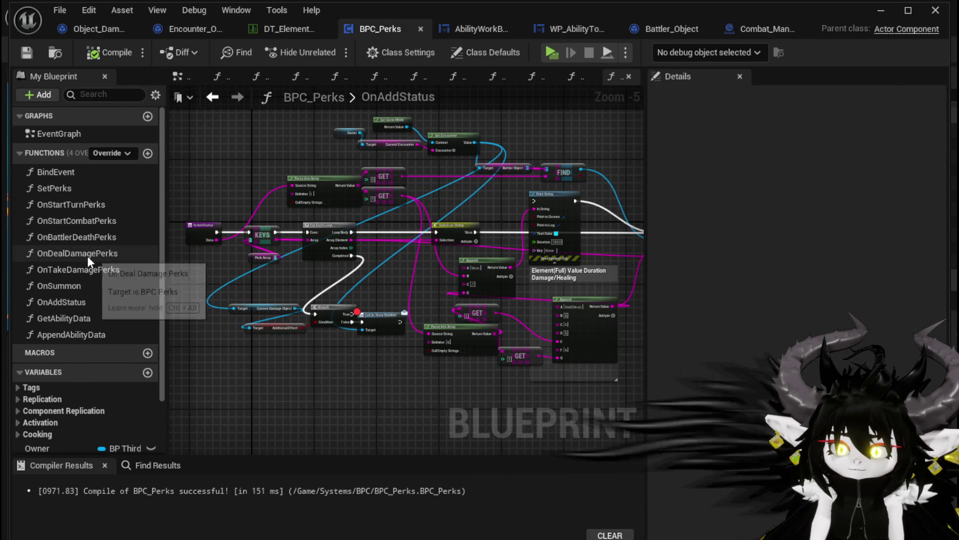
Step: Open OnDealDamagePerks and inspect its FIND, KEYS, loop, Damage Battler and Switch on String nodes
{"action": "double_click", "coordinate": [88, 253]}
{"action": "scroll", "coordinate": [311, 235], "scroll_direction": "down", "scroll_amount": 3}
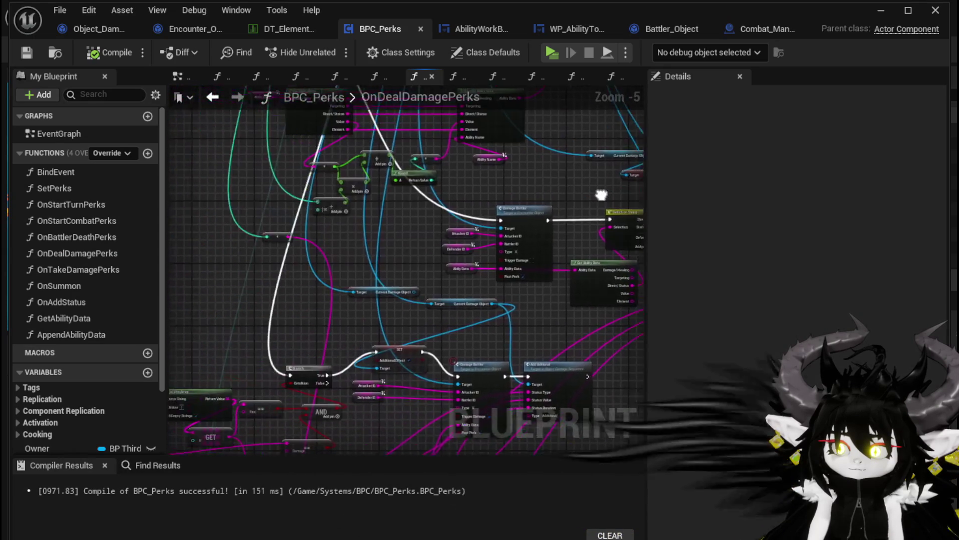
{"action": "mouse_move", "coordinate": [280, 283]}
{"action": "left_mouse_down"}
{"action": "mouse_move", "coordinate": [321, 370]}
{"action": "mouse_move", "coordinate": [320, 219]}
{"action": "left_mouse_up"}
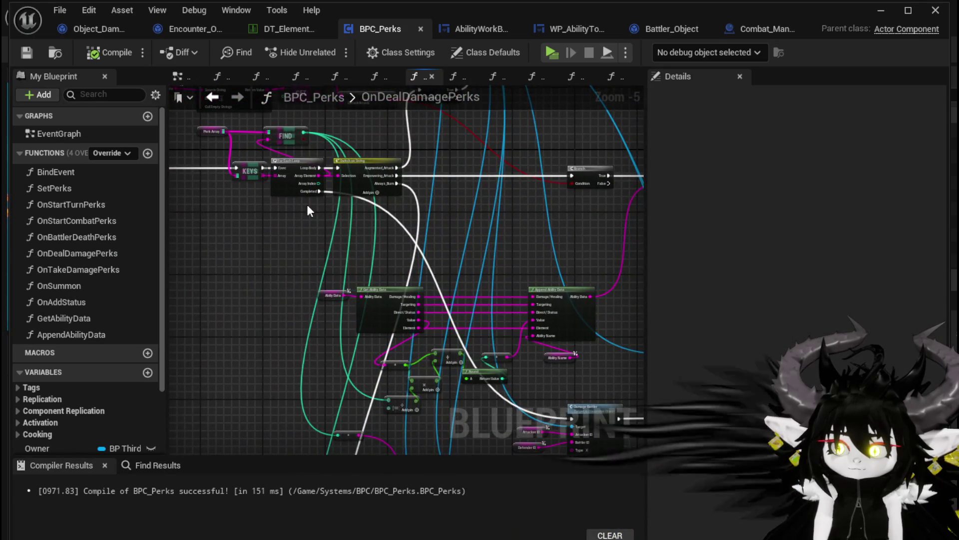
{"action": "scroll", "coordinate": [300, 192], "scroll_direction": "up", "scroll_amount": 2}
{"action": "mouse_move", "coordinate": [379, 280]}
{"action": "left_mouse_down"}
{"action": "mouse_move", "coordinate": [380, 197]}
{"action": "mouse_move", "coordinate": [175, 181]}
{"action": "mouse_move", "coordinate": [382, 188]}
{"action": "mouse_move", "coordinate": [188, 186]}
{"action": "mouse_move", "coordinate": [24, 165]}
{"action": "left_mouse_up"}
{"action": "scroll", "coordinate": [387, 223], "scroll_direction": "up", "scroll_amount": 1}
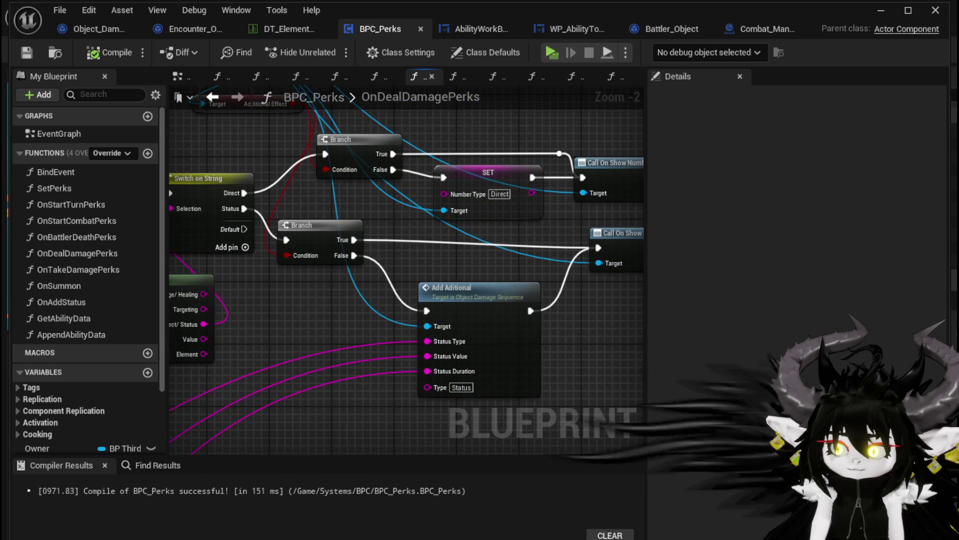
Step: Nudge the lower Branch right, check the Call On Show Number wiring, then reopen OnAddStatus
{"action": "left_click_drag", "start_coordinate": [327, 233], "coordinate": [330, 234]}
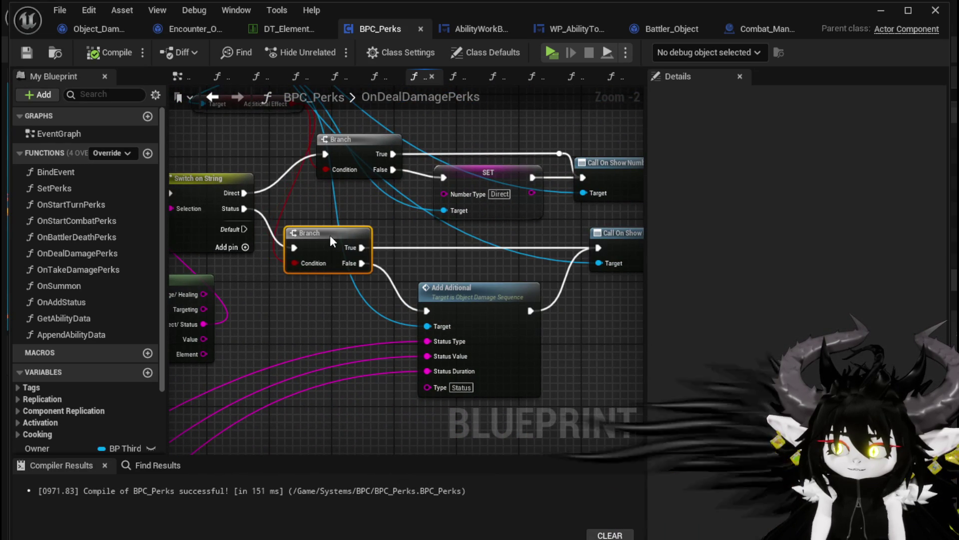
{"action": "left_click_drag", "start_coordinate": [272, 301], "coordinate": [217, 298]}
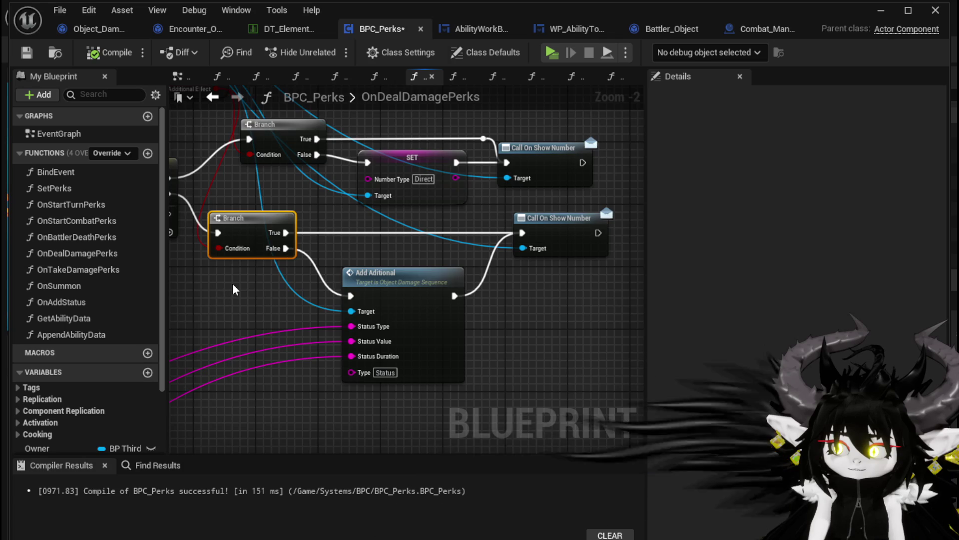
{"action": "scroll", "coordinate": [232, 285], "scroll_direction": "down", "scroll_amount": 3}
{"action": "mouse_move", "coordinate": [449, 280]}
{"action": "left_mouse_down"}
{"action": "mouse_move", "coordinate": [313, 278]}
{"action": "mouse_move", "coordinate": [320, 268]}
{"action": "left_mouse_up"}
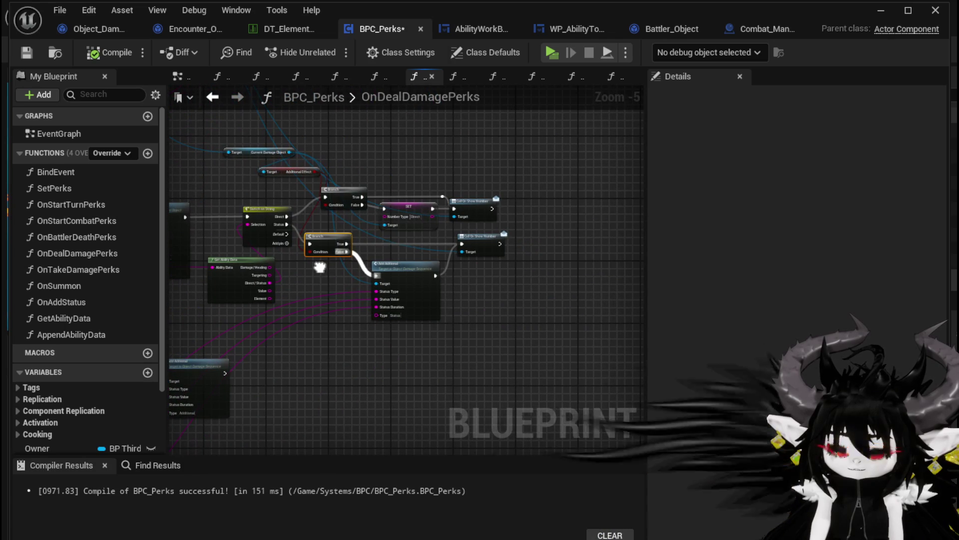
{"action": "scroll", "coordinate": [473, 274], "scroll_direction": "up", "scroll_amount": 2}
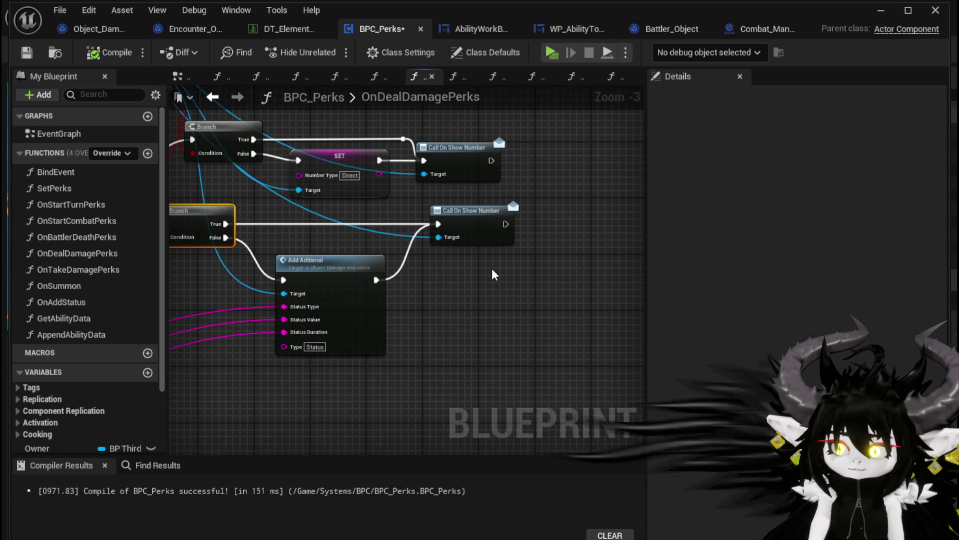
{"action": "left_click_drag", "start_coordinate": [432, 281], "coordinate": [520, 205]}
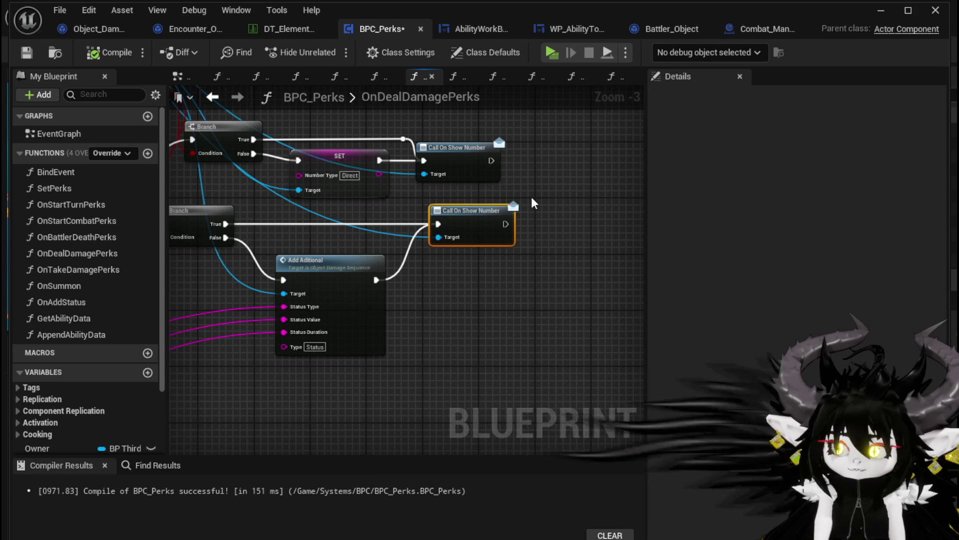
{"action": "left_click", "coordinate": [532, 197]}
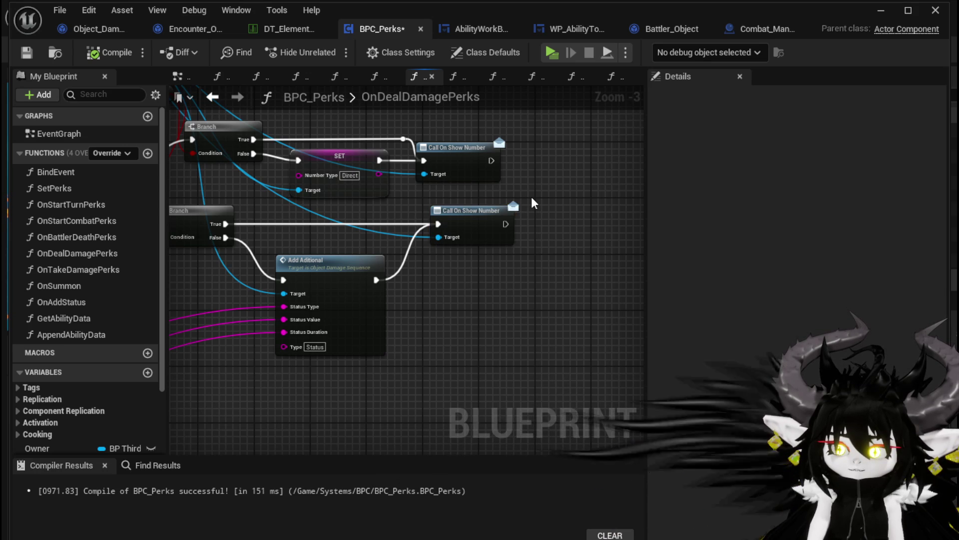
{"action": "left_click_drag", "start_coordinate": [449, 272], "coordinate": [498, 272]}
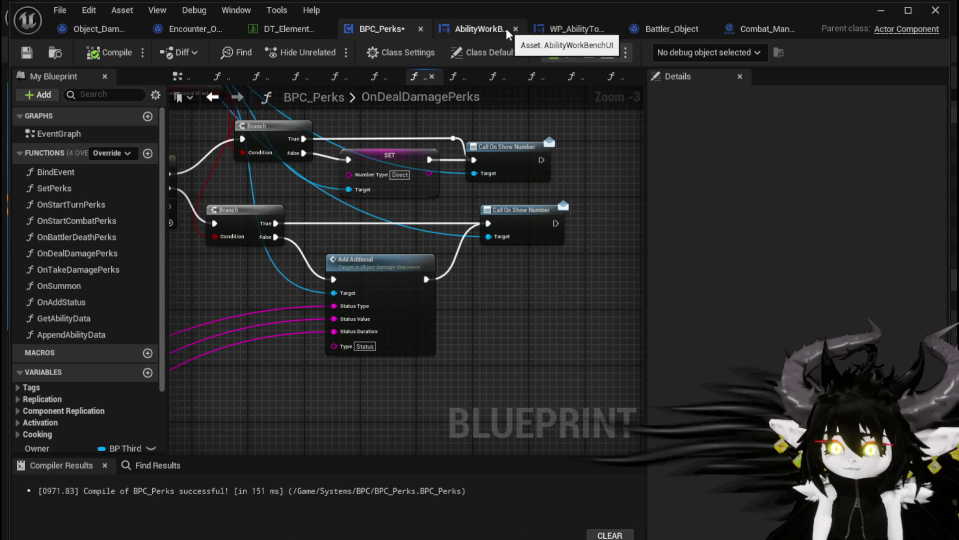
{"action": "double_click", "coordinate": [73, 302]}
{"action": "scroll", "coordinate": [324, 318], "scroll_direction": "up", "scroll_amount": 2}
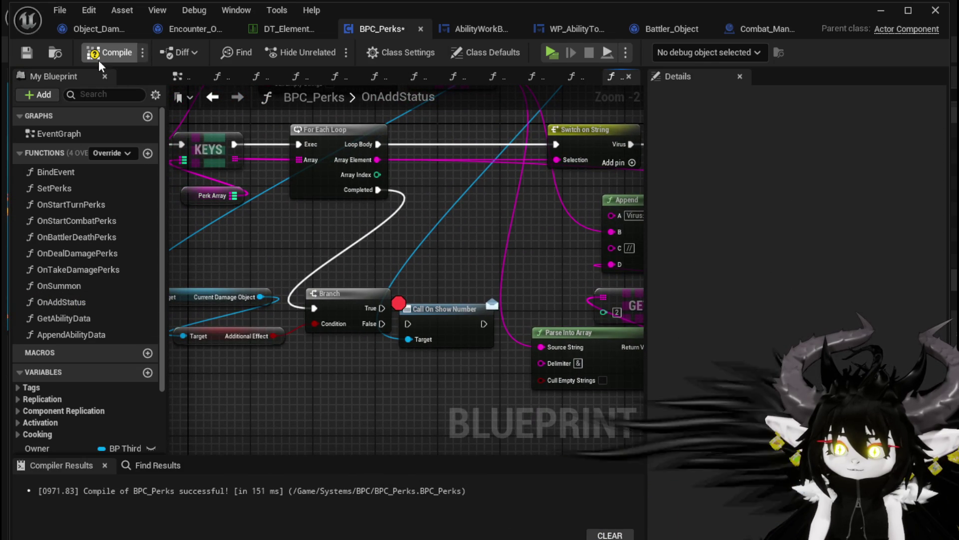
Step: Compile BPC_Perks, start a Play session and run the character up to the red slime
{"action": "left_click", "coordinate": [26, 53]}
{"action": "left_click", "coordinate": [881, 10]}
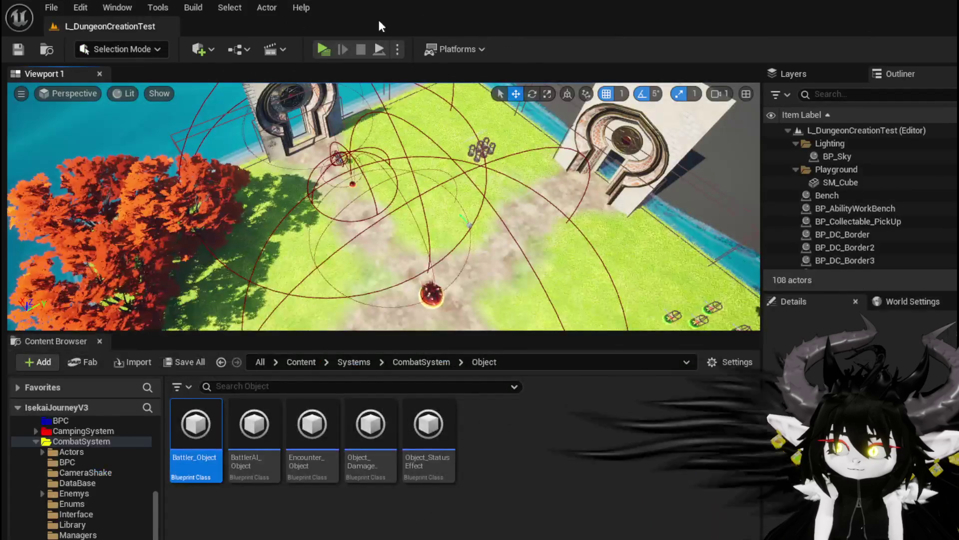
{"action": "left_click", "coordinate": [314, 46]}
{"action": "key", "text": "w"}
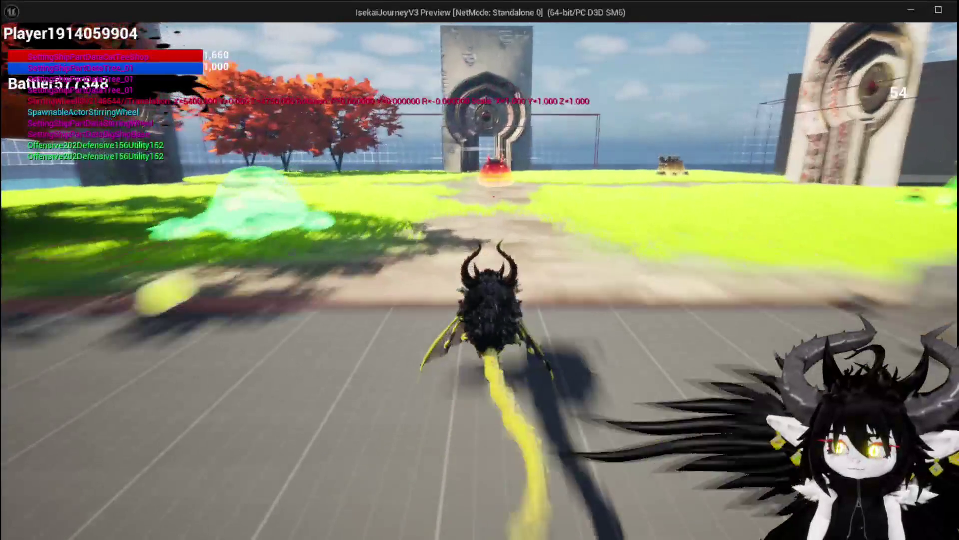
{"action": "key", "text": "w"}
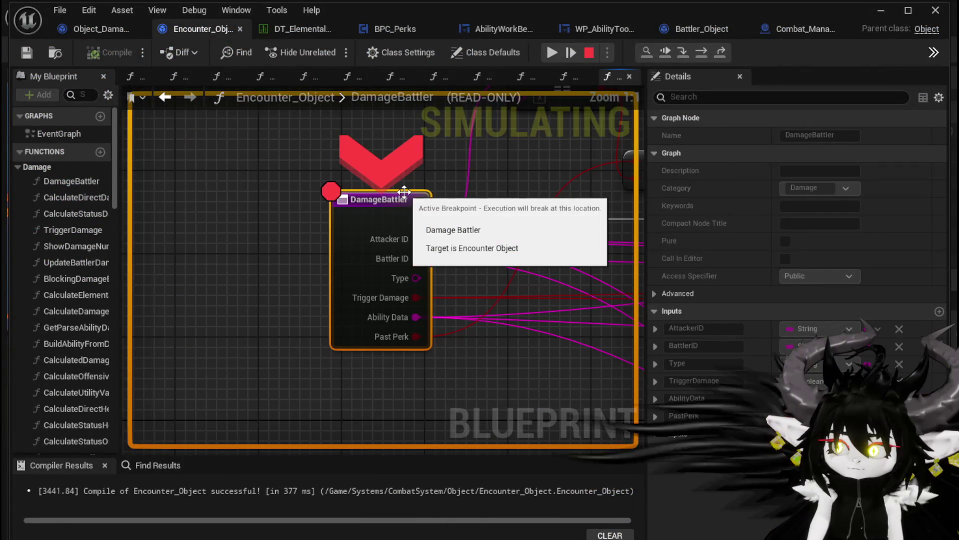
Step: Disable the DamageBattler breakpoint, resume, play the Slow card, stop playing and save all
{"action": "right_click", "coordinate": [370, 201]}
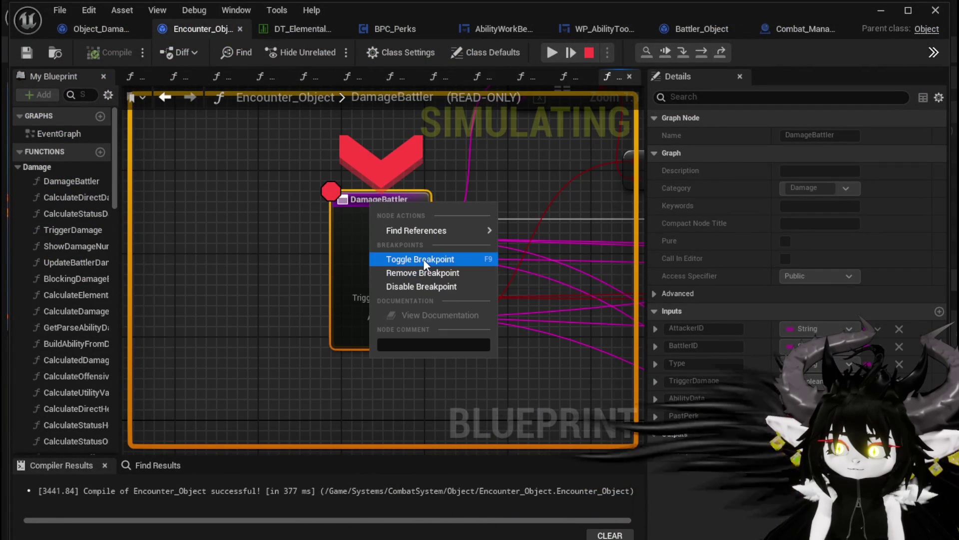
{"action": "left_click", "coordinate": [418, 285]}
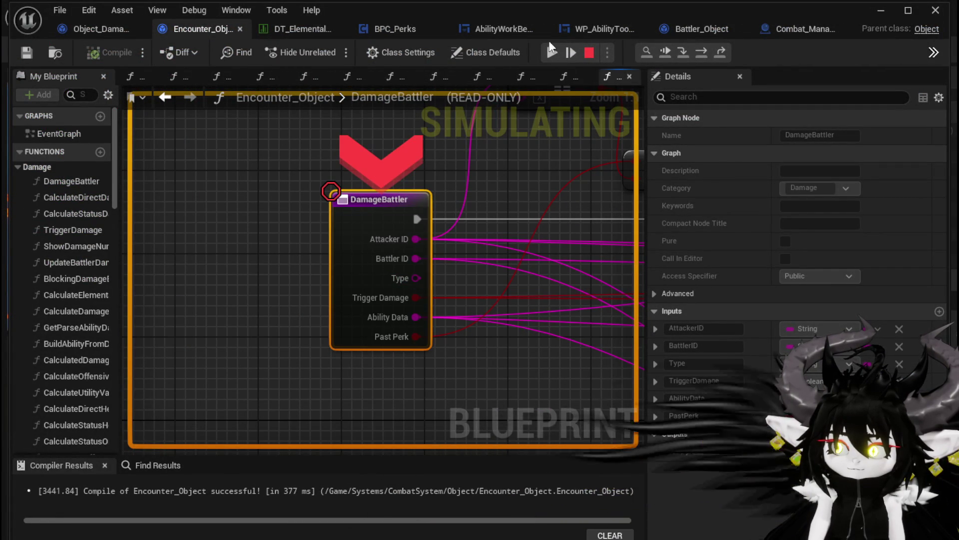
{"action": "left_click", "coordinate": [551, 52]}
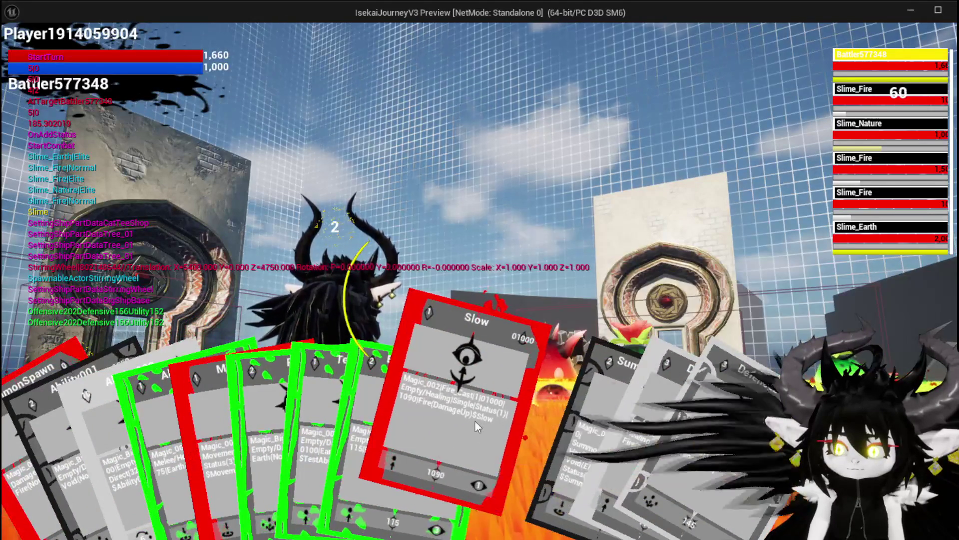
{"action": "left_click", "coordinate": [475, 421]}
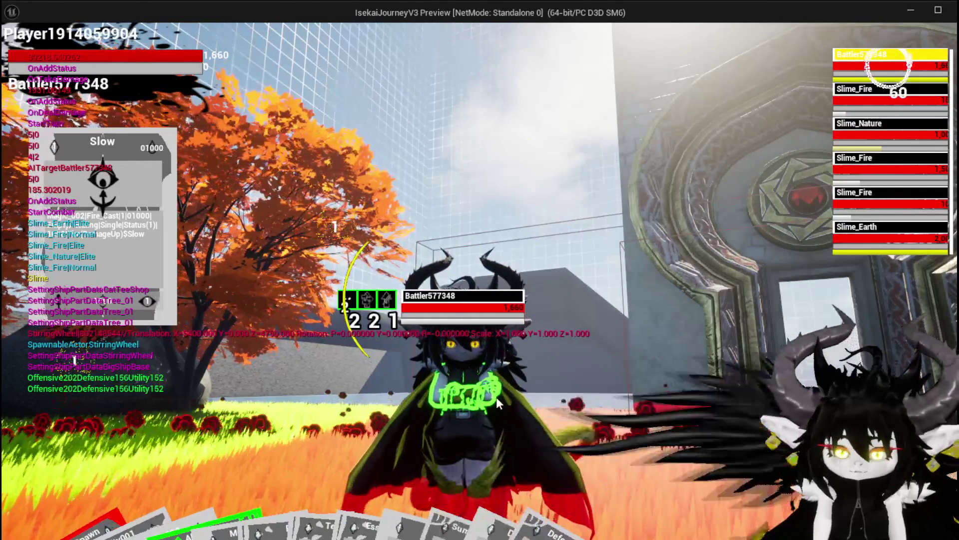
{"action": "key", "text": "Escape"}
{"action": "left_click", "coordinate": [27, 55]}
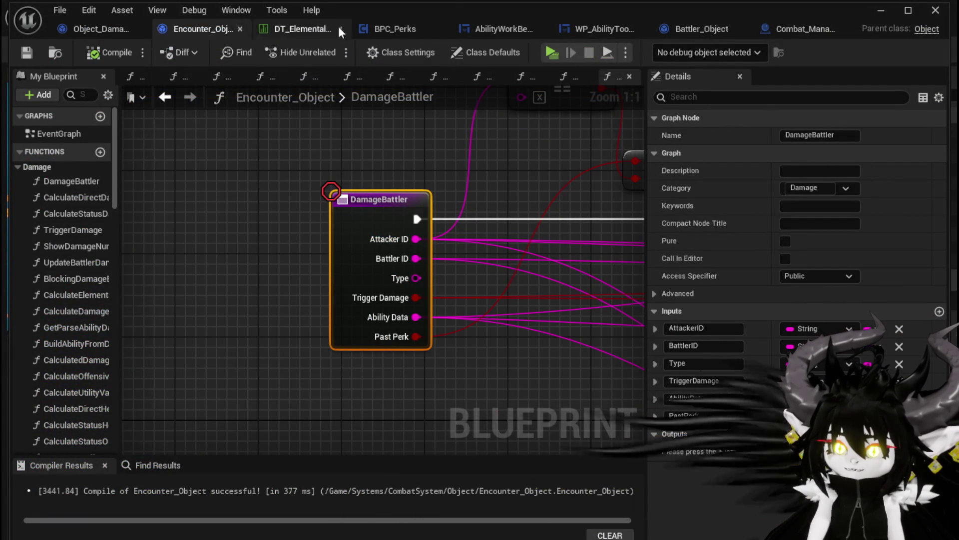
Step: Open BPC_Perks' OnDealDamagePerks graph and pan across its Damage Battler, Branch and SET nodes
{"action": "left_click", "coordinate": [373, 29]}
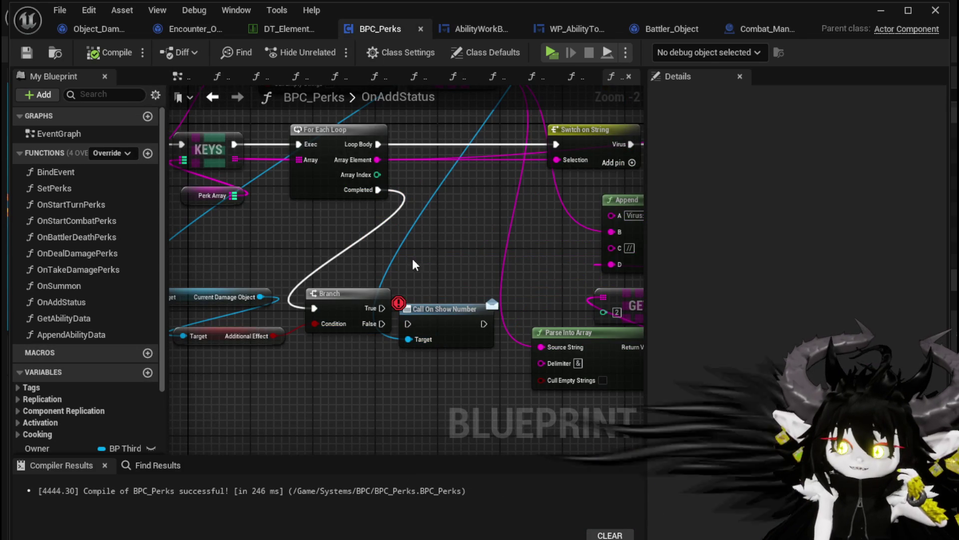
{"action": "scroll", "coordinate": [380, 324], "scroll_direction": "down", "scroll_amount": 2}
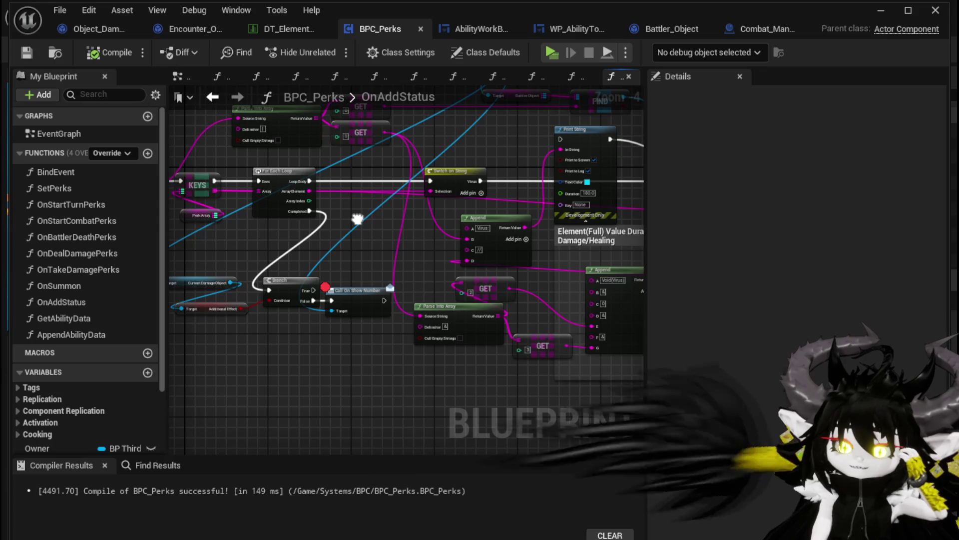
{"action": "left_click_drag", "start_coordinate": [357, 218], "coordinate": [458, 216]}
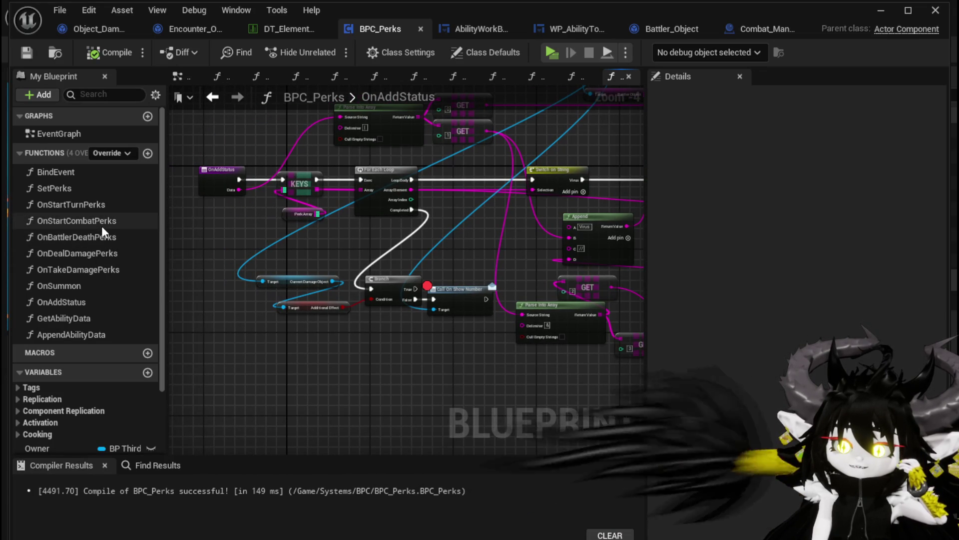
{"action": "left_click", "coordinate": [109, 253]}
{"action": "double_click", "coordinate": [108, 256]}
{"action": "scroll", "coordinate": [270, 257], "scroll_direction": "down", "scroll_amount": 4}
{"action": "mouse_move", "coordinate": [270, 257]}
{"action": "left_mouse_down"}
{"action": "mouse_move", "coordinate": [547, 252]}
{"action": "mouse_move", "coordinate": [584, 350]}
{"action": "left_mouse_up"}
{"action": "scroll", "coordinate": [367, 235], "scroll_direction": "up", "scroll_amount": 3}
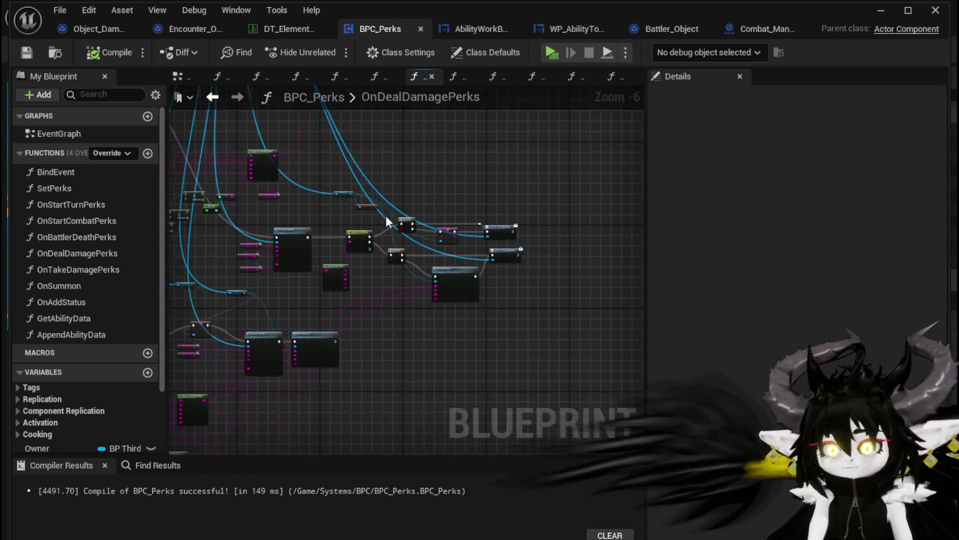
{"action": "left_click_drag", "start_coordinate": [244, 243], "coordinate": [447, 232]}
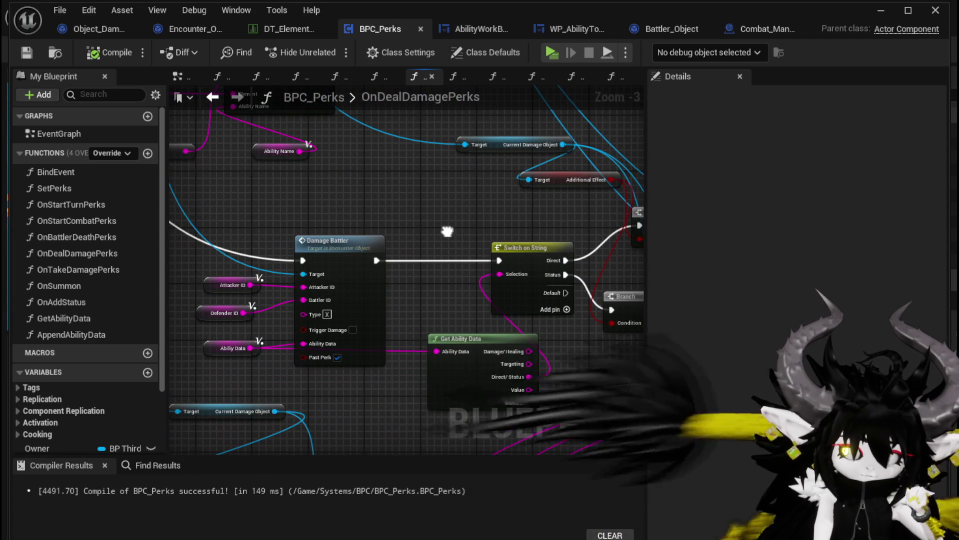
{"action": "mouse_move", "coordinate": [448, 232]}
{"action": "left_mouse_down"}
{"action": "mouse_move", "coordinate": [145, 177]}
{"action": "mouse_move", "coordinate": [179, 177]}
{"action": "mouse_move", "coordinate": [110, 178]}
{"action": "mouse_move", "coordinate": [170, 183]}
{"action": "left_mouse_up"}
{"action": "mouse_move", "coordinate": [284, 221]}
{"action": "left_mouse_down"}
{"action": "mouse_move", "coordinate": [462, 220]}
{"action": "mouse_move", "coordinate": [472, 232]}
{"action": "left_mouse_up"}
Step: Add an F9 breakpoint on the Damage Battler node and start Play from the level editor
{"action": "left_click", "coordinate": [364, 280]}
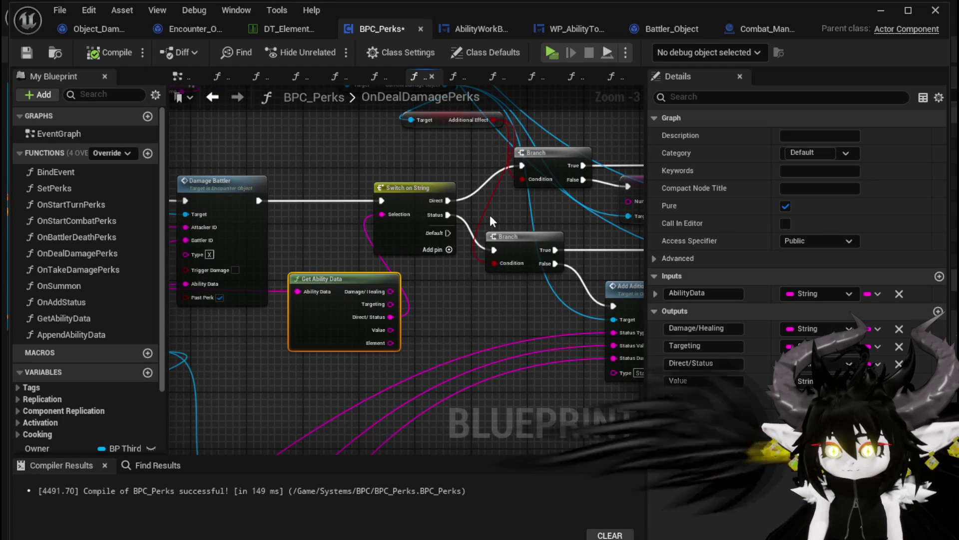
{"action": "scroll", "coordinate": [490, 214], "scroll_direction": "down", "scroll_amount": 2}
{"action": "left_click_drag", "start_coordinate": [349, 219], "coordinate": [259, 130]}
{"action": "scroll", "coordinate": [313, 251], "scroll_direction": "up", "scroll_amount": 2}
{"action": "left_click_drag", "start_coordinate": [338, 253], "coordinate": [379, 294]}
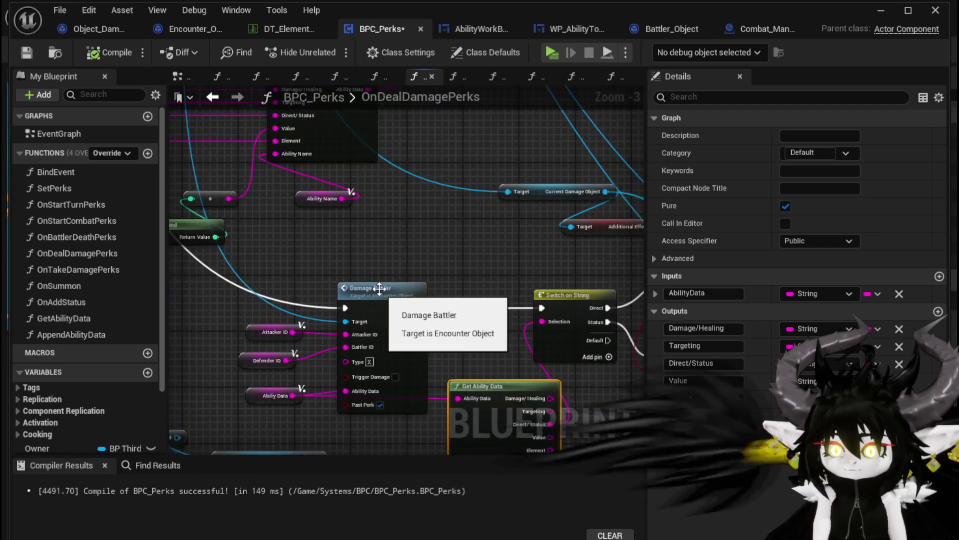
{"action": "right_click", "coordinate": [382, 293]}
{"action": "key", "text": "F9"}
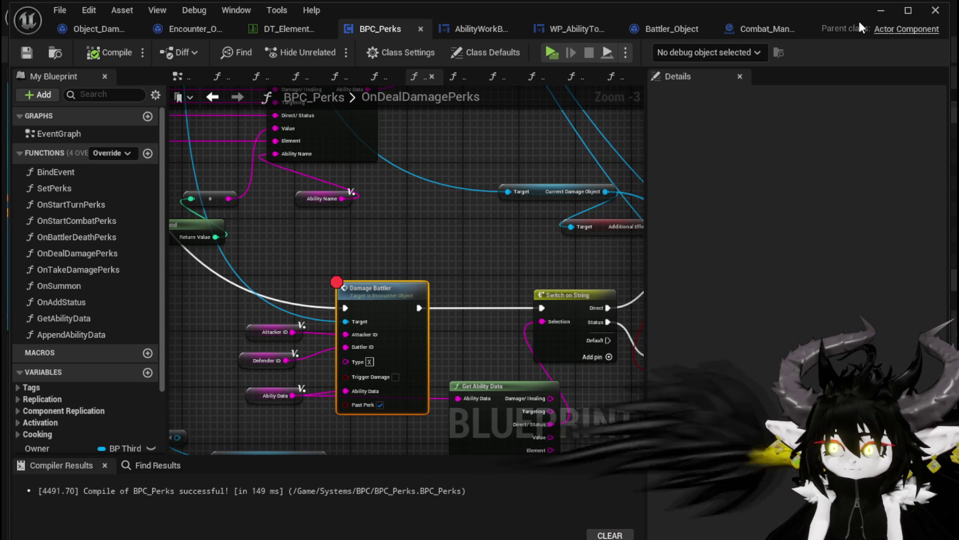
{"action": "key", "text": "alt+Tab"}
{"action": "left_click", "coordinate": [330, 48]}
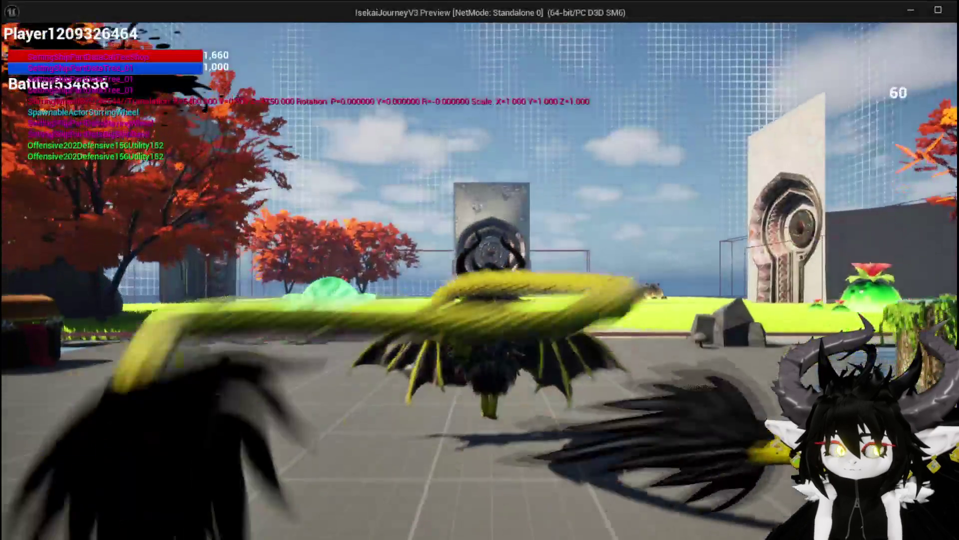
Step: Engage the slime, resume past the Damage Battler breakpoint, and play the Slow card
{"action": "key", "text": "w"}
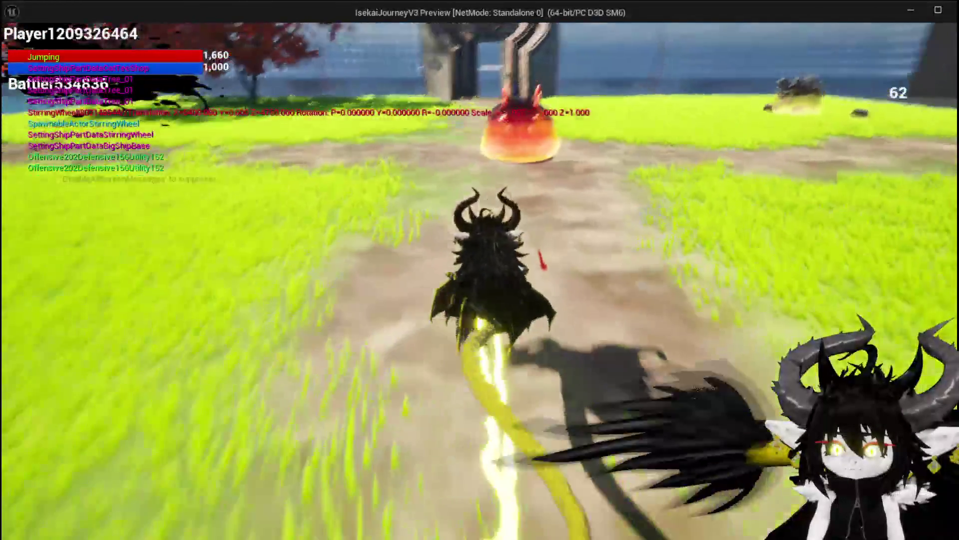
{"action": "key", "text": "1"}
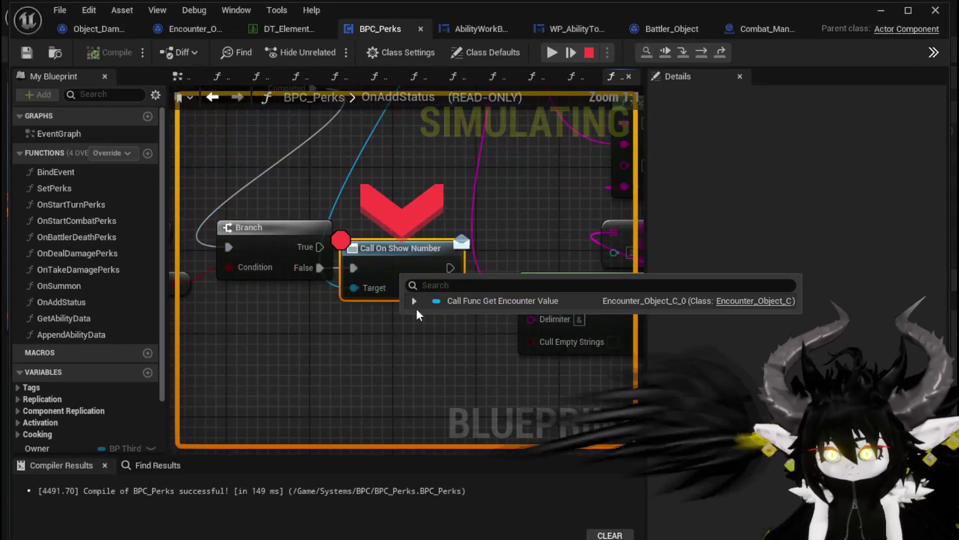
{"action": "left_click", "coordinate": [552, 52]}
{"action": "left_click", "coordinate": [460, 270]}
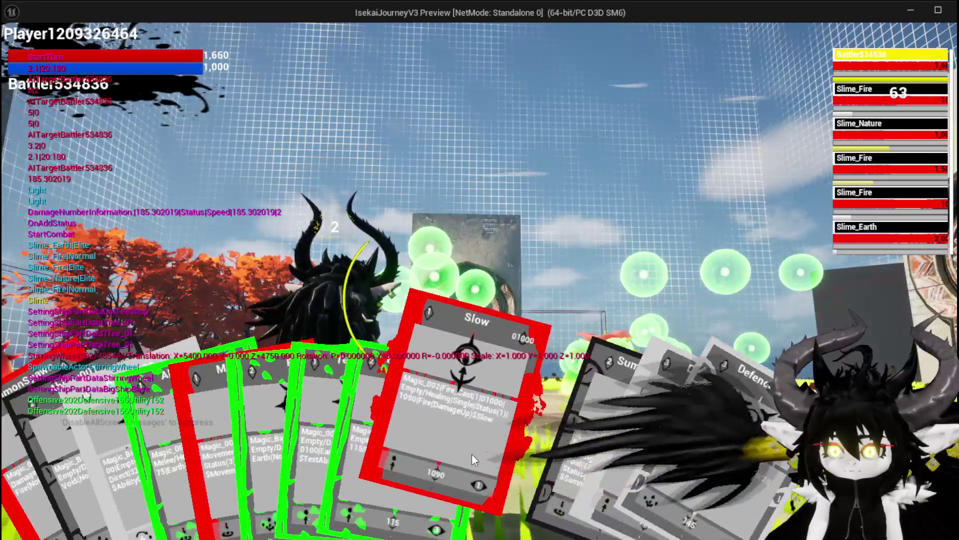
{"action": "left_click", "coordinate": [472, 459]}
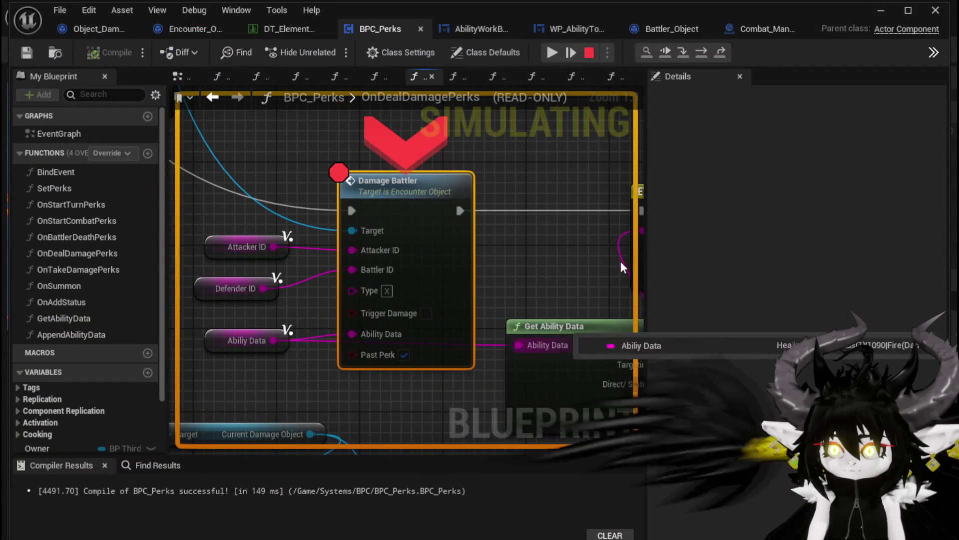
{"action": "left_click", "coordinate": [667, 55]}
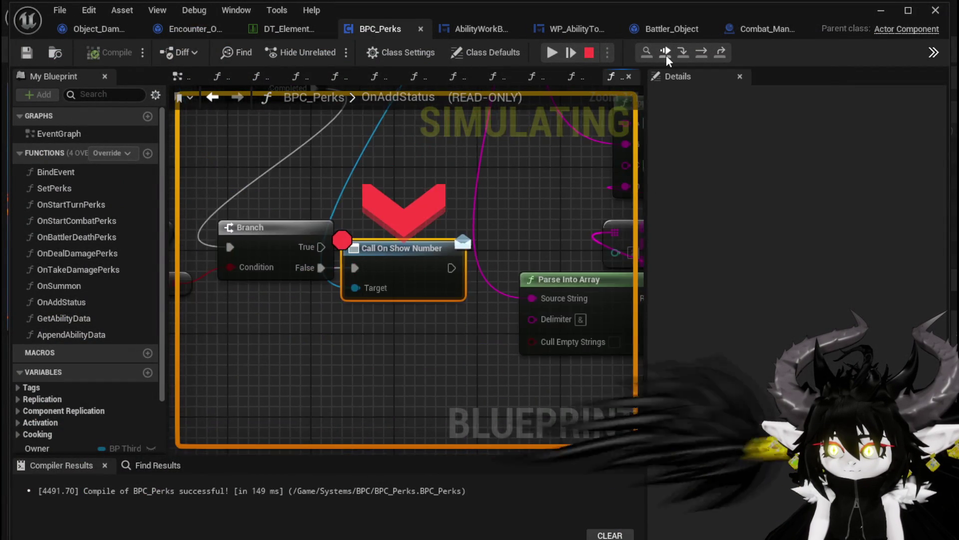
Step: Continue past the Call On Show Number breakpoint and zoom out over the OnAddStatus graph
{"action": "scroll", "coordinate": [412, 159], "scroll_direction": "down", "scroll_amount": 5}
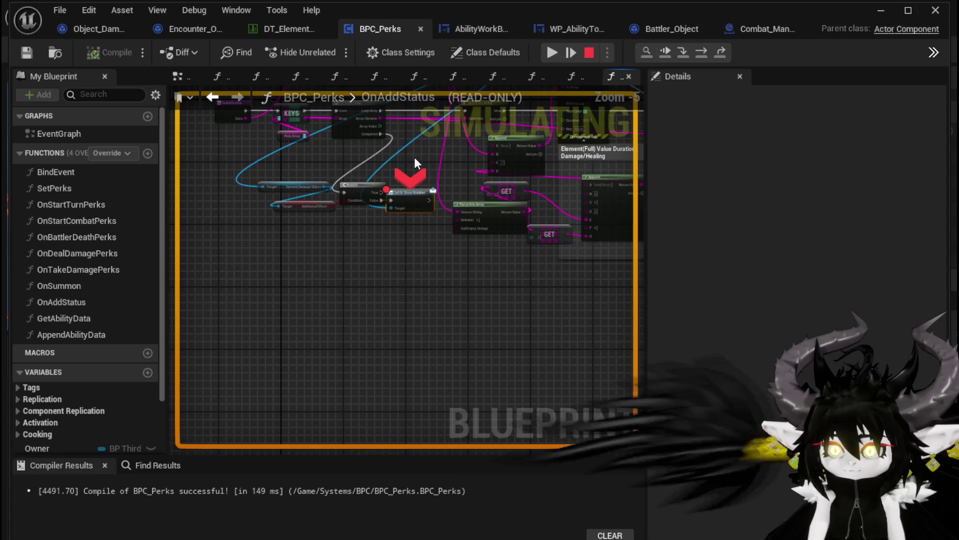
{"action": "left_click", "coordinate": [667, 56]}
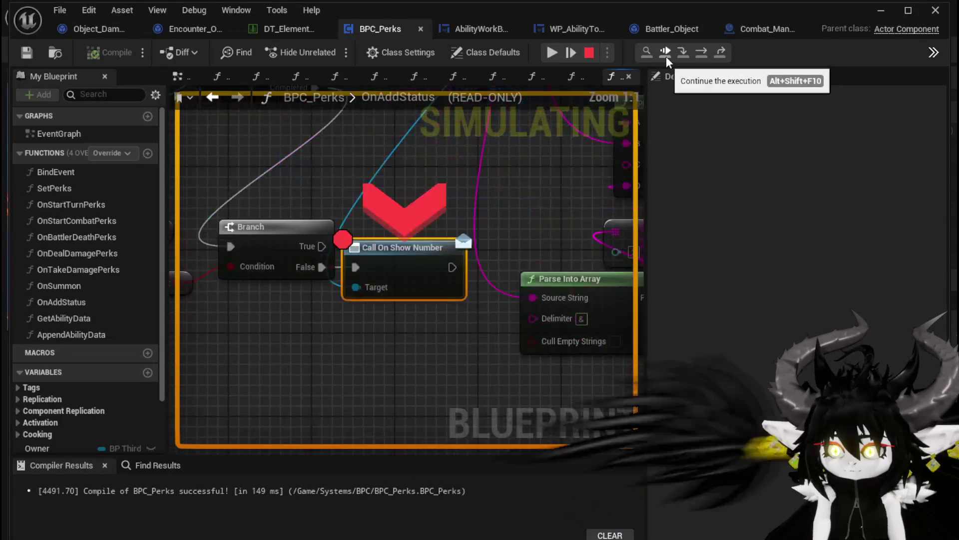
{"action": "left_click", "coordinate": [666, 56]}
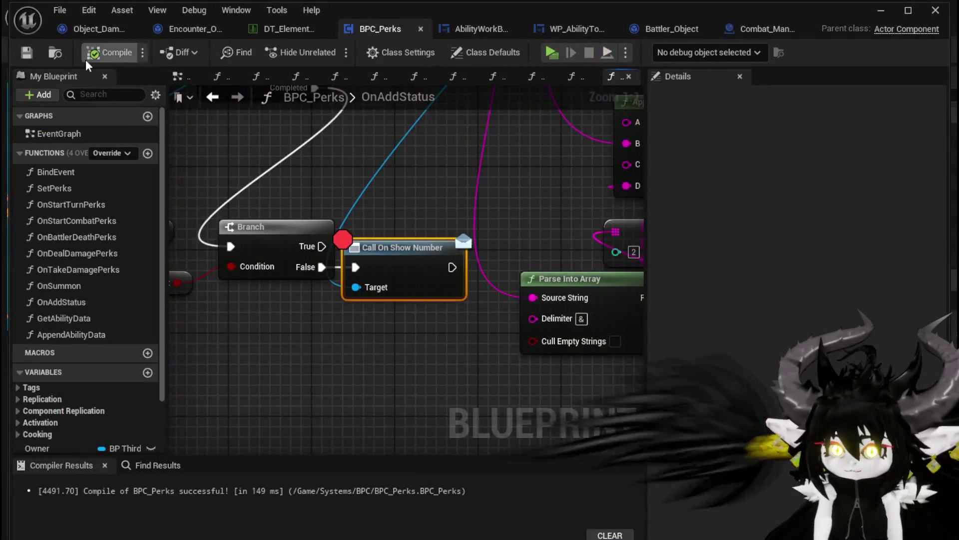
{"action": "scroll", "coordinate": [325, 190], "scroll_direction": "down", "scroll_amount": 2}
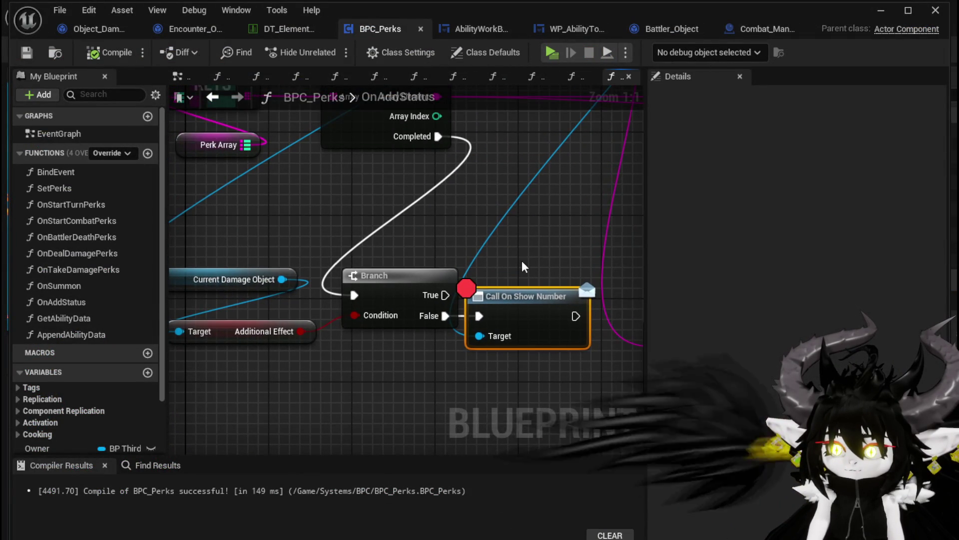
{"action": "mouse_move", "coordinate": [518, 255]}
{"action": "left_mouse_down"}
{"action": "mouse_move", "coordinate": [522, 303]}
{"action": "mouse_move", "coordinate": [581, 304]}
{"action": "mouse_move", "coordinate": [208, 272]}
{"action": "mouse_move", "coordinate": [265, 247]}
{"action": "mouse_move", "coordinate": [192, 253]}
{"action": "mouse_move", "coordinate": [544, 258]}
{"action": "left_mouse_up"}
{"action": "scroll", "coordinate": [208, 272], "scroll_direction": "down", "scroll_amount": 2}
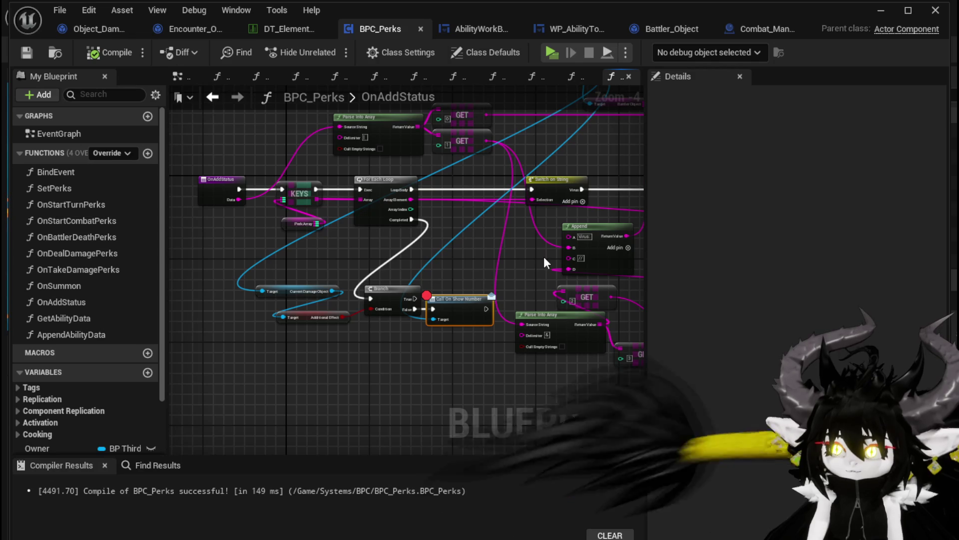
Step: Minimize the Blueprint editor and run the character toward the red slime
{"action": "left_click", "coordinate": [881, 10]}
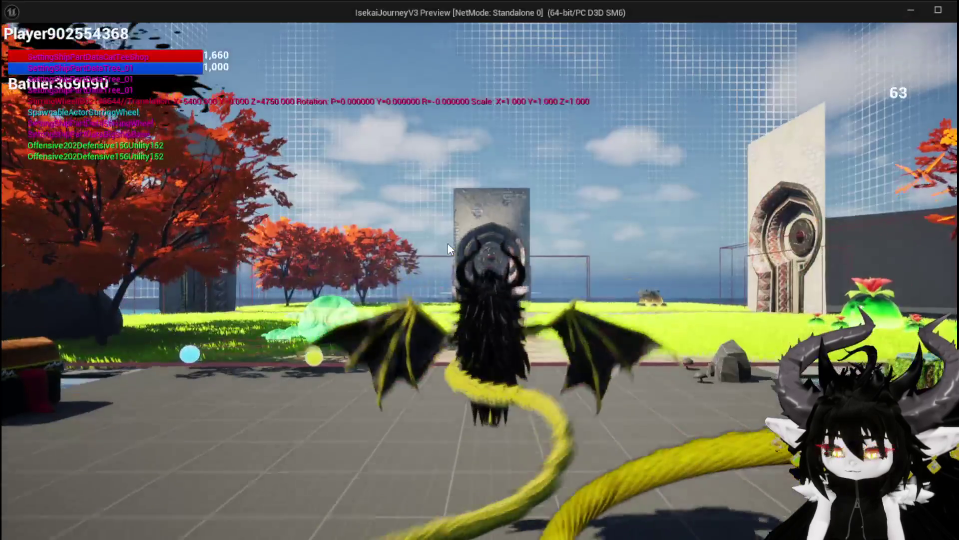
{"action": "left_click", "coordinate": [448, 243]}
{"action": "key", "text": "w"}
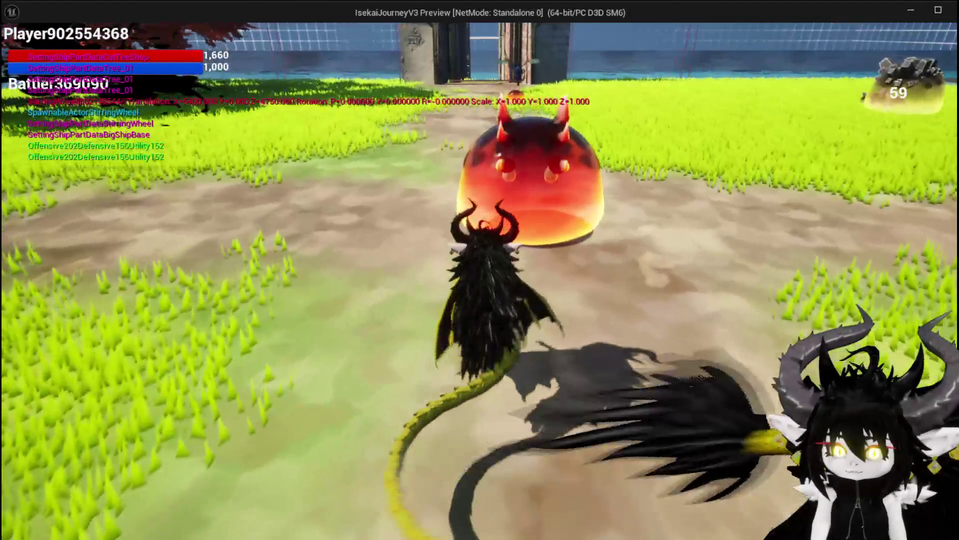
Step: Attack the slime, resume, play the Slow card, and step from Damage Battler into CreateNumberWidget
{"action": "key", "text": "q"}
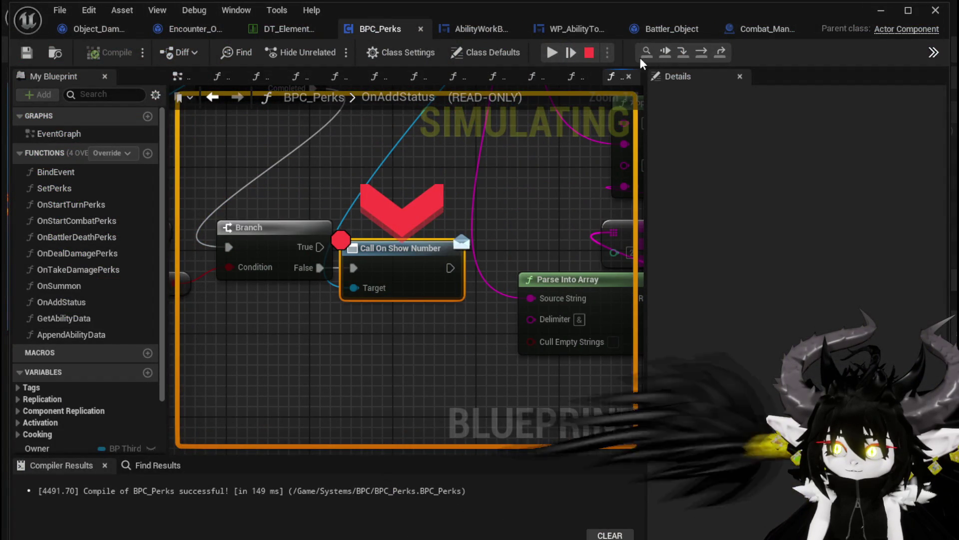
{"action": "left_click", "coordinate": [552, 52]}
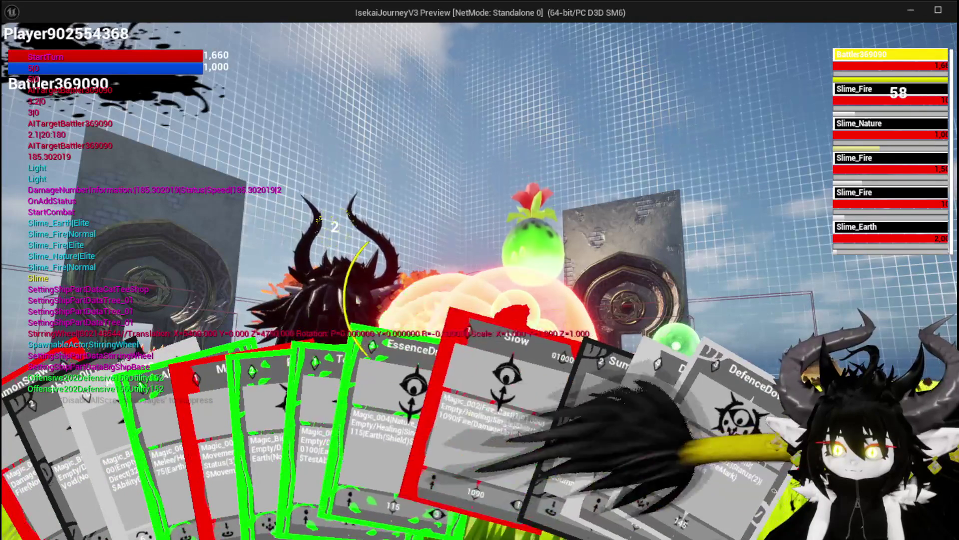
{"action": "left_click", "coordinate": [483, 430]}
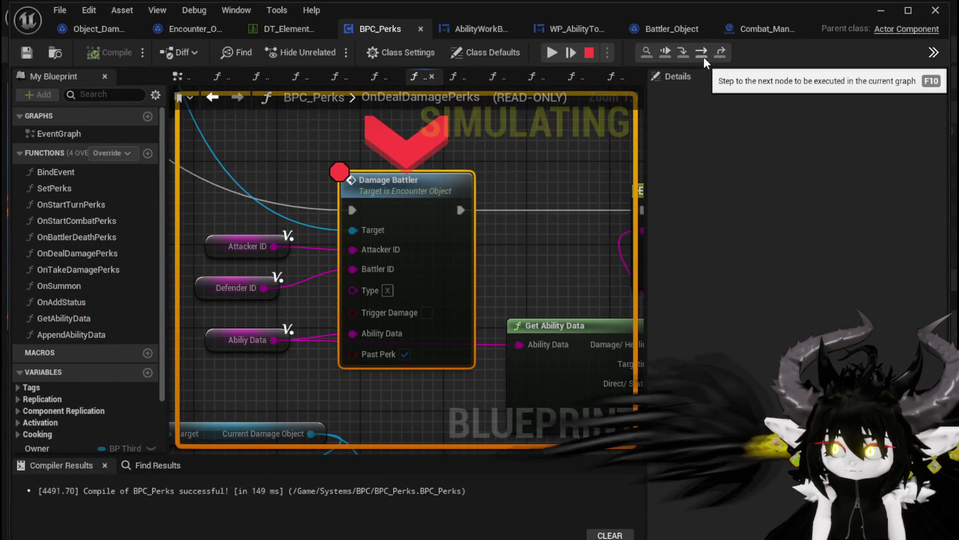
{"action": "left_click", "coordinate": [704, 57]}
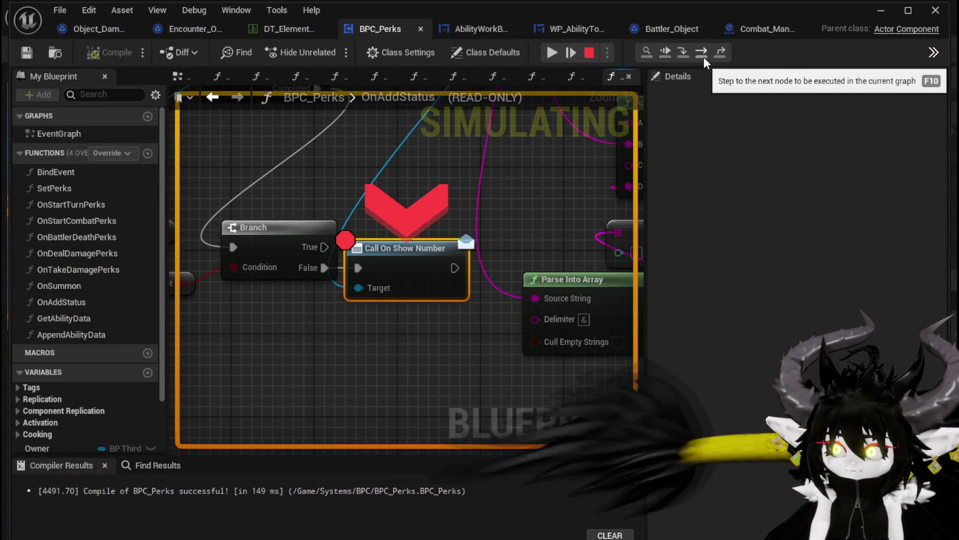
{"action": "scroll", "coordinate": [255, 314], "scroll_direction": "down", "scroll_amount": 5}
{"action": "left_click_drag", "start_coordinate": [256, 314], "coordinate": [528, 299]}
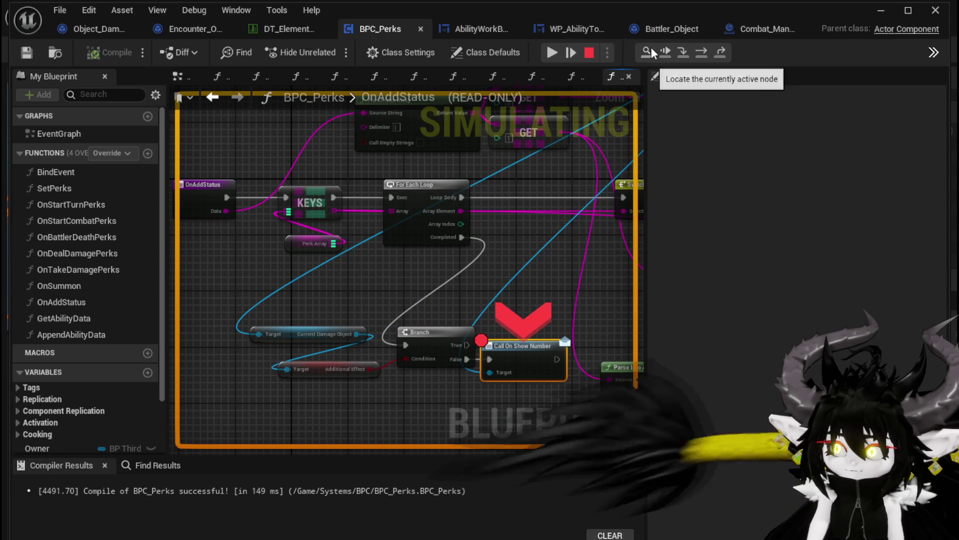
{"action": "left_click", "coordinate": [700, 52]}
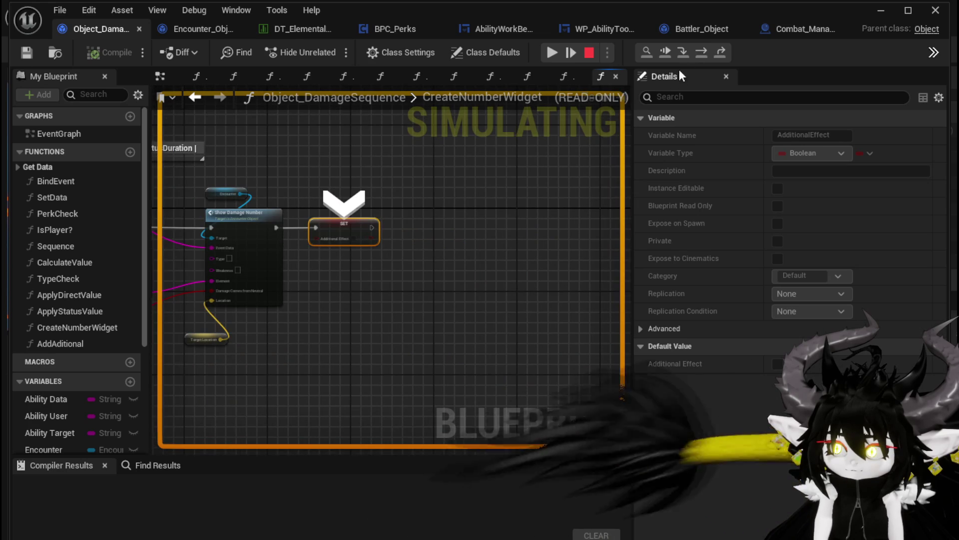
Step: Step through the GetAbilityDataString function and on into the Add Status node
{"action": "left_click", "coordinate": [704, 56]}
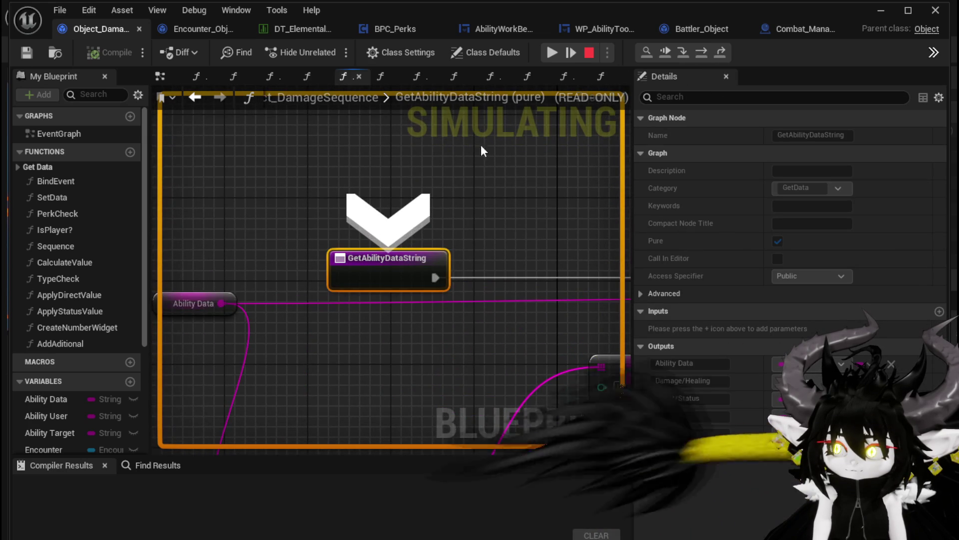
{"action": "scroll", "coordinate": [440, 189], "scroll_direction": "down", "scroll_amount": 4}
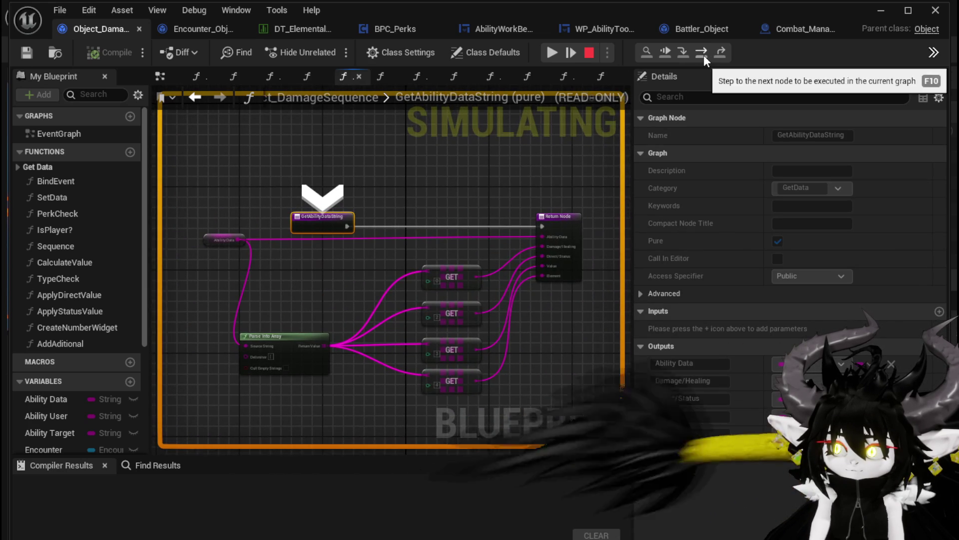
{"action": "left_click", "coordinate": [704, 55]}
{"action": "left_click", "coordinate": [704, 55]}
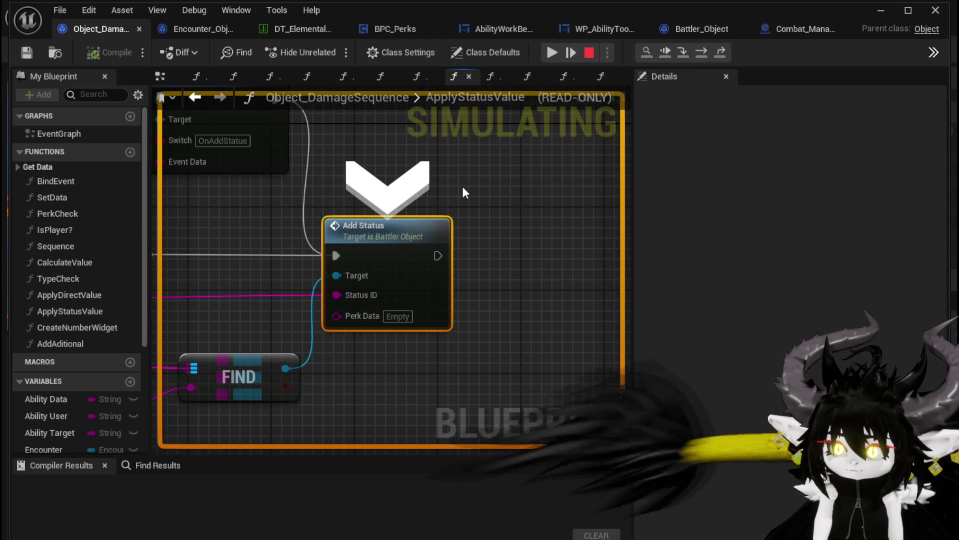
{"action": "key", "text": "F10"}
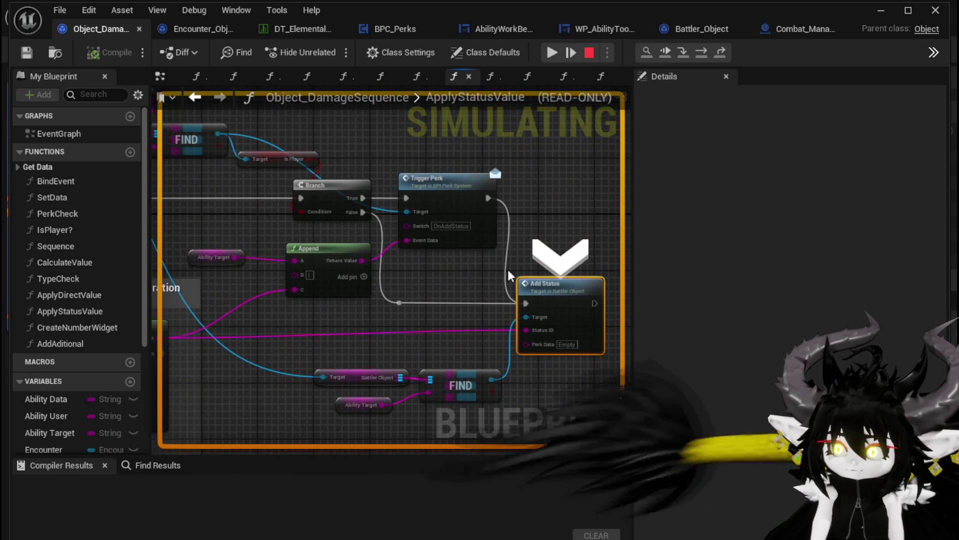
Step: Step onward to the TypeCheck function's Return Node and frame its surrounding nodes
{"action": "left_click", "coordinate": [703, 53]}
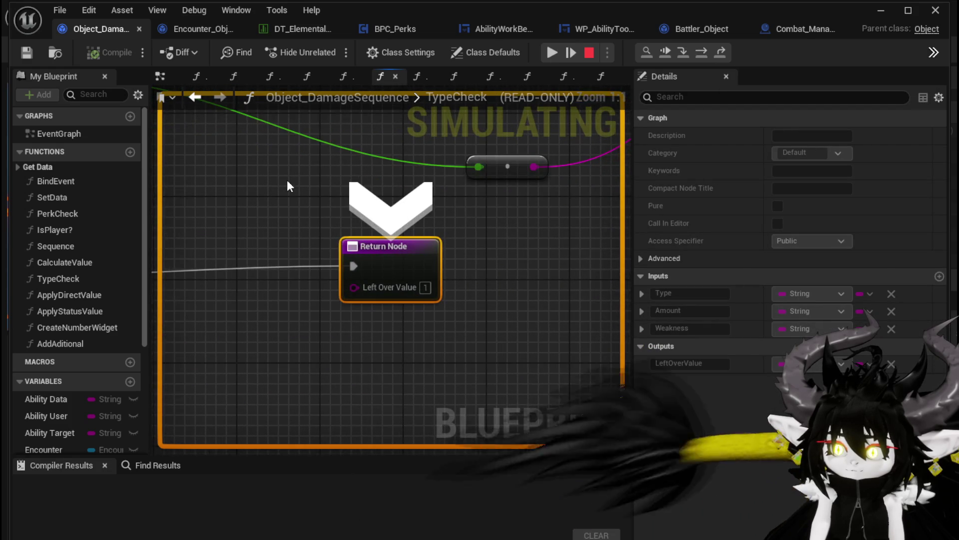
{"action": "scroll", "coordinate": [287, 181], "scroll_direction": "down", "scroll_amount": 4}
{"action": "left_click_drag", "start_coordinate": [328, 197], "coordinate": [507, 232]}
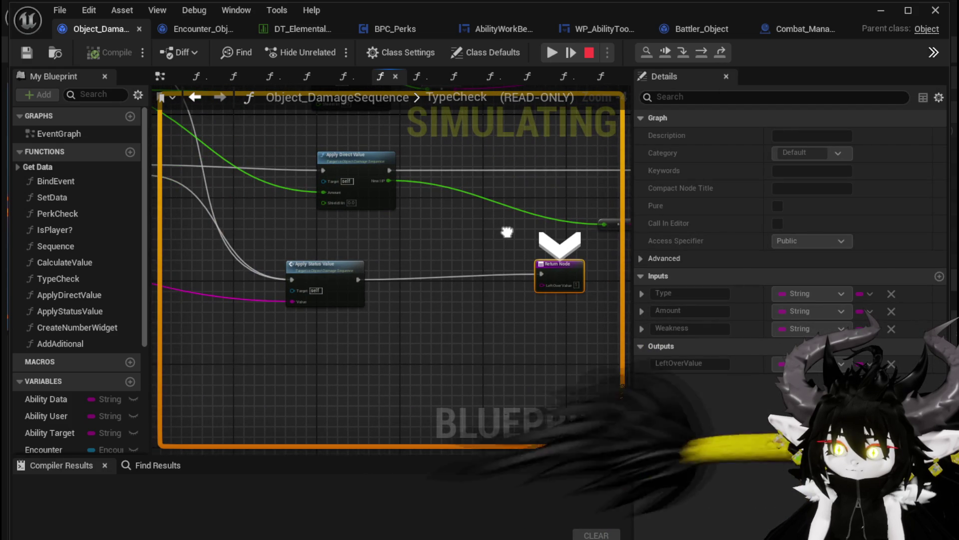
{"action": "scroll", "coordinate": [507, 232], "scroll_direction": "down", "scroll_amount": 3}
{"action": "scroll", "coordinate": [559, 199], "scroll_direction": "up", "scroll_amount": 3}
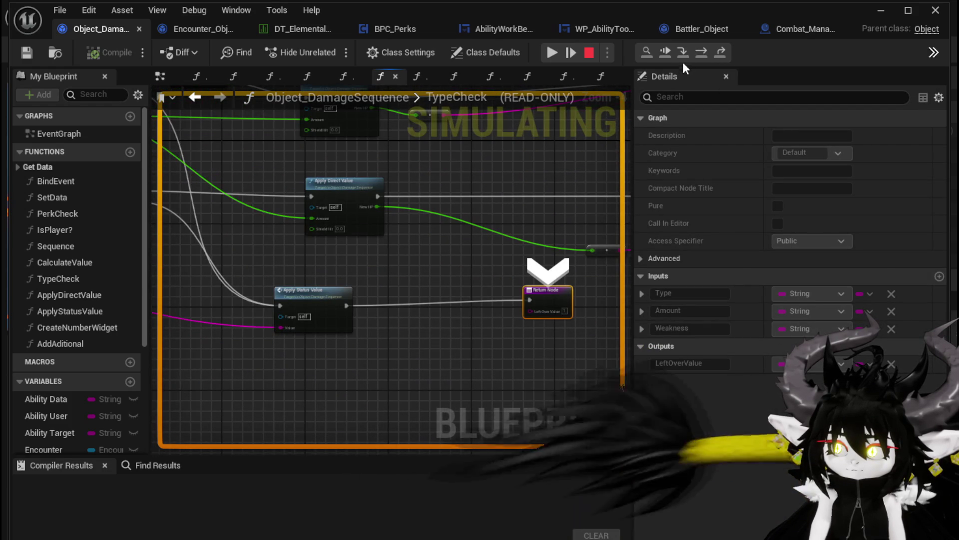
Step: Step into DamageBattler's Print String node and pan to see more of the DamageBattler graph
{"action": "left_click", "coordinate": [699, 53]}
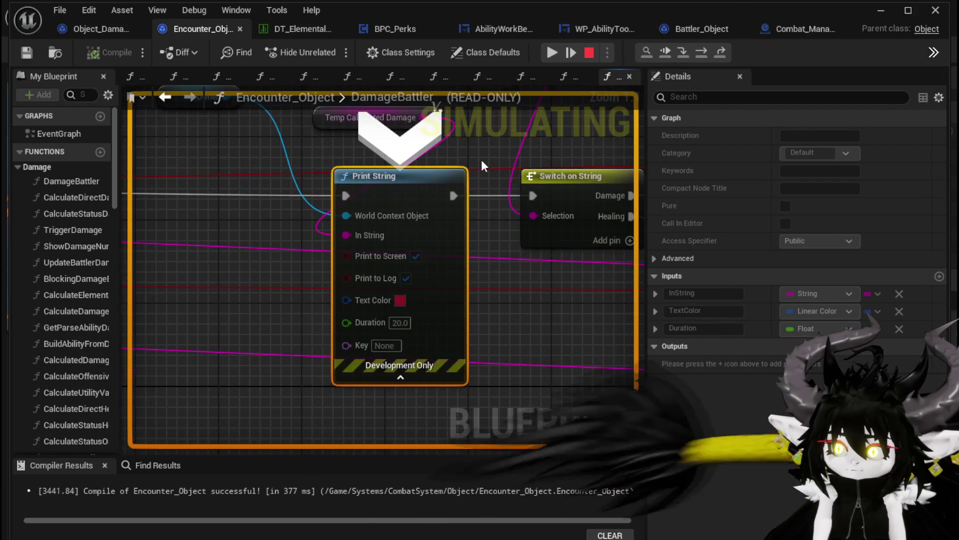
{"action": "scroll", "coordinate": [481, 159], "scroll_direction": "down", "scroll_amount": 3}
{"action": "scroll", "coordinate": [463, 211], "scroll_direction": "up", "scroll_amount": 2}
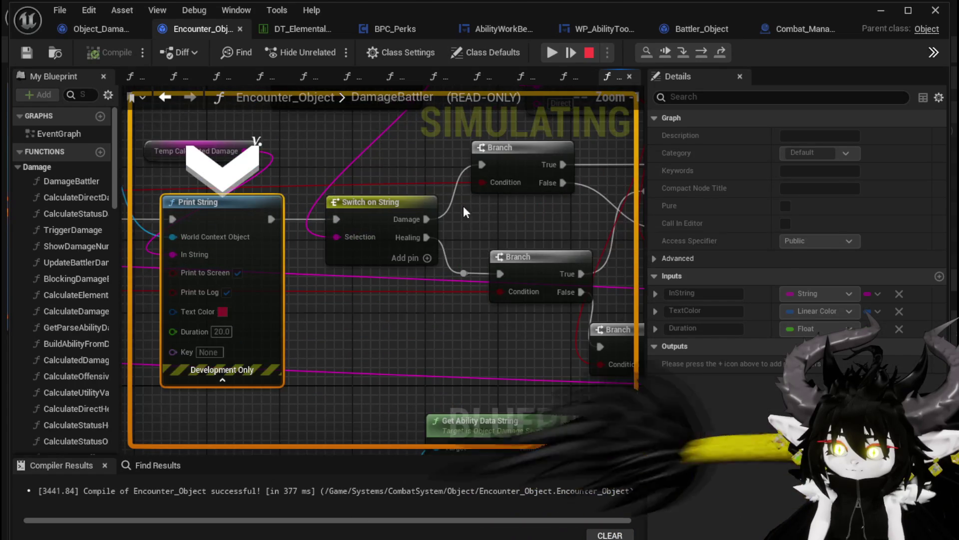
{"action": "scroll", "coordinate": [464, 218], "scroll_direction": "down", "scroll_amount": 2}
{"action": "left_click_drag", "start_coordinate": [170, 222], "coordinate": [425, 232]}
{"action": "scroll", "coordinate": [425, 232], "scroll_direction": "down", "scroll_amount": 3}
{"action": "left_click_drag", "start_coordinate": [351, 226], "coordinate": [130, 229]}
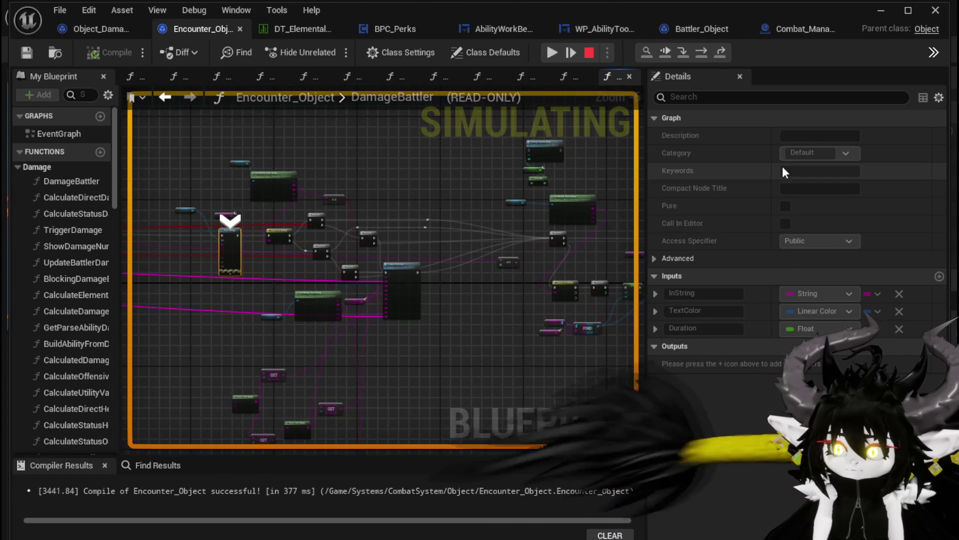
Step: Advance through the next two Branch nodes and Switch on String into BPC_Perks' GetAbilityData
{"action": "left_click", "coordinate": [707, 52]}
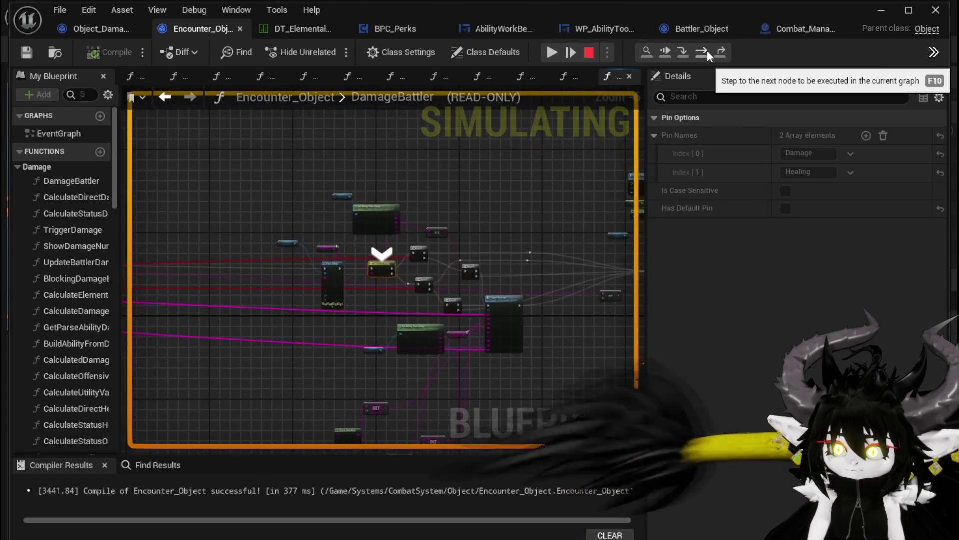
{"action": "left_click", "coordinate": [707, 50]}
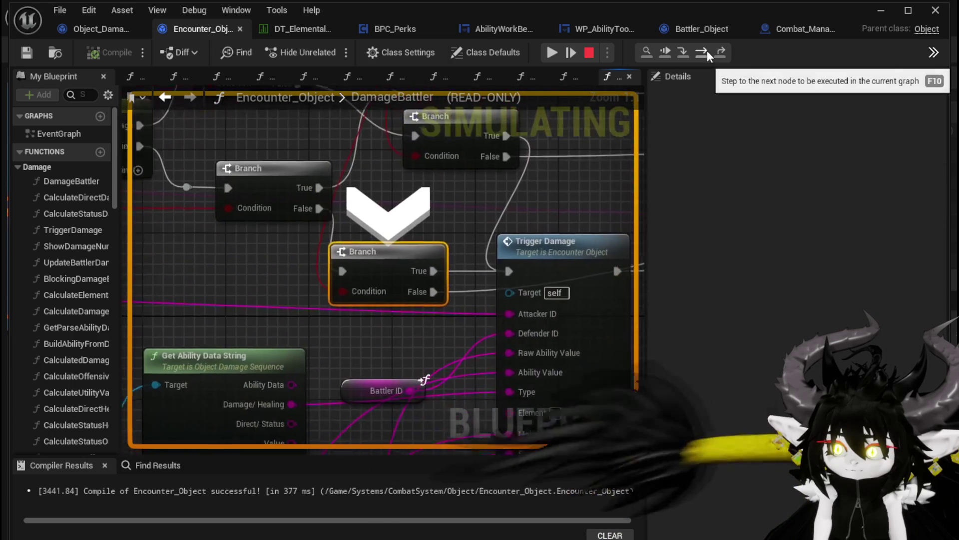
{"action": "left_click", "coordinate": [706, 50]}
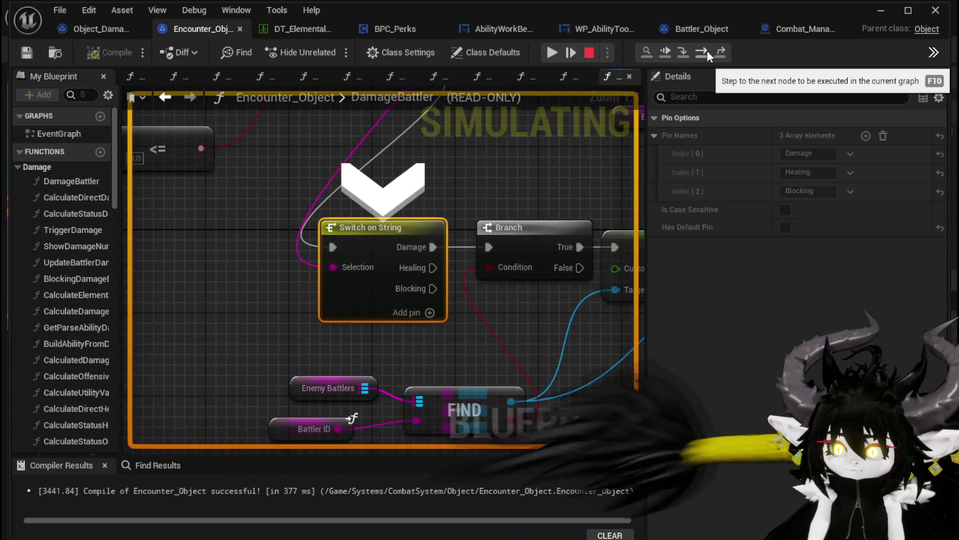
{"action": "left_click", "coordinate": [706, 50]}
Step: Step through GetAbilityData back to Switch on String, then into DamageBattler's Sequence node network
{"action": "scroll", "coordinate": [435, 173], "scroll_direction": "down", "scroll_amount": 4}
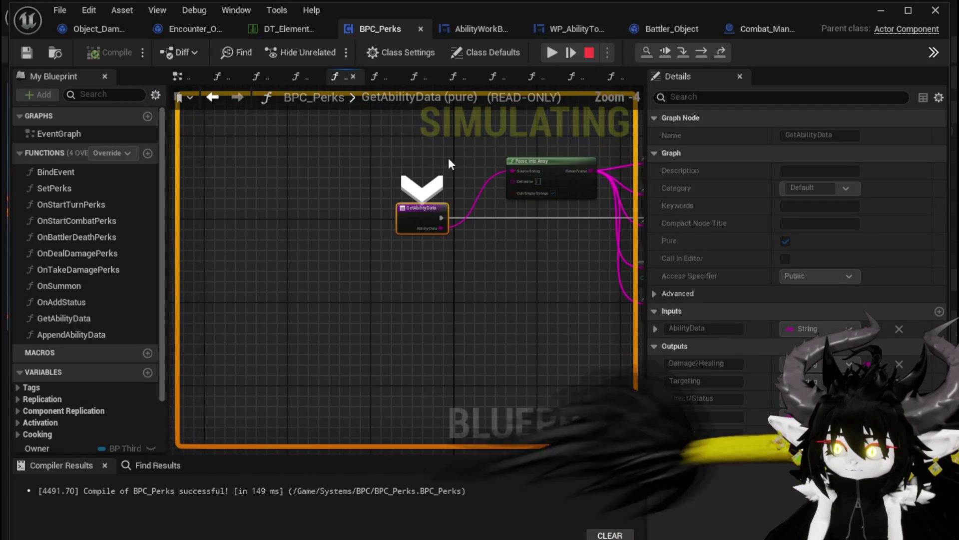
{"action": "left_click", "coordinate": [701, 49]}
{"action": "left_click", "coordinate": [701, 49]}
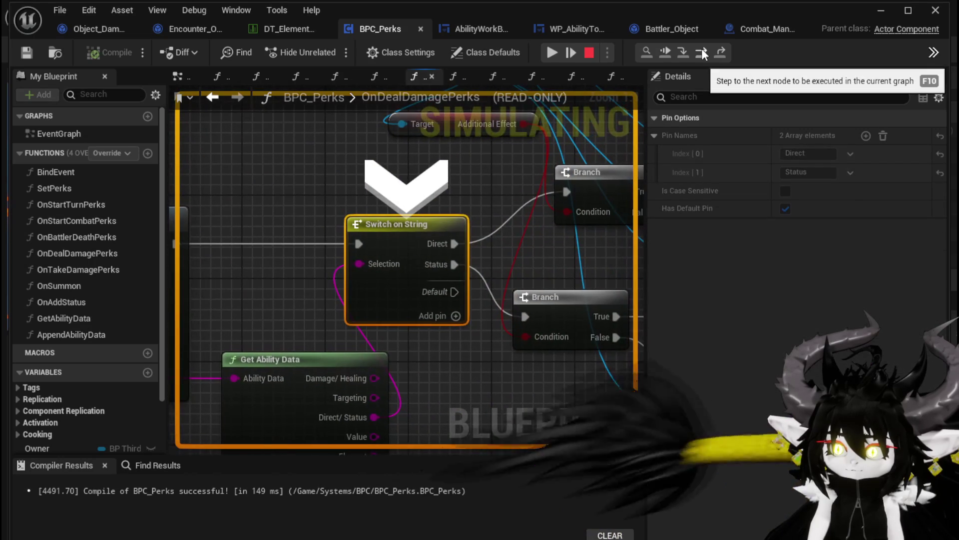
{"action": "left_click", "coordinate": [701, 49]}
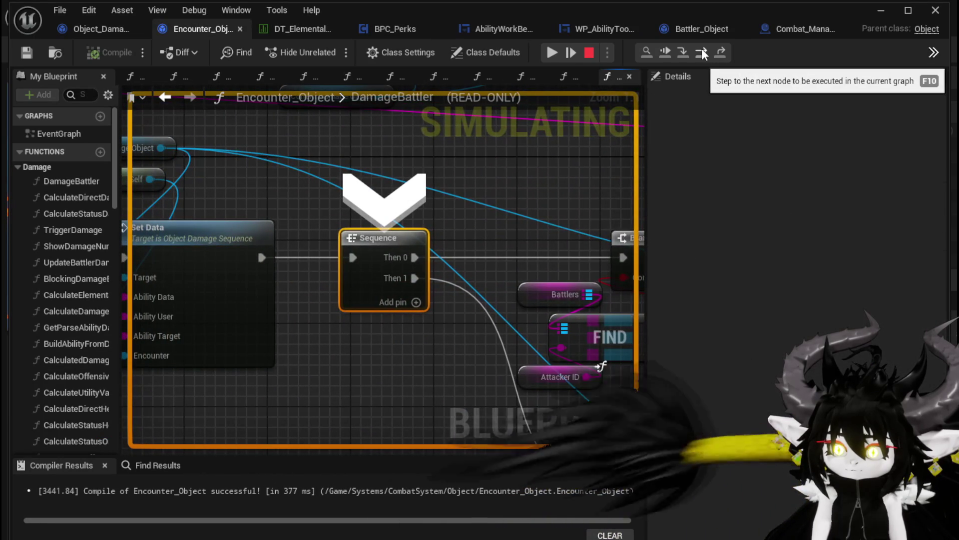
{"action": "scroll", "coordinate": [307, 198], "scroll_direction": "down", "scroll_amount": 3}
{"action": "mouse_move", "coordinate": [306, 197]}
{"action": "left_mouse_down"}
{"action": "mouse_move", "coordinate": [446, 251]}
{"action": "mouse_move", "coordinate": [572, 345]}
{"action": "left_mouse_up"}
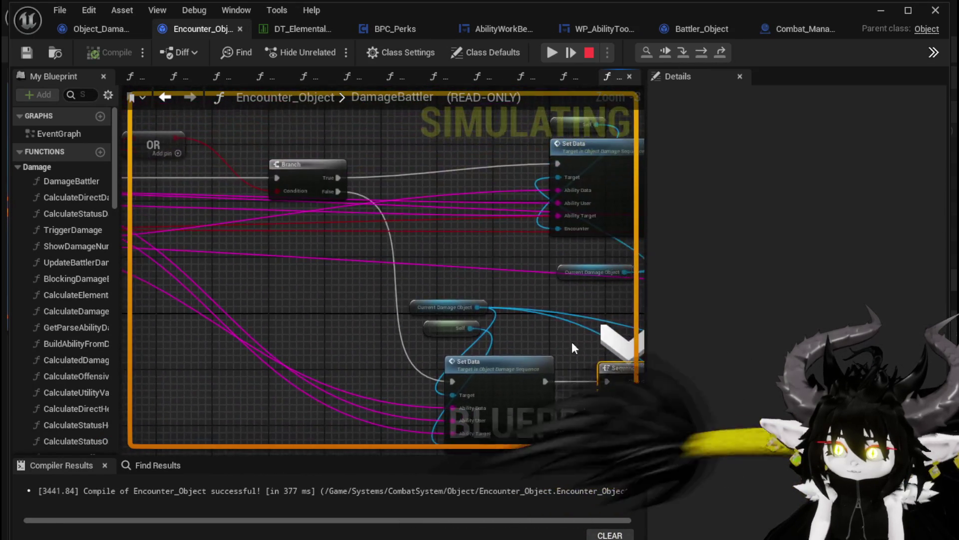
{"action": "scroll", "coordinate": [374, 265], "scroll_direction": "down", "scroll_amount": 2}
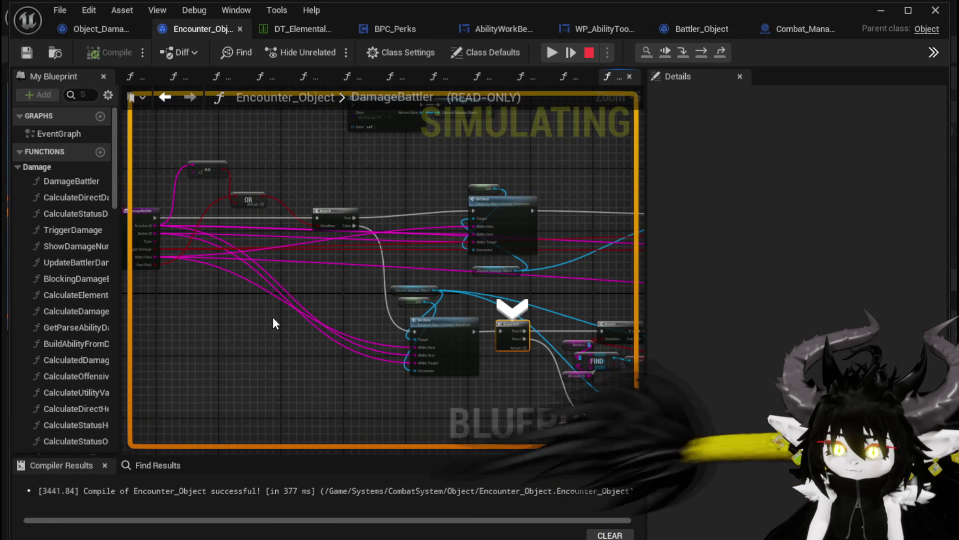
{"action": "scroll", "coordinate": [310, 317], "scroll_direction": "up", "scroll_amount": 4}
{"action": "mouse_move", "coordinate": [310, 317]}
{"action": "left_mouse_down"}
{"action": "mouse_move", "coordinate": [335, 327]}
{"action": "mouse_move", "coordinate": [183, 251]}
{"action": "left_mouse_up"}
{"action": "scroll", "coordinate": [182, 251], "scroll_direction": "down", "scroll_amount": 2}
{"action": "left_click_drag", "start_coordinate": [619, 299], "coordinate": [399, 256]}
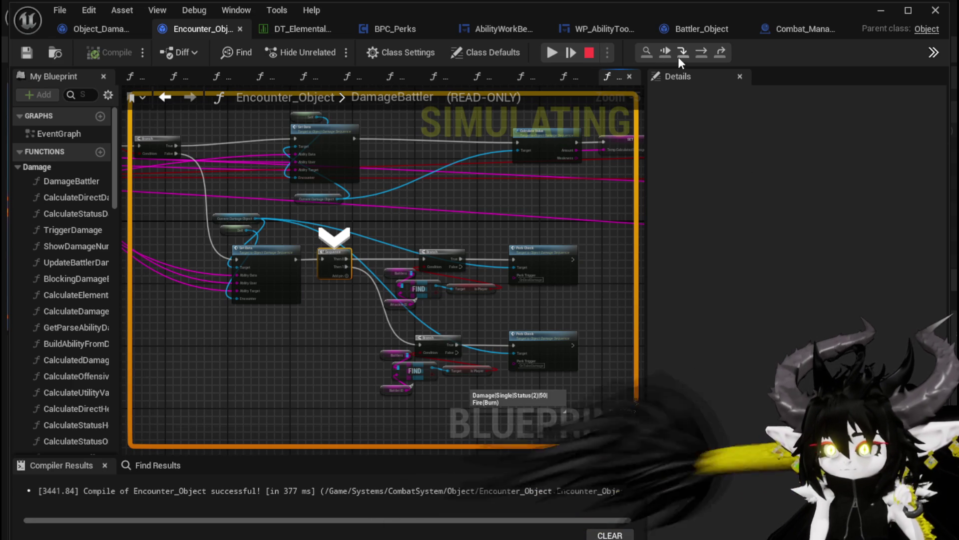
Step: Follow execution through Branch and Perk Check into OnAddStatus and CreateNumberWidget's SET node, then stop
{"action": "left_click", "coordinate": [703, 52]}
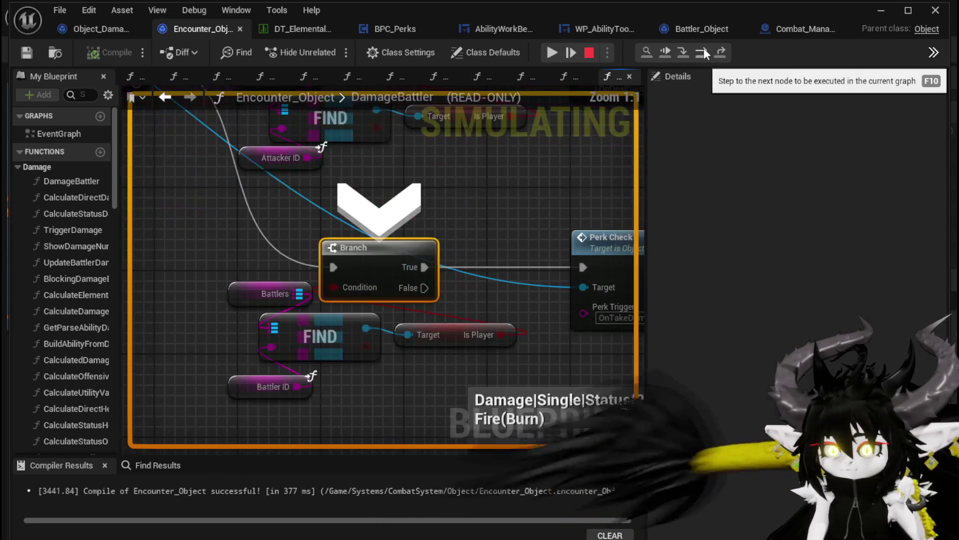
{"action": "left_click", "coordinate": [704, 51]}
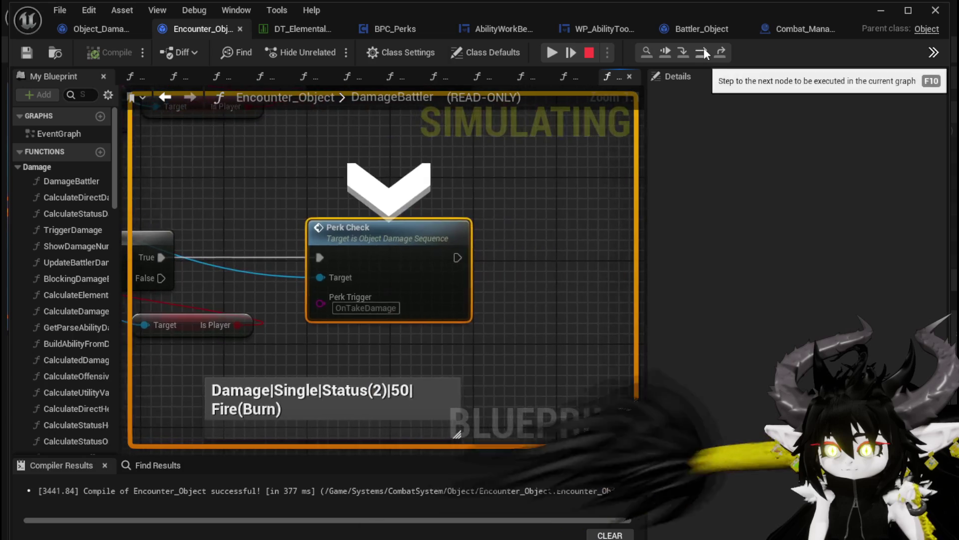
{"action": "left_click", "coordinate": [705, 51]}
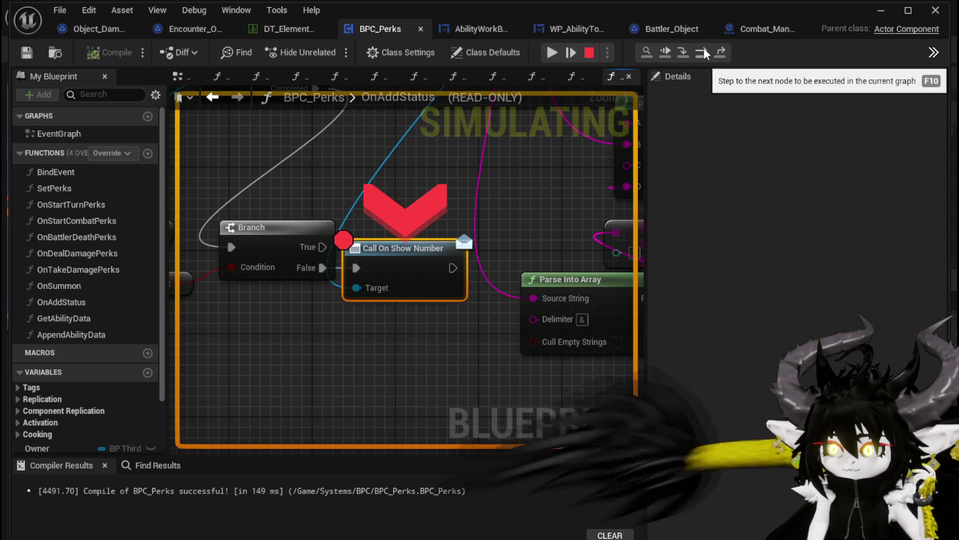
{"action": "scroll", "coordinate": [470, 319], "scroll_direction": "down", "scroll_amount": 4}
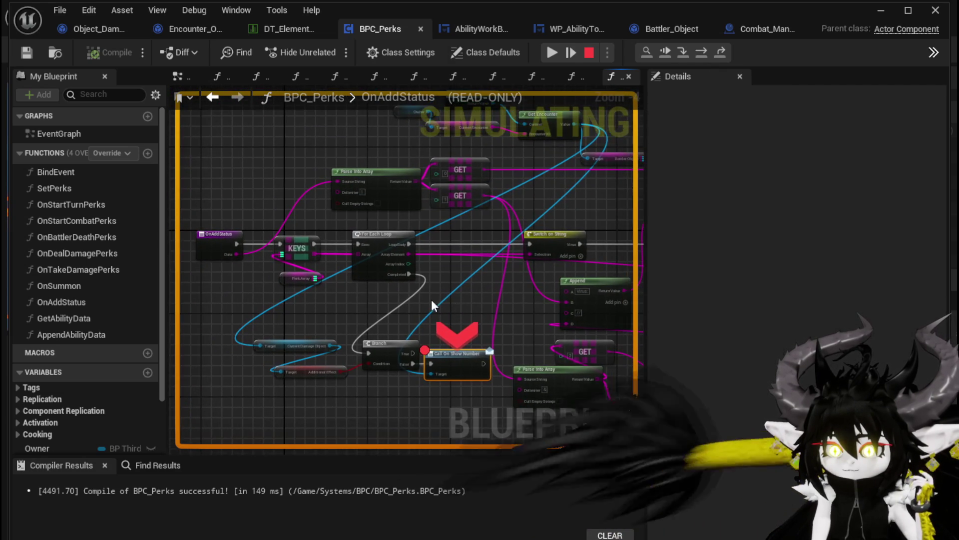
{"action": "left_click_drag", "start_coordinate": [461, 295], "coordinate": [439, 244]}
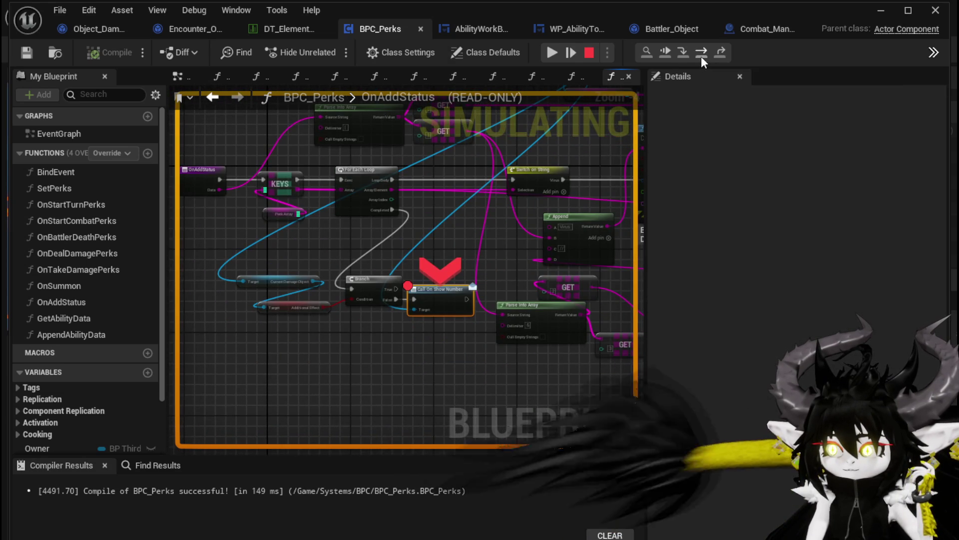
{"action": "left_click", "coordinate": [701, 56]}
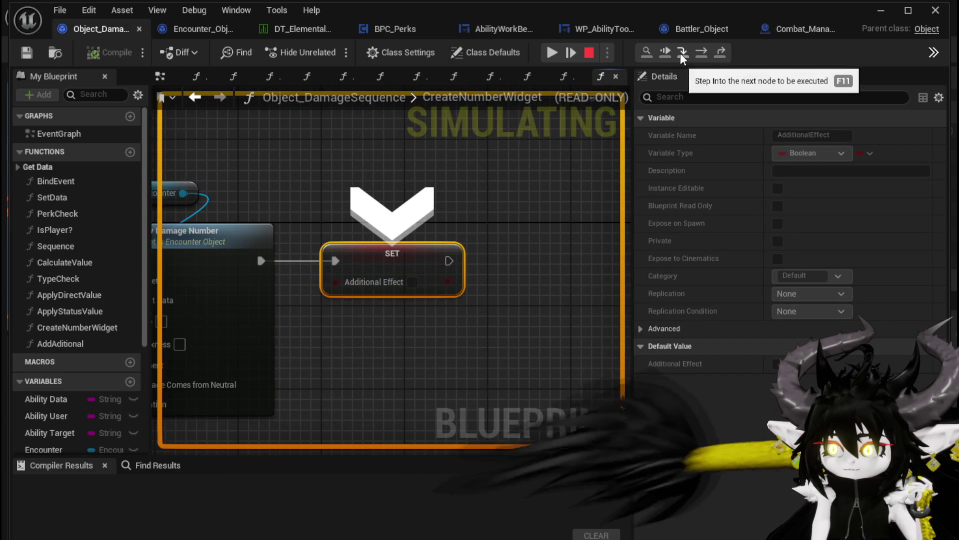
{"action": "left_click", "coordinate": [587, 52]}
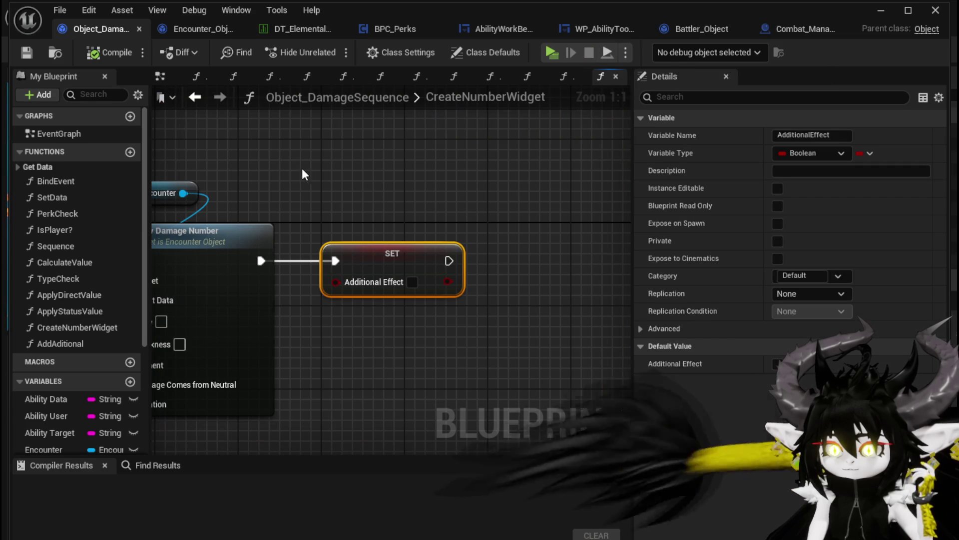
Step: Open the PerkCheck function from Encounter_Object's DamageBattler graph to inspect it, then return to BPC_Perks
{"action": "left_click", "coordinate": [195, 97]}
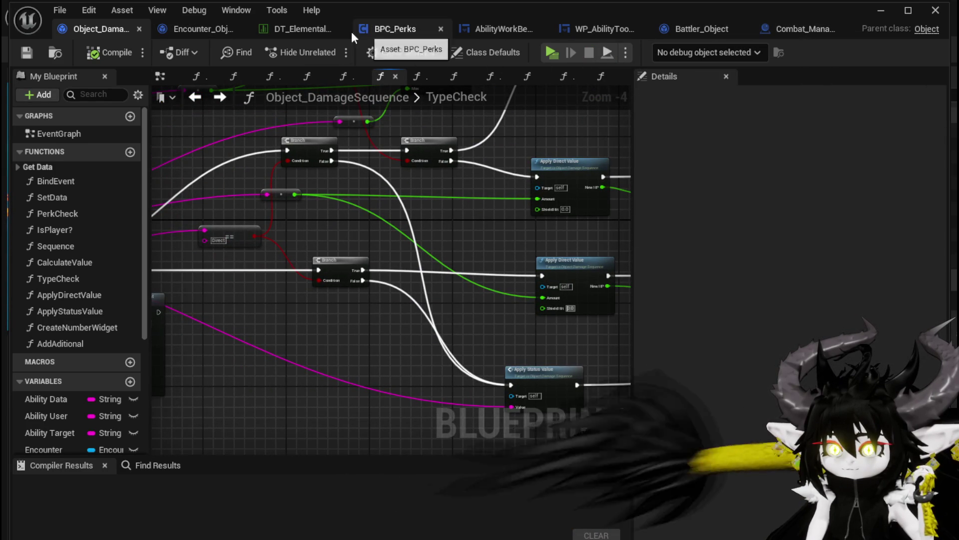
{"action": "left_click", "coordinate": [205, 29]}
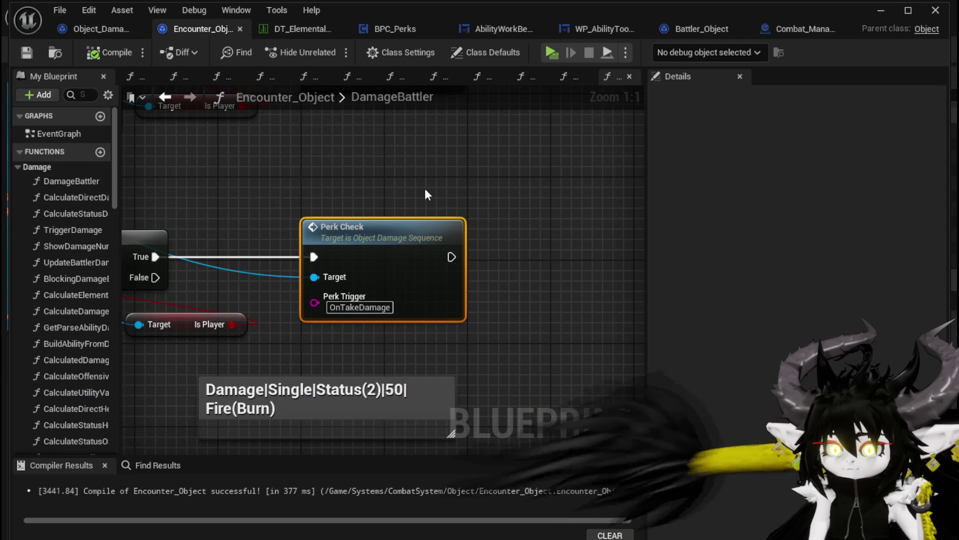
{"action": "scroll", "coordinate": [424, 188], "scroll_direction": "down", "scroll_amount": 2}
{"action": "left_click_drag", "start_coordinate": [424, 188], "coordinate": [537, 197]}
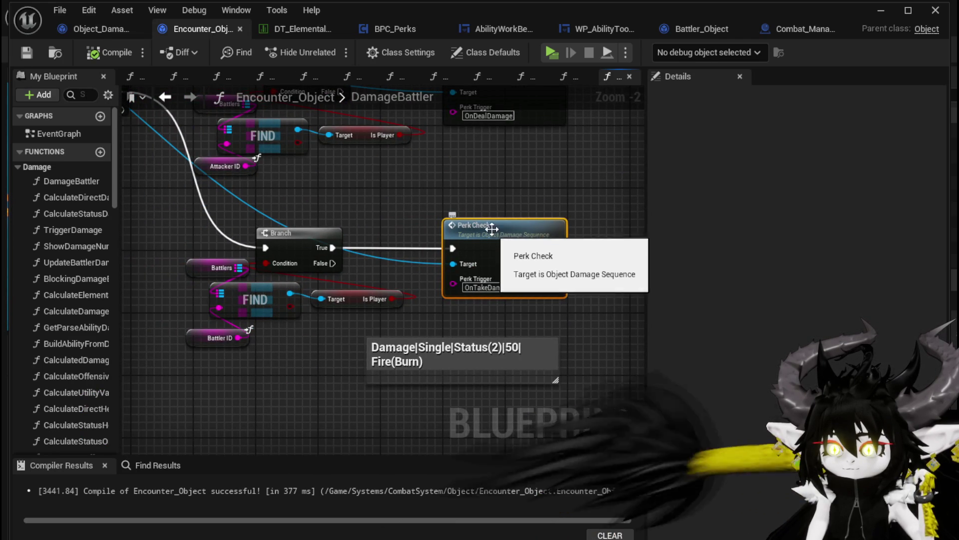
{"action": "mouse_move", "coordinate": [520, 187]}
{"action": "left_mouse_down"}
{"action": "mouse_move", "coordinate": [524, 253]}
{"action": "mouse_move", "coordinate": [250, 230]}
{"action": "mouse_move", "coordinate": [400, 237]}
{"action": "mouse_move", "coordinate": [331, 230]}
{"action": "left_mouse_up"}
{"action": "double_click", "coordinate": [504, 289]}
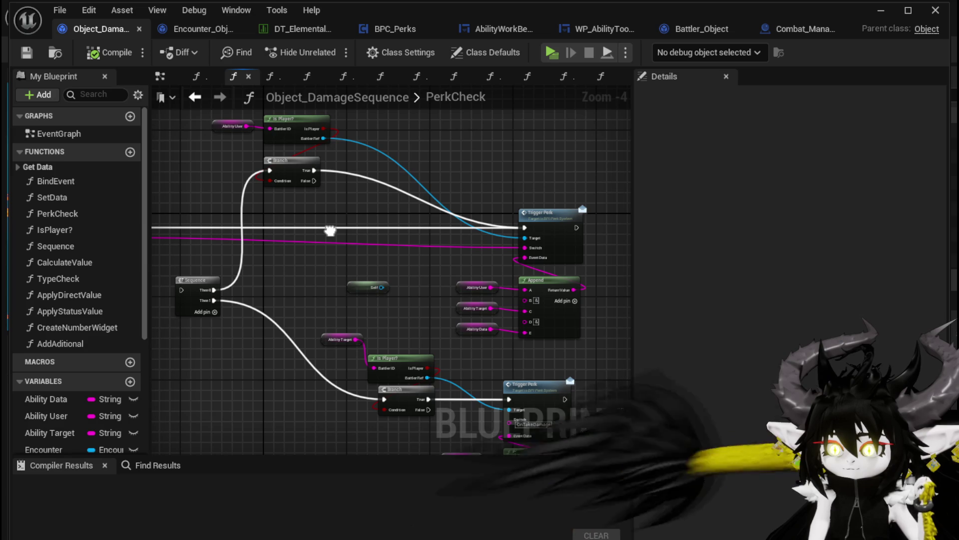
{"action": "mouse_move", "coordinate": [330, 230]}
{"action": "left_mouse_down"}
{"action": "mouse_move", "coordinate": [382, 154]}
{"action": "mouse_move", "coordinate": [356, 201]}
{"action": "left_mouse_up"}
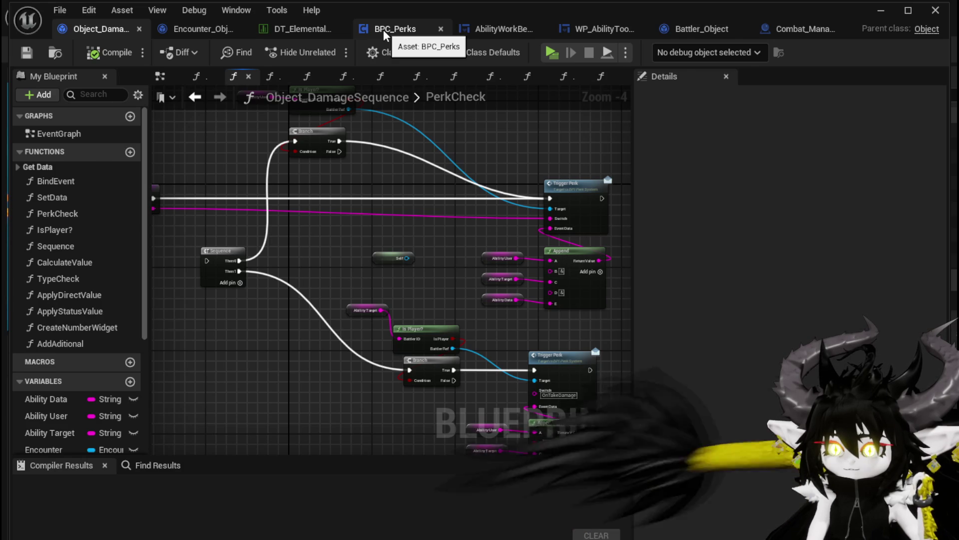
{"action": "left_click", "coordinate": [383, 29]}
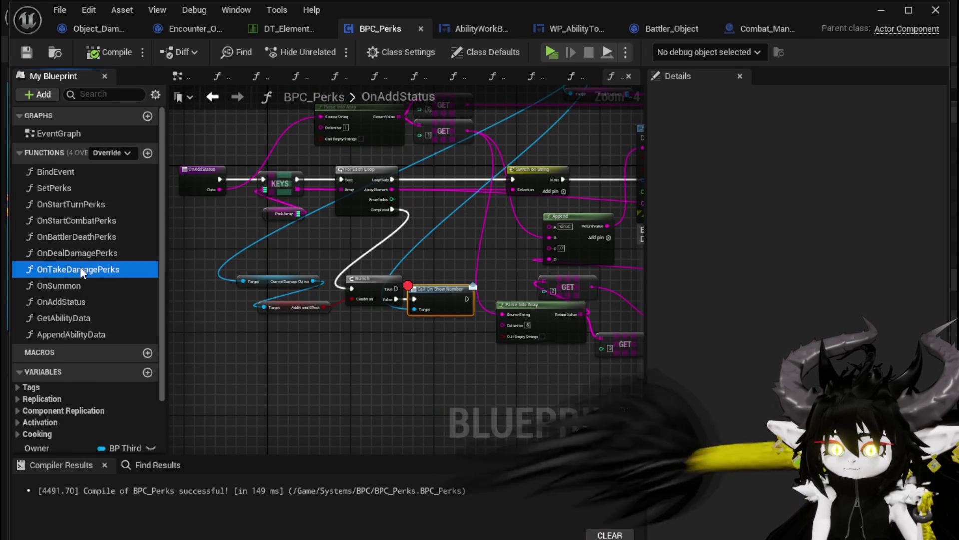
Step: Open the OnTakeDamagePerks graph and center the view on its Damage Battler call node
{"action": "double_click", "coordinate": [80, 269]}
{"action": "mouse_move", "coordinate": [444, 272]}
{"action": "left_mouse_down"}
{"action": "mouse_move", "coordinate": [437, 183]}
{"action": "mouse_move", "coordinate": [475, 214]}
{"action": "mouse_move", "coordinate": [606, 268]}
{"action": "mouse_move", "coordinate": [456, 199]}
{"action": "mouse_move", "coordinate": [309, 203]}
{"action": "mouse_move", "coordinate": [272, 220]}
{"action": "left_mouse_up"}
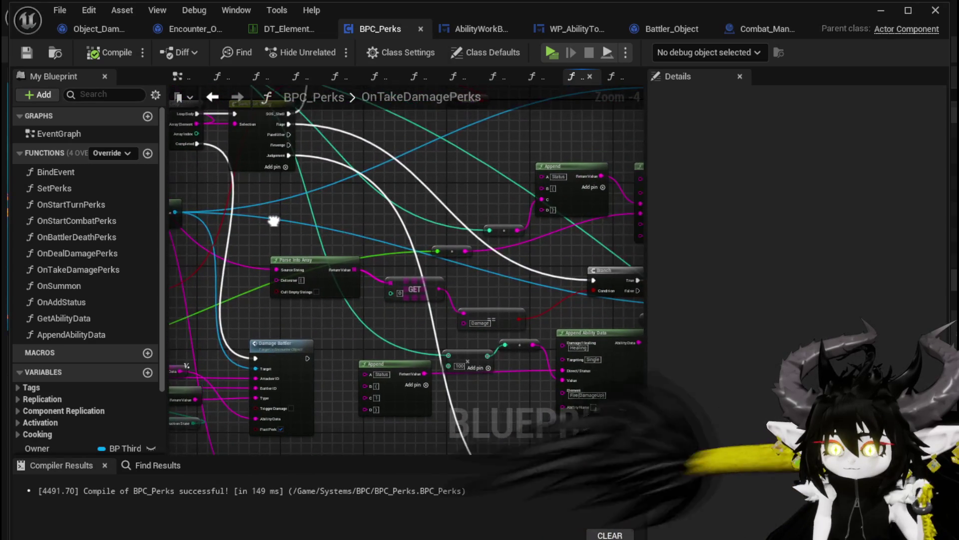
{"action": "mouse_move", "coordinate": [298, 331]}
{"action": "left_mouse_down"}
{"action": "mouse_move", "coordinate": [192, 397]}
{"action": "mouse_move", "coordinate": [144, 382]}
{"action": "left_mouse_up"}
{"action": "left_click_drag", "start_coordinate": [350, 358], "coordinate": [224, 167]}
{"action": "scroll", "coordinate": [600, 237], "scroll_direction": "down", "scroll_amount": 1}
{"action": "scroll", "coordinate": [385, 185], "scroll_direction": "down", "scroll_amount": 2}
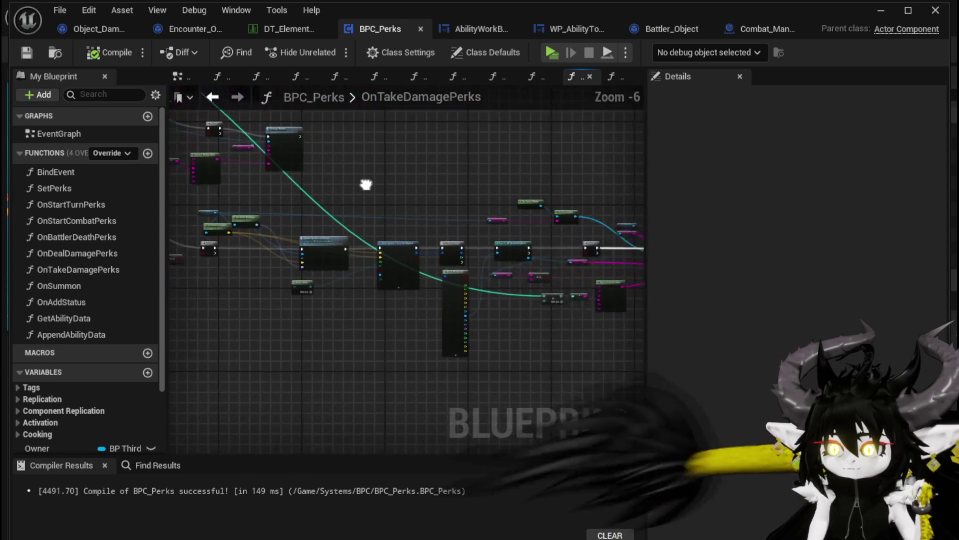
{"action": "scroll", "coordinate": [421, 223], "scroll_direction": "up", "scroll_amount": 4}
{"action": "mouse_move", "coordinate": [488, 223]}
{"action": "left_mouse_down"}
{"action": "mouse_move", "coordinate": [370, 199]}
{"action": "mouse_move", "coordinate": [421, 174]}
{"action": "left_mouse_up"}
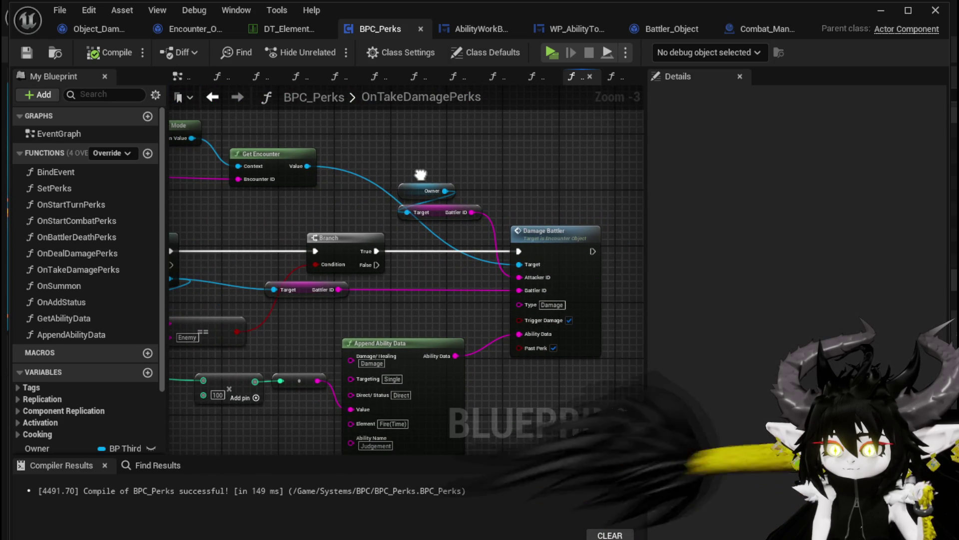
{"action": "scroll", "coordinate": [421, 174], "scroll_direction": "down", "scroll_amount": 3}
{"action": "scroll", "coordinate": [317, 248], "scroll_direction": "up", "scroll_amount": 3}
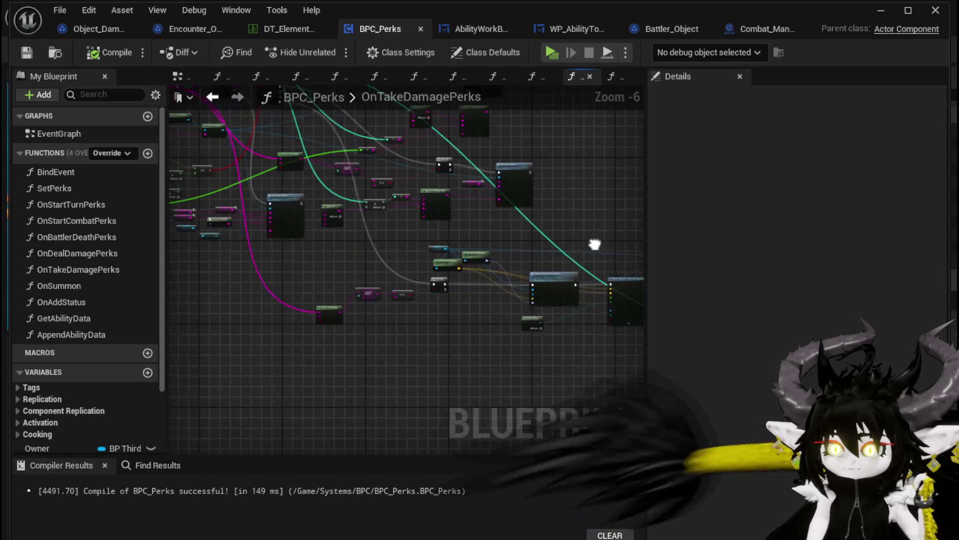
{"action": "left_click_drag", "start_coordinate": [317, 248], "coordinate": [472, 347]}
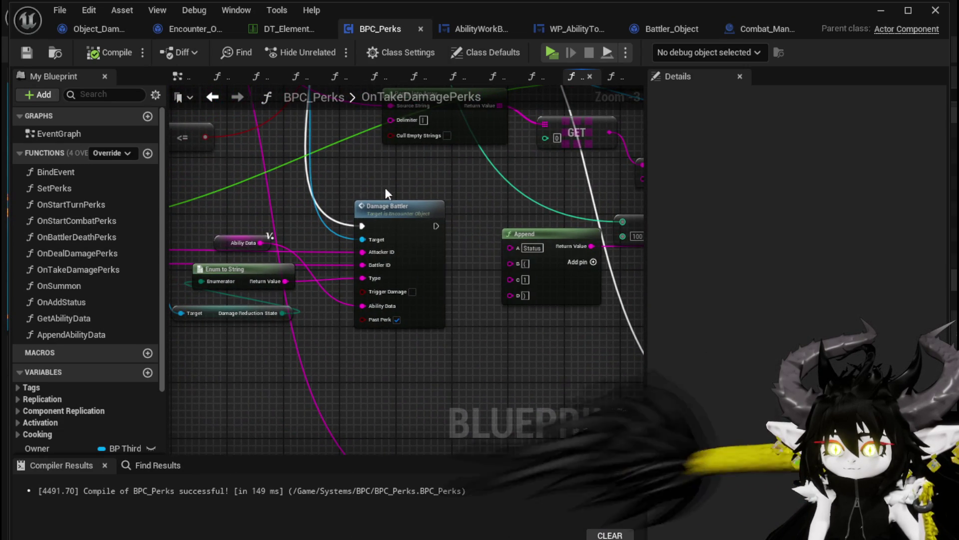
{"action": "left_click_drag", "start_coordinate": [385, 189], "coordinate": [466, 240]}
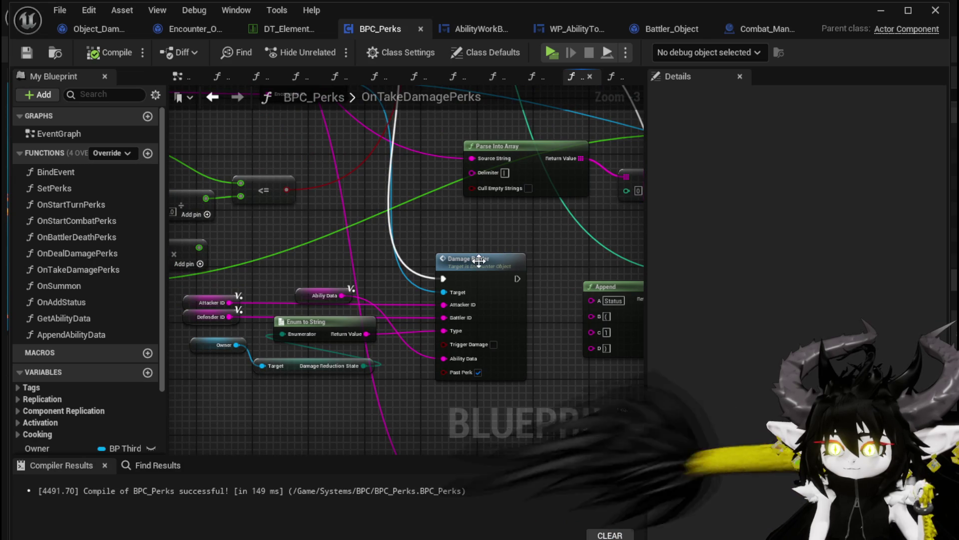
Step: Open the DamageBattler function from that call and show its entry node
{"action": "double_click", "coordinate": [479, 260]}
{"action": "scroll", "coordinate": [478, 260], "scroll_direction": "down", "scroll_amount": 3}
{"action": "mouse_move", "coordinate": [479, 260]}
{"action": "left_mouse_down"}
{"action": "mouse_move", "coordinate": [564, 309]}
{"action": "mouse_move", "coordinate": [644, 380]}
{"action": "left_mouse_up"}
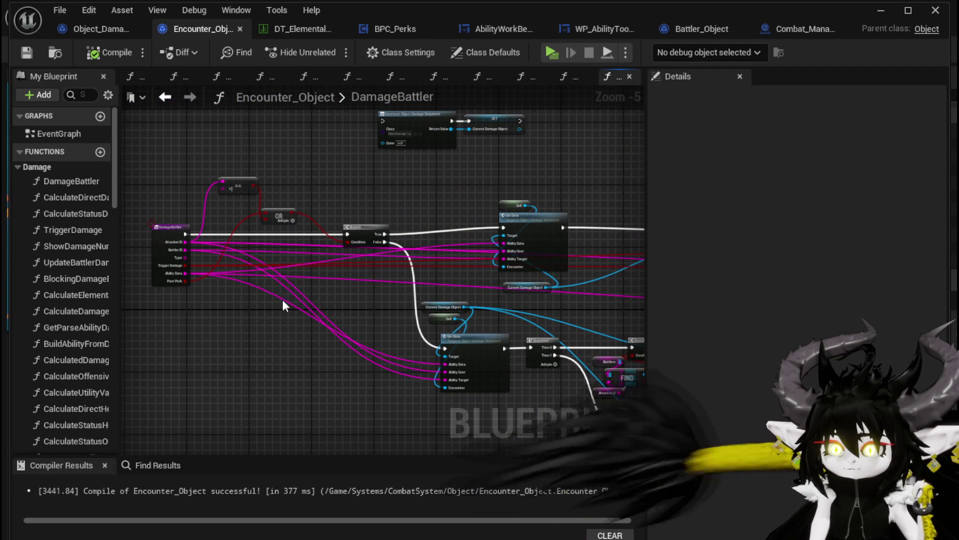
{"action": "mouse_move", "coordinate": [529, 313]}
{"action": "left_mouse_down"}
{"action": "mouse_move", "coordinate": [396, 286]}
{"action": "mouse_move", "coordinate": [472, 270]}
{"action": "mouse_move", "coordinate": [226, 283]}
{"action": "mouse_move", "coordinate": [381, 270]}
{"action": "mouse_move", "coordinate": [497, 289]}
{"action": "mouse_move", "coordinate": [392, 295]}
{"action": "mouse_move", "coordinate": [165, 280]}
{"action": "left_mouse_up"}
{"action": "scroll", "coordinate": [398, 277], "scroll_direction": "up", "scroll_amount": 1}
{"action": "scroll", "coordinate": [481, 296], "scroll_direction": "down", "scroll_amount": 2}
{"action": "scroll", "coordinate": [500, 289], "scroll_direction": "up", "scroll_amount": 2}
{"action": "scroll", "coordinate": [391, 295], "scroll_direction": "down", "scroll_amount": 1}
{"action": "scroll", "coordinate": [506, 302], "scroll_direction": "up", "scroll_amount": 2}
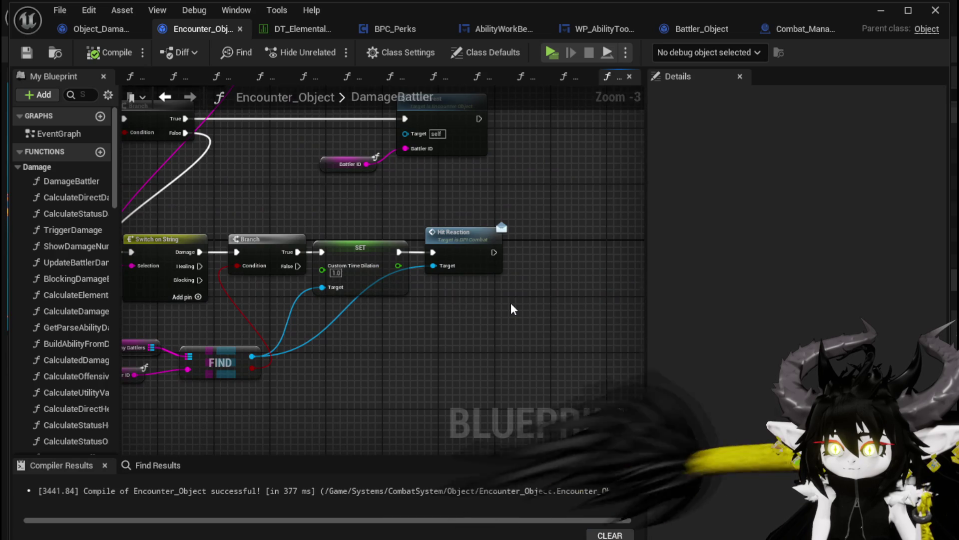
{"action": "scroll", "coordinate": [510, 302], "scroll_direction": "down", "scroll_amount": 2}
{"action": "left_click_drag", "start_coordinate": [292, 340], "coordinate": [554, 282]}
{"action": "scroll", "coordinate": [617, 270], "scroll_direction": "down", "scroll_amount": 3}
{"action": "scroll", "coordinate": [619, 276], "scroll_direction": "up", "scroll_amount": 4}
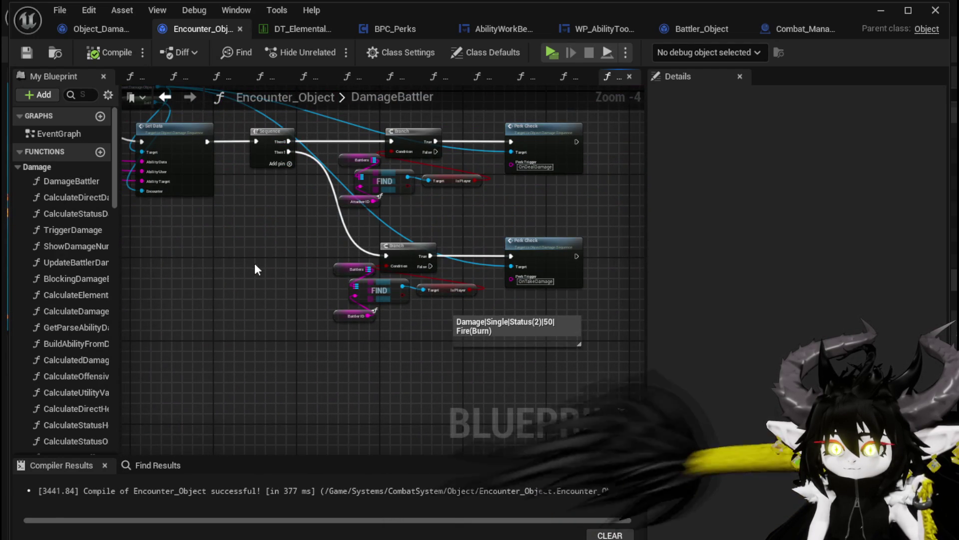
{"action": "left_click_drag", "start_coordinate": [258, 270], "coordinate": [262, 343]}
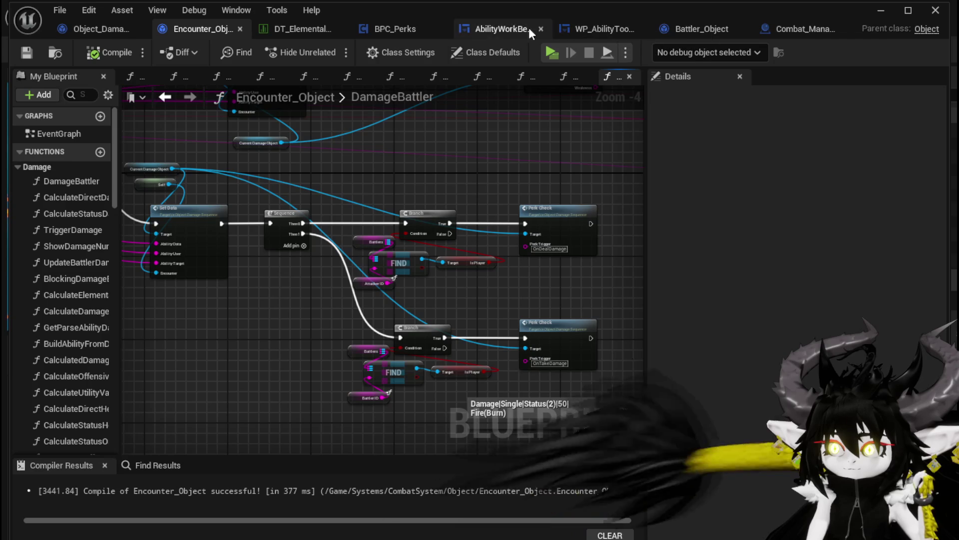
{"action": "left_click", "coordinate": [379, 29]}
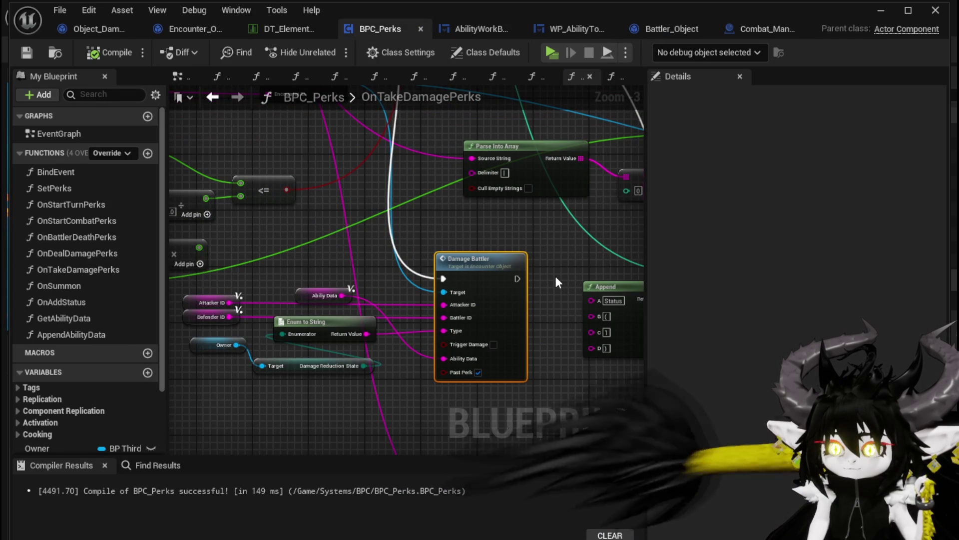
{"action": "left_click_drag", "start_coordinate": [555, 275], "coordinate": [499, 254]}
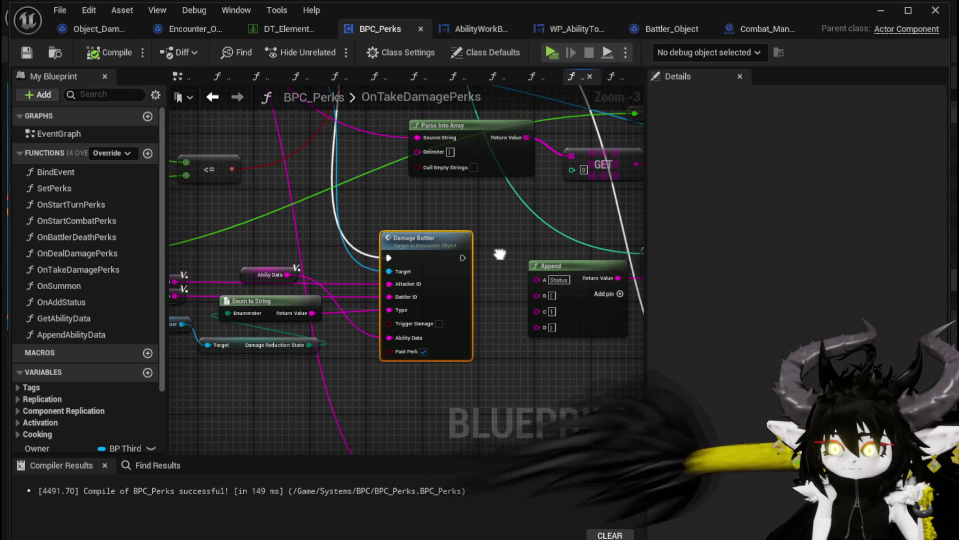
{"action": "mouse_move", "coordinate": [500, 254]}
{"action": "left_mouse_down"}
{"action": "mouse_move", "coordinate": [607, 250]}
{"action": "mouse_move", "coordinate": [501, 293]}
{"action": "mouse_move", "coordinate": [475, 290]}
{"action": "left_mouse_up"}
{"action": "scroll", "coordinate": [474, 289], "scroll_direction": "down", "scroll_amount": 3}
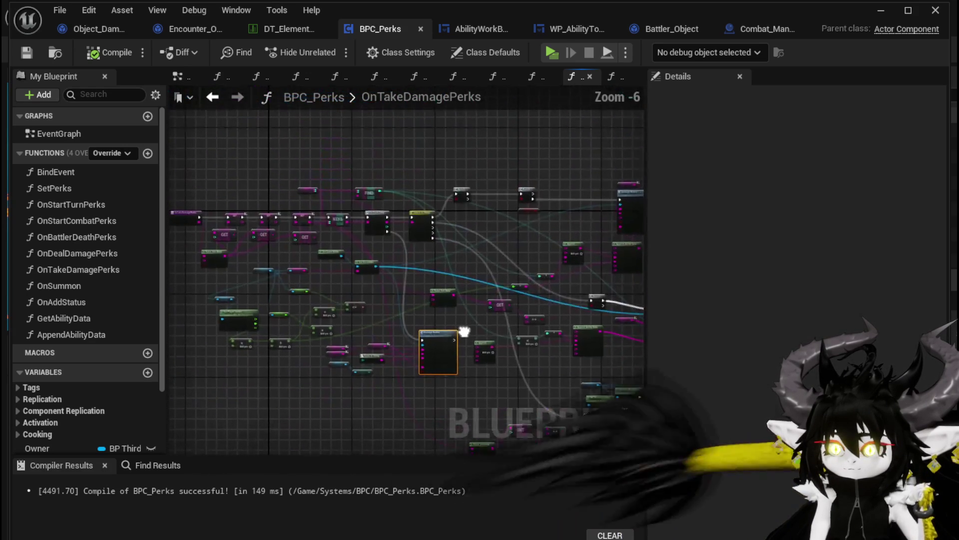
{"action": "mouse_move", "coordinate": [469, 325]}
{"action": "left_mouse_down"}
{"action": "mouse_move", "coordinate": [258, 243]}
{"action": "mouse_move", "coordinate": [193, 242]}
{"action": "left_mouse_up"}
{"action": "scroll", "coordinate": [427, 279], "scroll_direction": "up", "scroll_amount": 1}
{"action": "scroll", "coordinate": [426, 276], "scroll_direction": "up", "scroll_amount": 2}
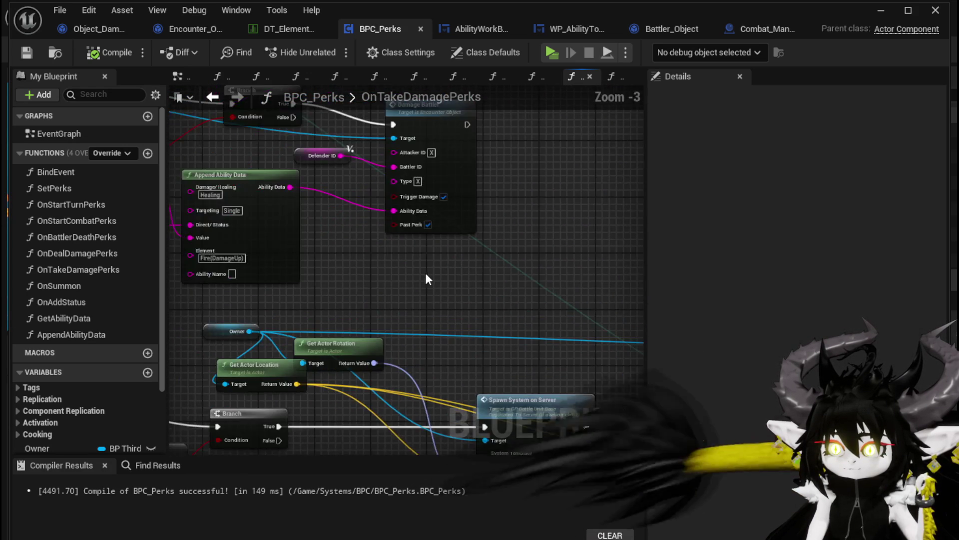
{"action": "scroll", "coordinate": [444, 332], "scroll_direction": "down", "scroll_amount": 1}
Step: Search the blueprint for 'ShowDamageNumber' and browse the OnStartTurnPerks, OnStartCombatPerks and OnDealDamagePerks graphs
{"action": "key", "text": "ctrl+f"}
{"action": "type", "text": "S"}
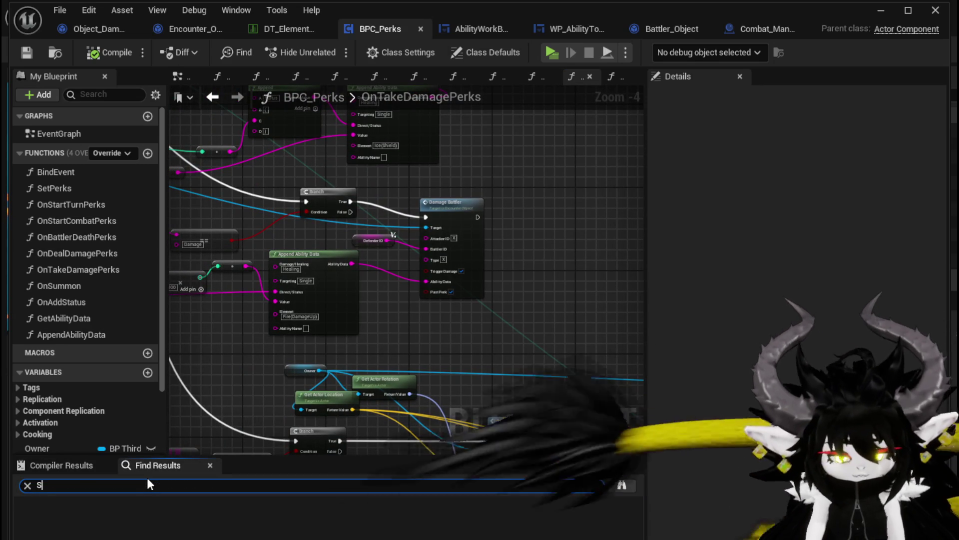
{"action": "type", "text": "howDamageNumber"}
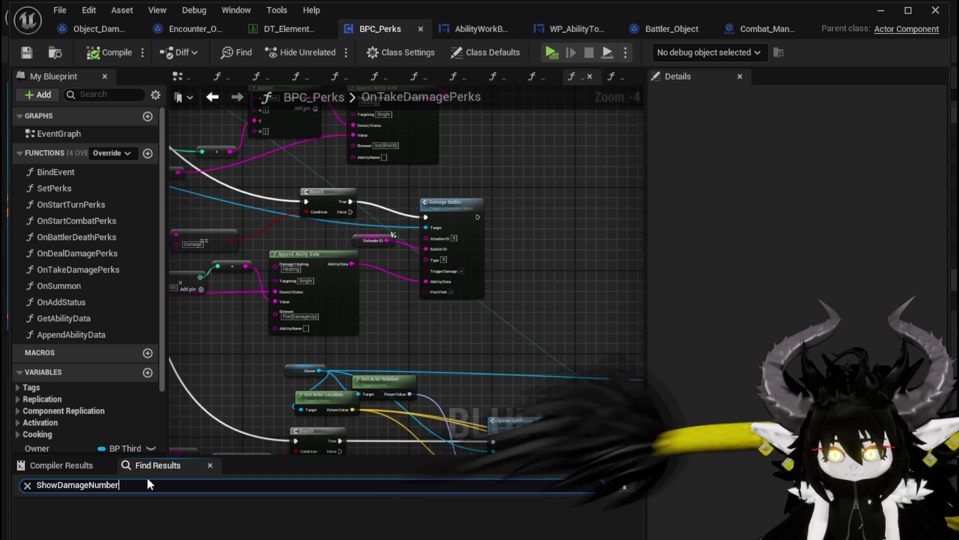
{"action": "key", "text": "Return"}
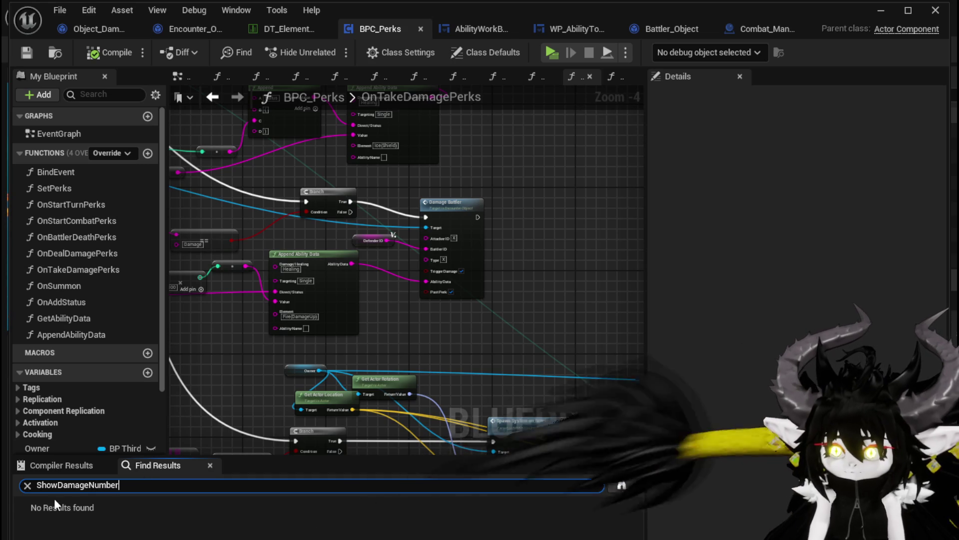
{"action": "double_click", "coordinate": [92, 201]}
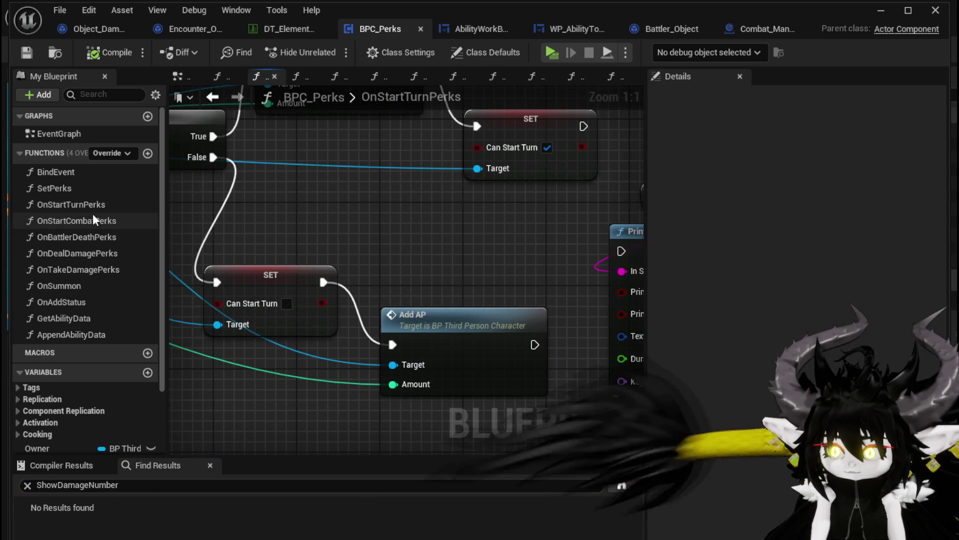
{"action": "double_click", "coordinate": [94, 220]}
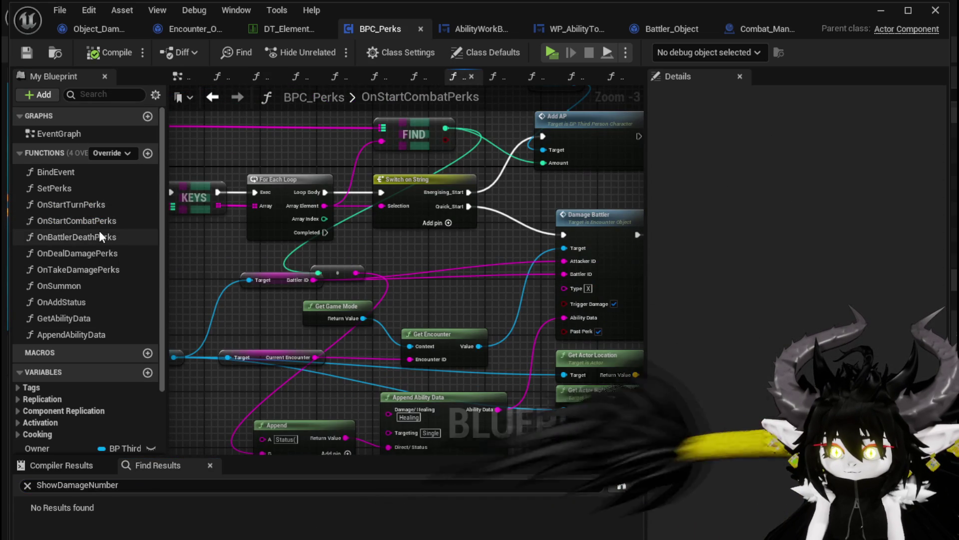
{"action": "left_click", "coordinate": [99, 231]}
{"action": "double_click", "coordinate": [102, 253]}
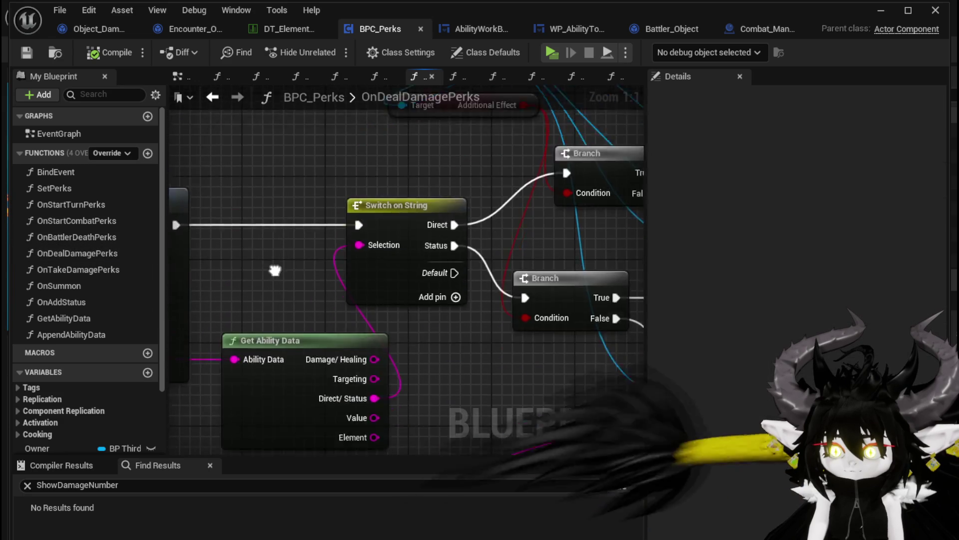
{"action": "scroll", "coordinate": [350, 295], "scroll_direction": "down", "scroll_amount": 3}
{"action": "mouse_move", "coordinate": [431, 291]}
{"action": "left_mouse_down"}
{"action": "mouse_move", "coordinate": [522, 196]}
{"action": "mouse_move", "coordinate": [484, 212]}
{"action": "left_mouse_up"}
{"action": "scroll", "coordinate": [429, 272], "scroll_direction": "up", "scroll_amount": 4}
{"action": "left_click_drag", "start_coordinate": [429, 272], "coordinate": [432, 307]}
Step: Search 'Nuzber' and jump through the Call On Show Number results to the one in OnAddStatus
{"action": "left_click", "coordinate": [126, 484]}
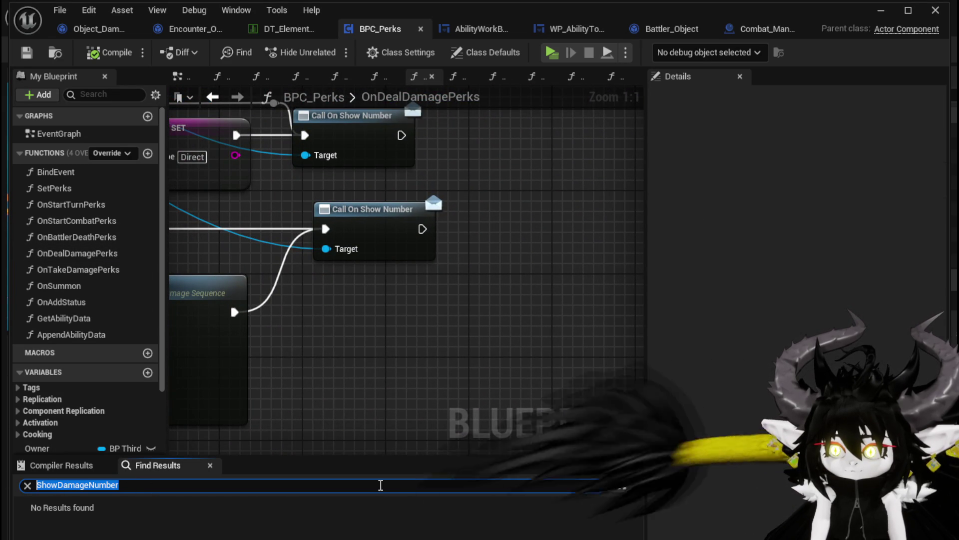
{"action": "type", "text": "ShowNuz"}
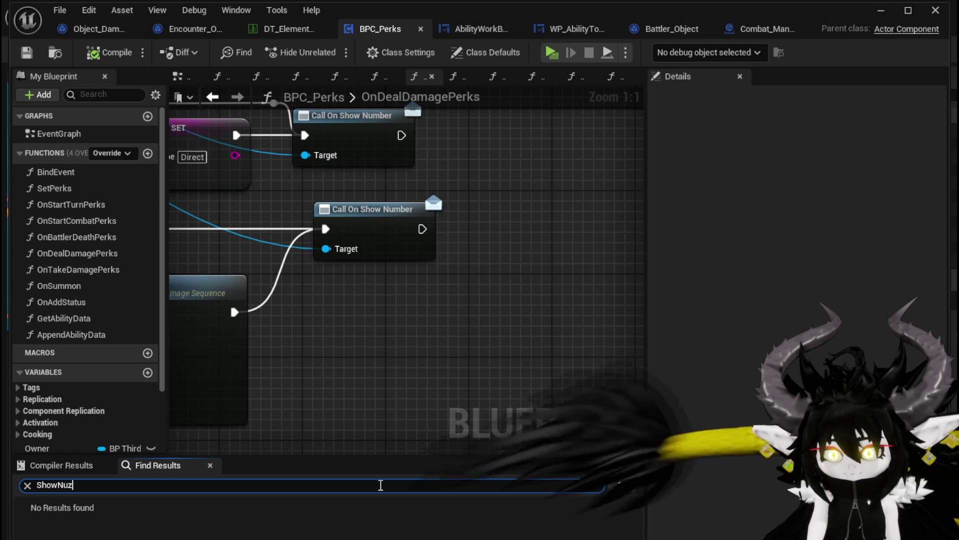
{"action": "type", "text": "ber"}
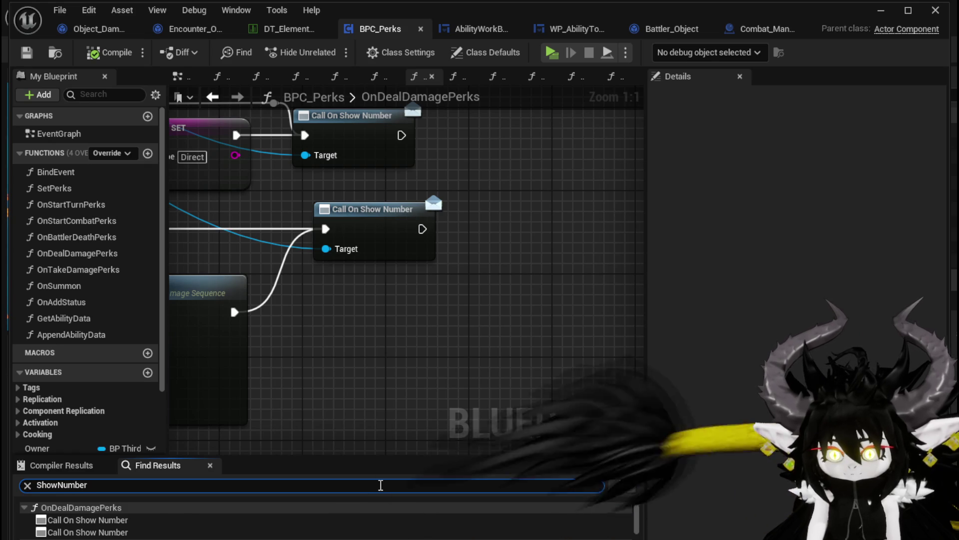
{"action": "scroll", "coordinate": [189, 530], "scroll_direction": "down", "scroll_amount": 1}
{"action": "scroll", "coordinate": [165, 527], "scroll_direction": "up", "scroll_amount": 2}
{"action": "left_click", "coordinate": [124, 519]}
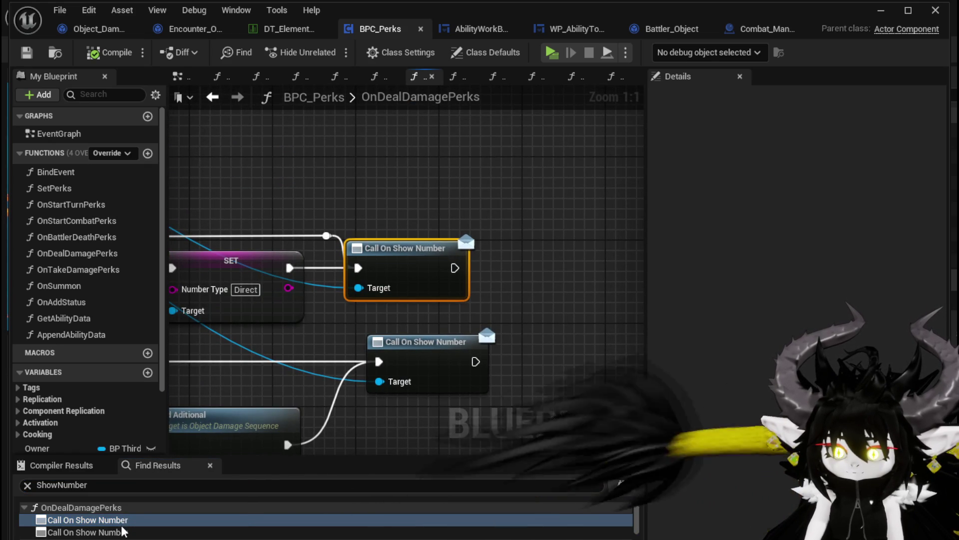
{"action": "left_click", "coordinate": [125, 532]}
{"action": "scroll", "coordinate": [125, 532], "scroll_direction": "down", "scroll_amount": 1}
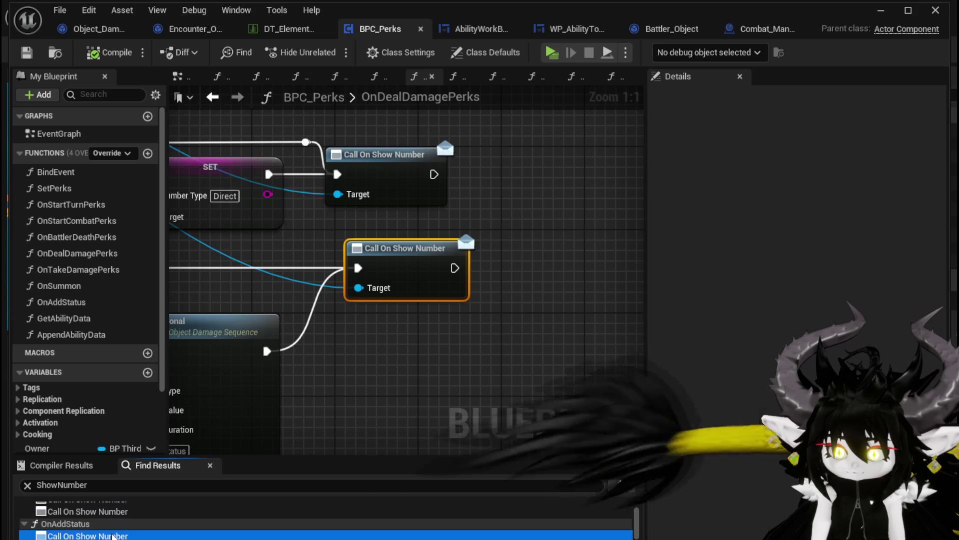
{"action": "left_click", "coordinate": [120, 535]}
{"action": "scroll", "coordinate": [407, 364], "scroll_direction": "down", "scroll_amount": 2}
{"action": "mouse_move", "coordinate": [408, 365]}
{"action": "left_mouse_down"}
{"action": "mouse_move", "coordinate": [501, 434]}
{"action": "mouse_move", "coordinate": [542, 430]}
{"action": "left_mouse_up"}
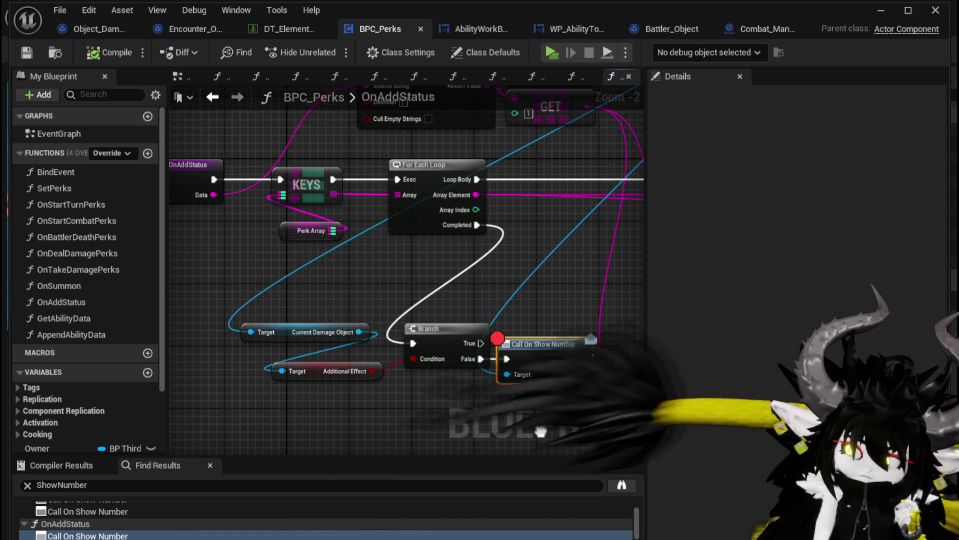
{"action": "mouse_move", "coordinate": [541, 431]}
{"action": "left_mouse_down"}
{"action": "mouse_move", "coordinate": [532, 417]}
{"action": "mouse_move", "coordinate": [445, 394]}
{"action": "mouse_move", "coordinate": [282, 390]}
{"action": "mouse_move", "coordinate": [323, 405]}
{"action": "left_mouse_up"}
{"action": "scroll", "coordinate": [265, 387], "scroll_direction": "down", "scroll_amount": 2}
{"action": "mouse_move", "coordinate": [320, 327]}
{"action": "left_mouse_down"}
{"action": "mouse_move", "coordinate": [429, 329]}
{"action": "mouse_move", "coordinate": [151, 305]}
{"action": "mouse_move", "coordinate": [354, 347]}
{"action": "mouse_move", "coordinate": [388, 295]}
{"action": "left_mouse_up"}
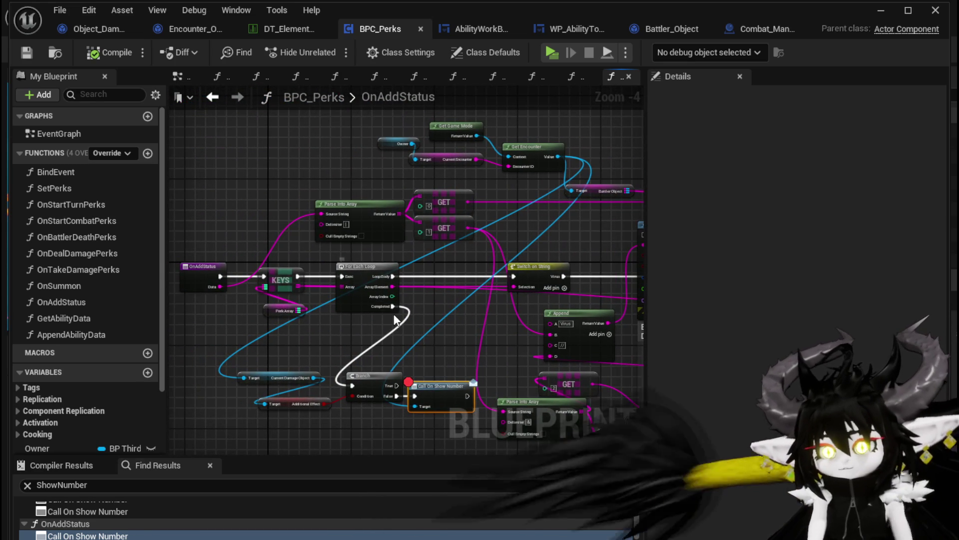
Step: Compile and save BPC_Perks, then reopen the OnDealDamagePerks graph
{"action": "left_click", "coordinate": [111, 52]}
{"action": "left_click", "coordinate": [28, 52]}
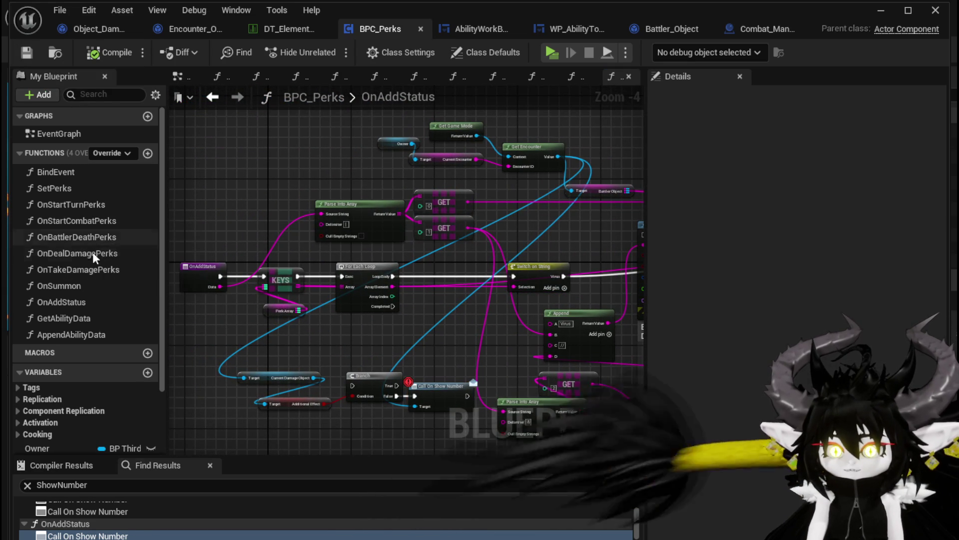
{"action": "double_click", "coordinate": [74, 255]}
Step: Reposition the lower Branch and Add Aditional nodes and wire Status through Add Aditional into the lower Branch
{"action": "scroll", "coordinate": [465, 227], "scroll_direction": "down", "scroll_amount": 2}
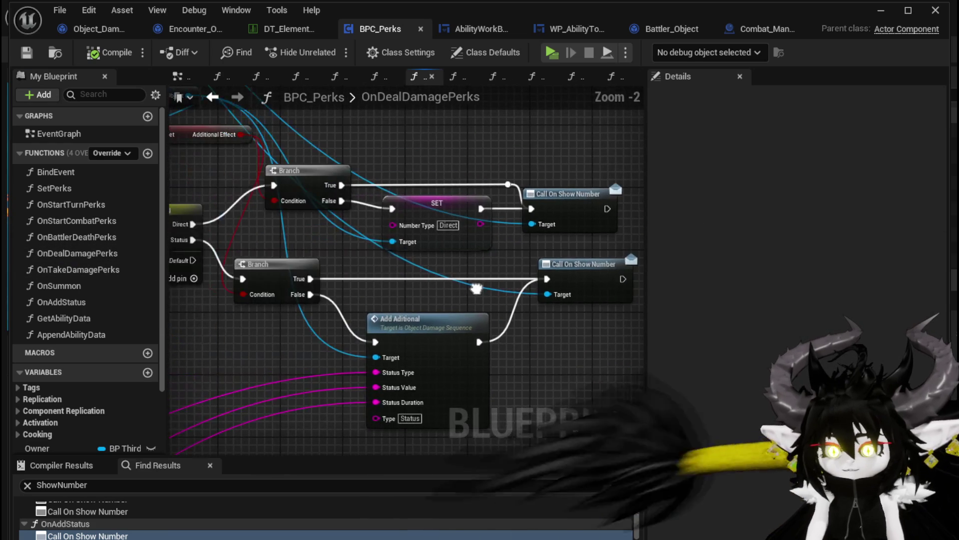
{"action": "mouse_move", "coordinate": [477, 289]}
{"action": "left_mouse_down"}
{"action": "mouse_move", "coordinate": [558, 296]}
{"action": "mouse_move", "coordinate": [443, 300]}
{"action": "left_mouse_up"}
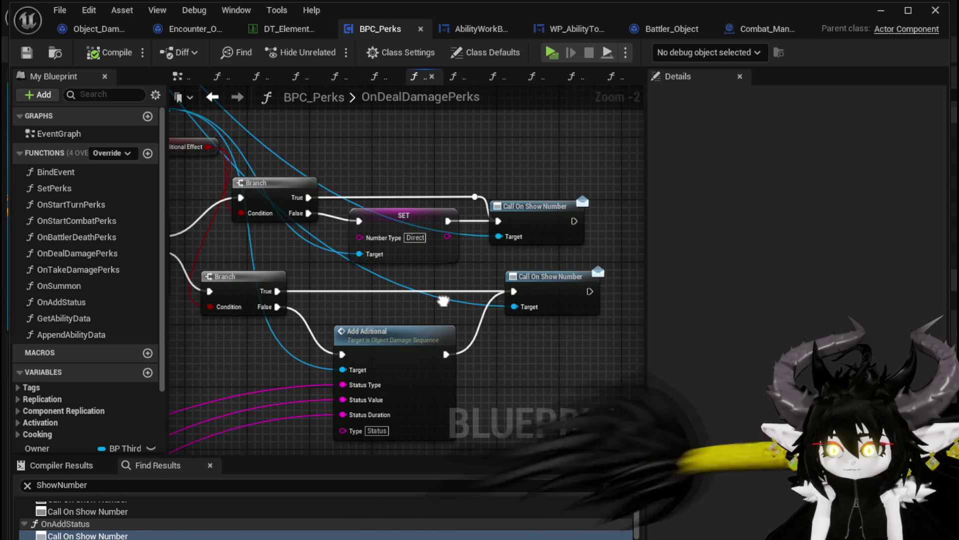
{"action": "mouse_move", "coordinate": [443, 301]}
{"action": "left_mouse_down"}
{"action": "mouse_move", "coordinate": [614, 314]}
{"action": "mouse_move", "coordinate": [549, 320]}
{"action": "mouse_move", "coordinate": [450, 278]}
{"action": "left_mouse_up"}
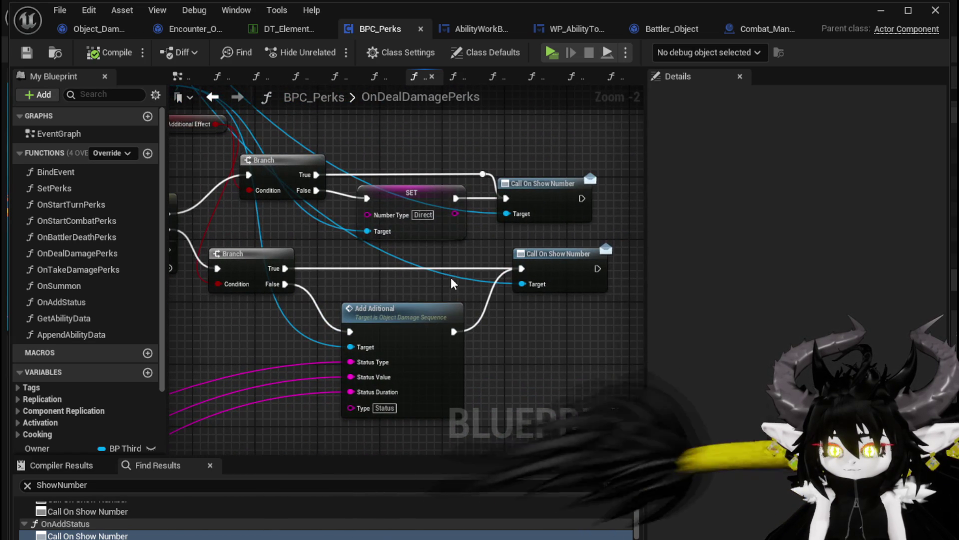
{"action": "left_click_drag", "start_coordinate": [248, 265], "coordinate": [384, 269]}
{"action": "mouse_move", "coordinate": [430, 306]}
{"action": "left_mouse_down"}
{"action": "mouse_move", "coordinate": [350, 300]}
{"action": "mouse_move", "coordinate": [276, 249]}
{"action": "left_mouse_up"}
{"action": "left_click_drag", "start_coordinate": [315, 314], "coordinate": [314, 313]}
{"action": "mouse_move", "coordinate": [417, 314]}
{"action": "left_mouse_down"}
{"action": "mouse_move", "coordinate": [439, 308]}
{"action": "mouse_move", "coordinate": [462, 281]}
{"action": "left_mouse_up"}
{"action": "left_click_drag", "start_coordinate": [547, 306], "coordinate": [452, 310]}
{"action": "left_click_drag", "start_coordinate": [301, 301], "coordinate": [309, 269]}
Step: Wire the lower Branch's False output and Add Aditional into the lower Call On Show Number
{"action": "mouse_move", "coordinate": [432, 305]}
{"action": "left_mouse_down"}
{"action": "mouse_move", "coordinate": [493, 322]}
{"action": "mouse_move", "coordinate": [483, 328]}
{"action": "left_mouse_up"}
{"action": "left_click_drag", "start_coordinate": [333, 283], "coordinate": [541, 285]}
{"action": "left_click_drag", "start_coordinate": [402, 272], "coordinate": [502, 353]}
{"action": "left_click_drag", "start_coordinate": [431, 322], "coordinate": [431, 313]}
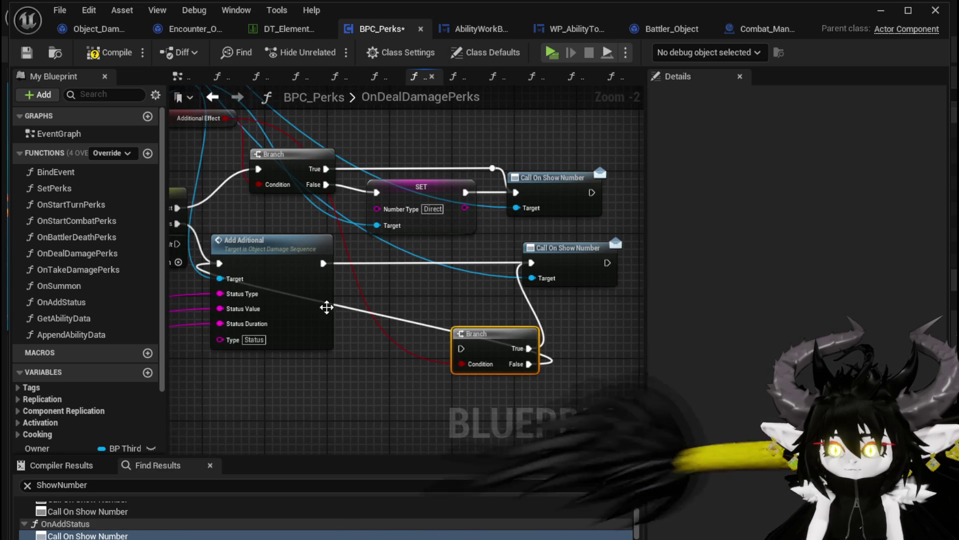
{"action": "left_click_drag", "start_coordinate": [357, 335], "coordinate": [452, 335]}
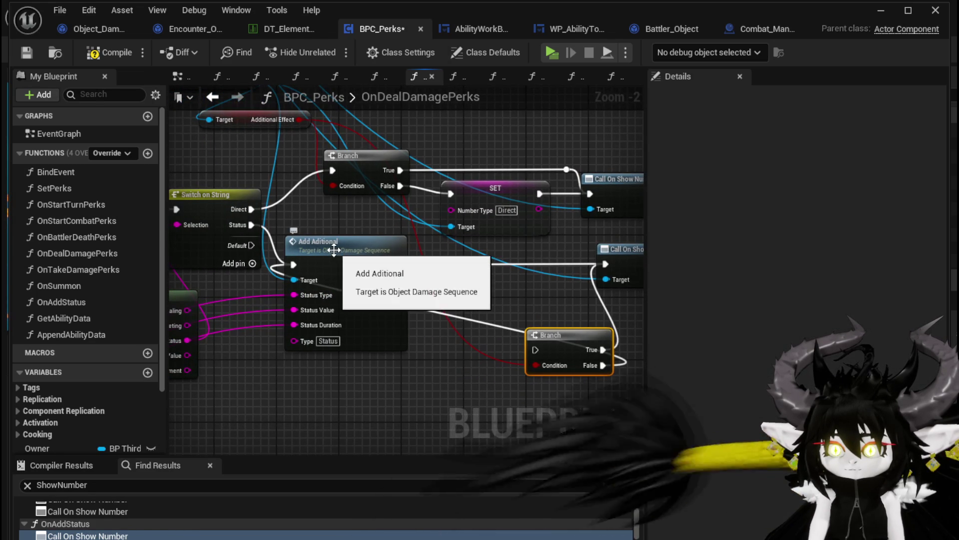
{"action": "mouse_move", "coordinate": [515, 304]}
{"action": "left_mouse_down"}
{"action": "mouse_move", "coordinate": [525, 377]}
{"action": "mouse_move", "coordinate": [422, 355]}
{"action": "mouse_move", "coordinate": [723, 332]}
{"action": "mouse_move", "coordinate": [690, 324]}
{"action": "mouse_move", "coordinate": [456, 342]}
{"action": "mouse_move", "coordinate": [357, 274]}
{"action": "mouse_move", "coordinate": [360, 252]}
{"action": "left_mouse_up"}
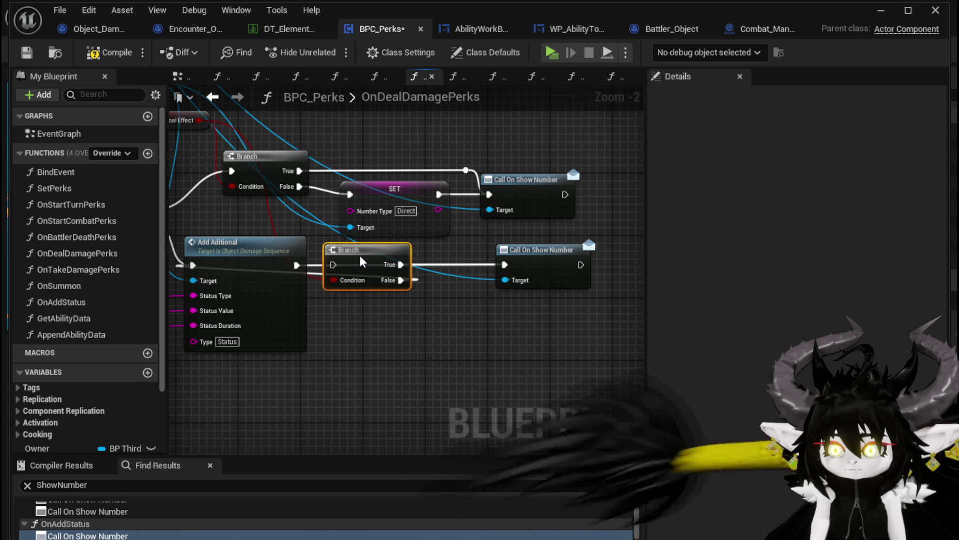
Step: Move Add Aditional below Switch on String and connect Status to the second Branch placed beside it
{"action": "left_click_drag", "start_coordinate": [340, 260], "coordinate": [345, 319]}
{"action": "left_click_drag", "start_coordinate": [288, 242], "coordinate": [470, 281]}
{"action": "left_click_drag", "start_coordinate": [510, 280], "coordinate": [385, 282]}
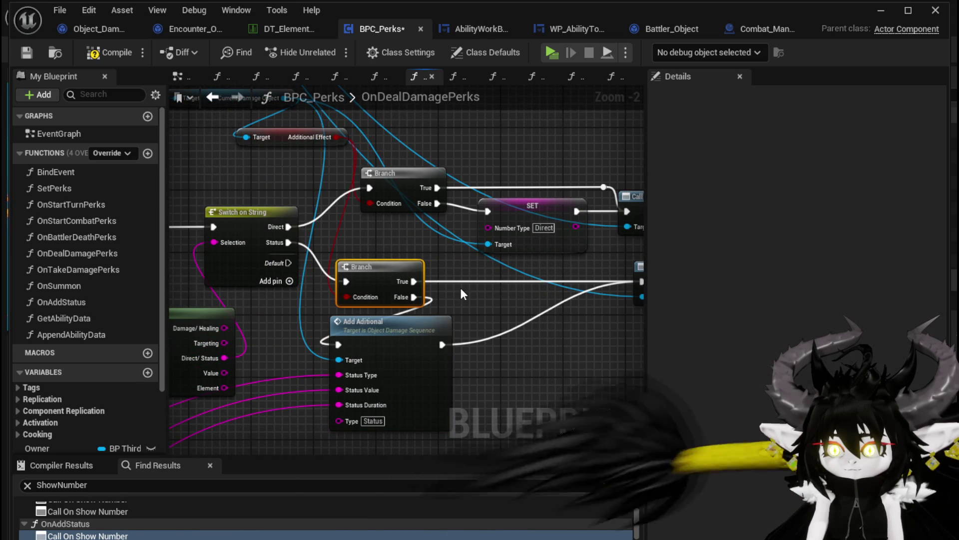
{"action": "left_click_drag", "start_coordinate": [481, 291], "coordinate": [389, 284]}
{"action": "left_click", "coordinate": [458, 234]}
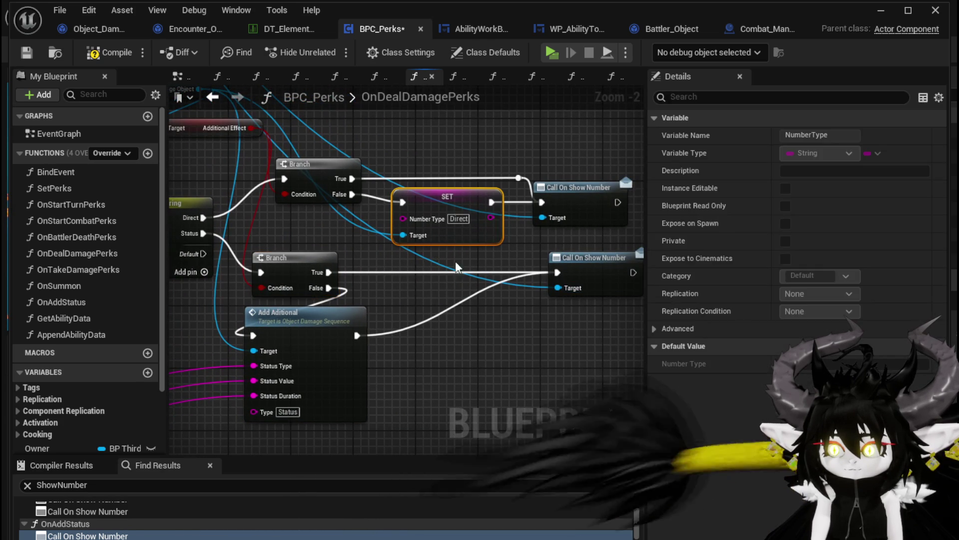
{"action": "left_click", "coordinate": [408, 293]}
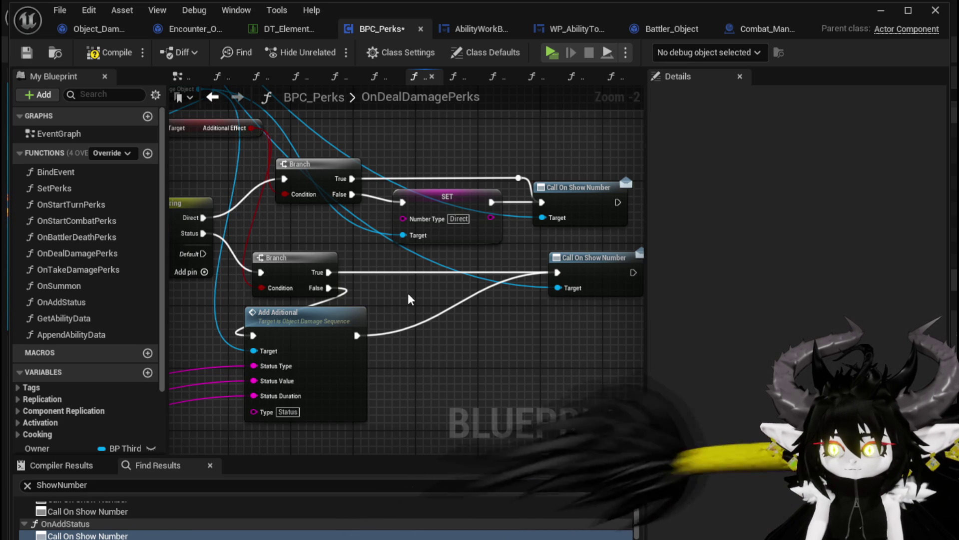
{"action": "mouse_move", "coordinate": [408, 295]}
{"action": "left_mouse_down"}
{"action": "mouse_move", "coordinate": [496, 329]}
{"action": "mouse_move", "coordinate": [443, 300]}
{"action": "mouse_move", "coordinate": [417, 300]}
{"action": "left_mouse_up"}
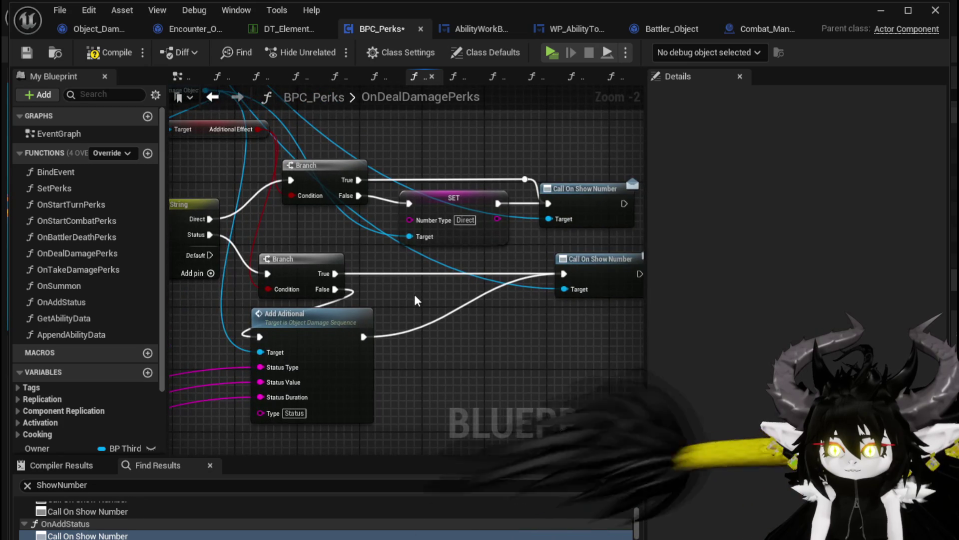
{"action": "left_click_drag", "start_coordinate": [320, 322], "coordinate": [440, 310]}
{"action": "scroll", "coordinate": [410, 304], "scroll_direction": "down", "scroll_amount": 3}
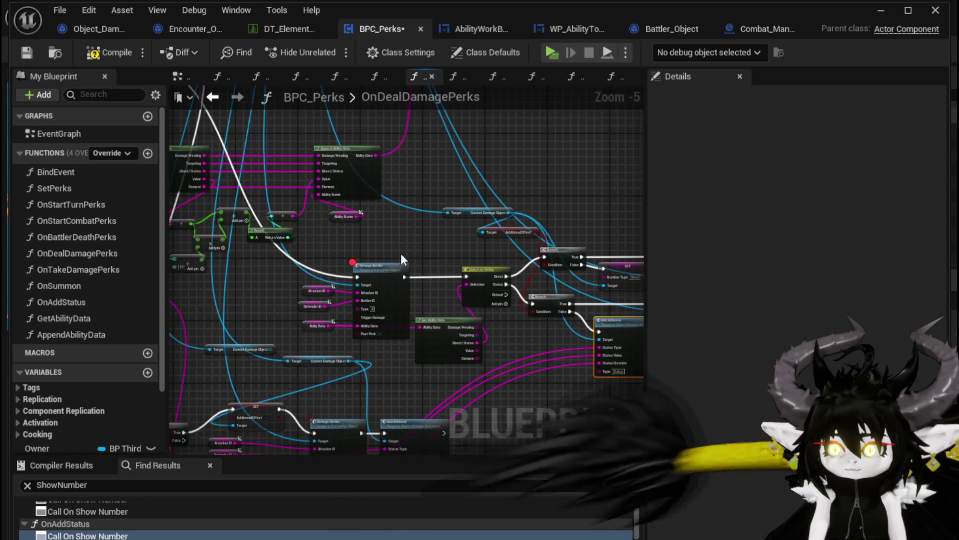
Step: Add a breakpoint to the Switch on String node in OnDealDamagePerks
{"action": "scroll", "coordinate": [392, 256], "scroll_direction": "up", "scroll_amount": 1}
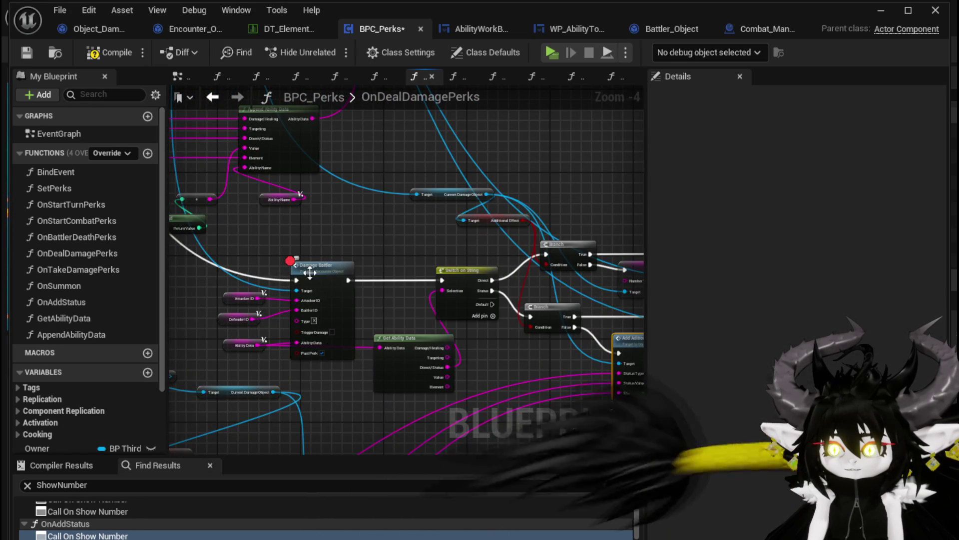
{"action": "right_click", "coordinate": [311, 278]}
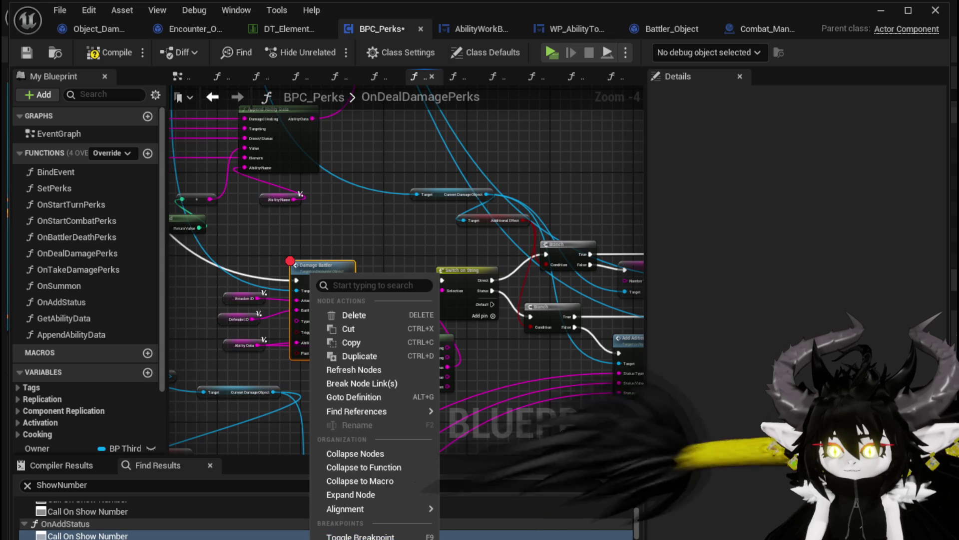
{"action": "key", "text": "Escape"}
{"action": "right_click", "coordinate": [461, 278]}
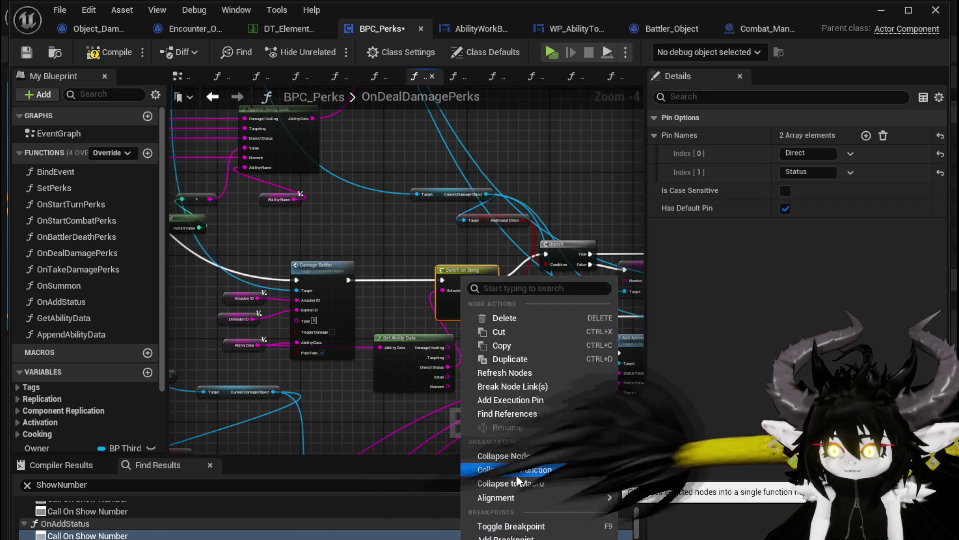
{"action": "left_click", "coordinate": [500, 538]}
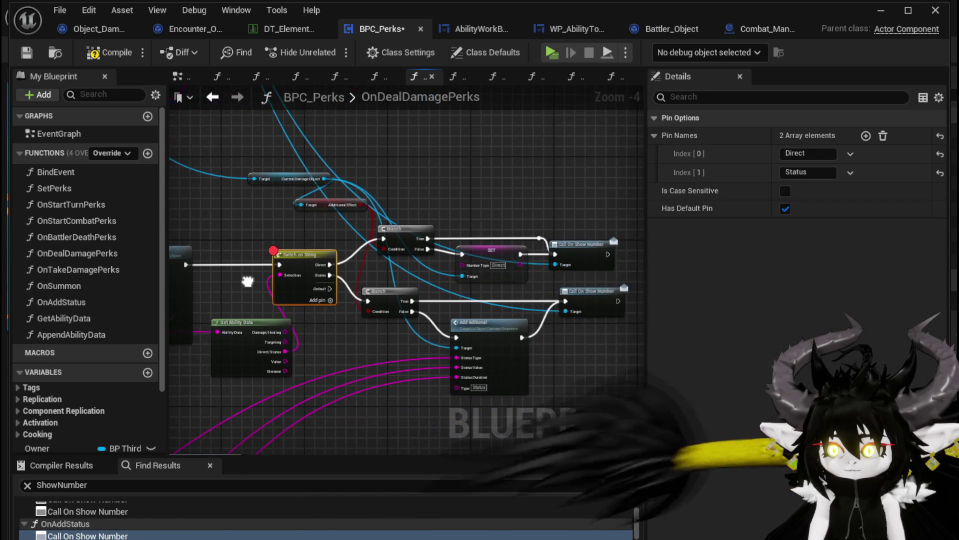
{"action": "mouse_move", "coordinate": [583, 337]}
{"action": "left_mouse_down"}
{"action": "mouse_move", "coordinate": [437, 336]}
{"action": "mouse_move", "coordinate": [254, 291]}
{"action": "left_mouse_up"}
{"action": "scroll", "coordinate": [345, 284], "scroll_direction": "up", "scroll_amount": 3}
{"action": "left_click", "coordinate": [403, 274]}
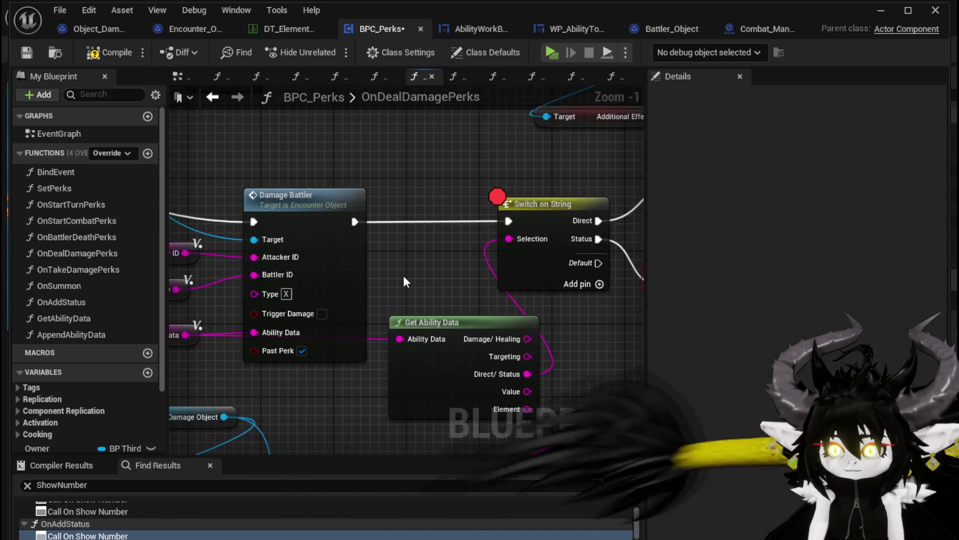
Step: Save the BPC_Perks blueprint
{"action": "left_click", "coordinate": [32, 52]}
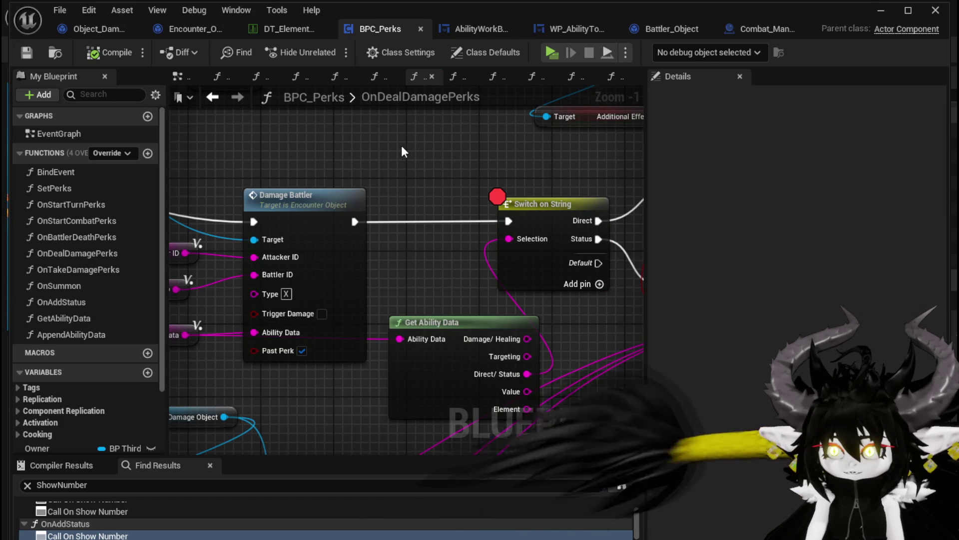
{"action": "scroll", "coordinate": [405, 146], "scroll_direction": "down", "scroll_amount": 4}
{"action": "mouse_move", "coordinate": [317, 268]}
{"action": "left_mouse_down"}
{"action": "mouse_move", "coordinate": [493, 295]}
{"action": "mouse_move", "coordinate": [568, 295]}
{"action": "left_mouse_up"}
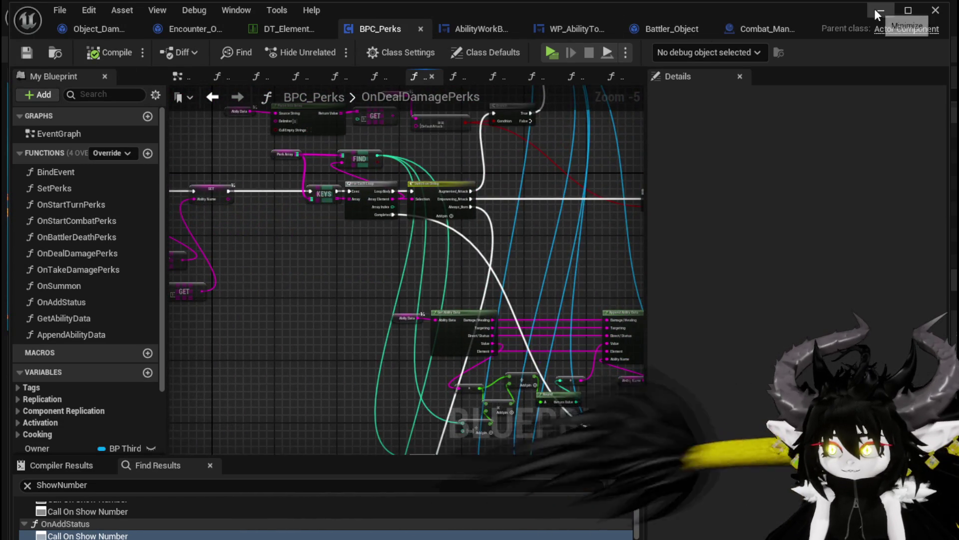
Step: Start play-in-editor, walk into the slime battle, and play the DefenceUp card to trigger the breakpoint
{"action": "left_click", "coordinate": [877, 10]}
{"action": "left_click", "coordinate": [317, 43]}
{"action": "key", "text": "space"}
{"action": "key", "text": "w"}
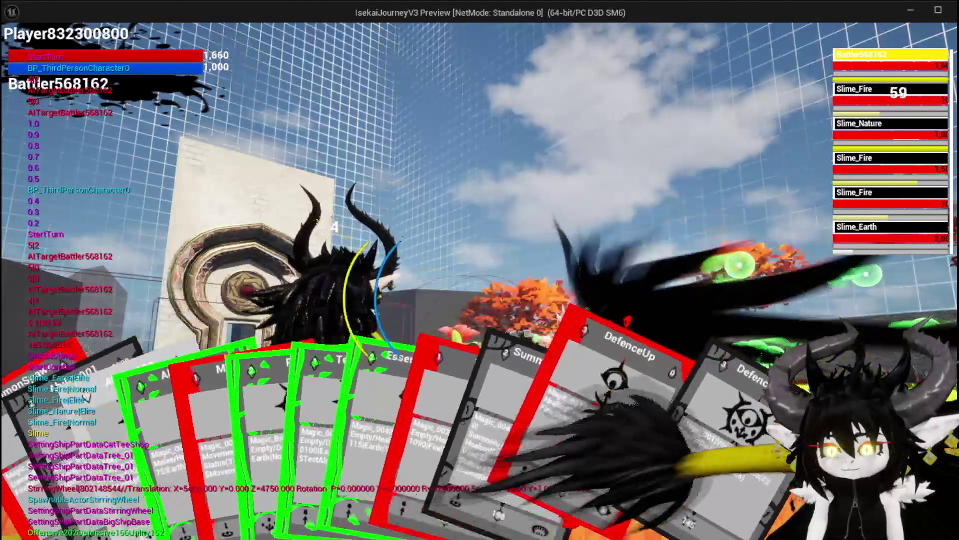
{"action": "left_click", "coordinate": [511, 412]}
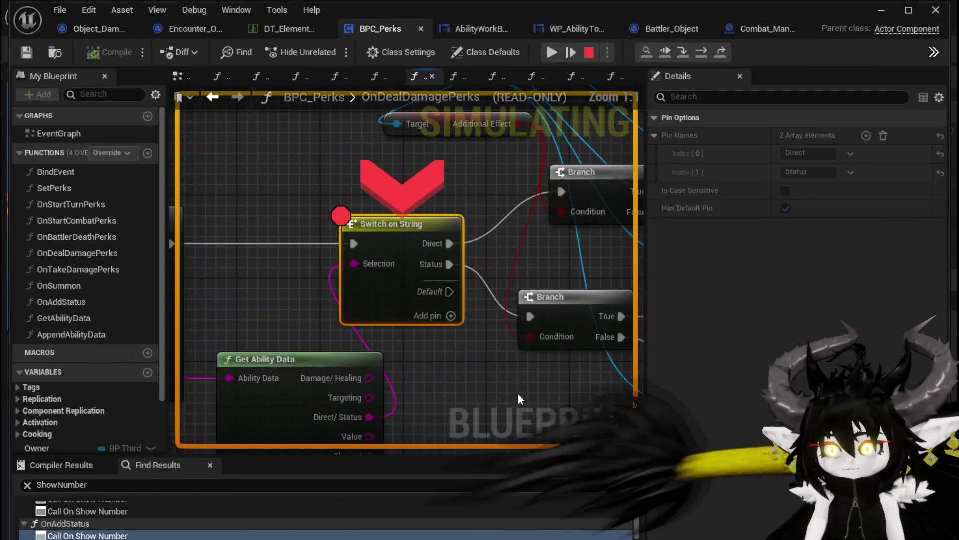
Step: Step DamageBattler's execution from the Sequence to the Branch before Perk Check, then view Battler_Object's AddStatus graph
{"action": "left_click", "coordinate": [701, 52]}
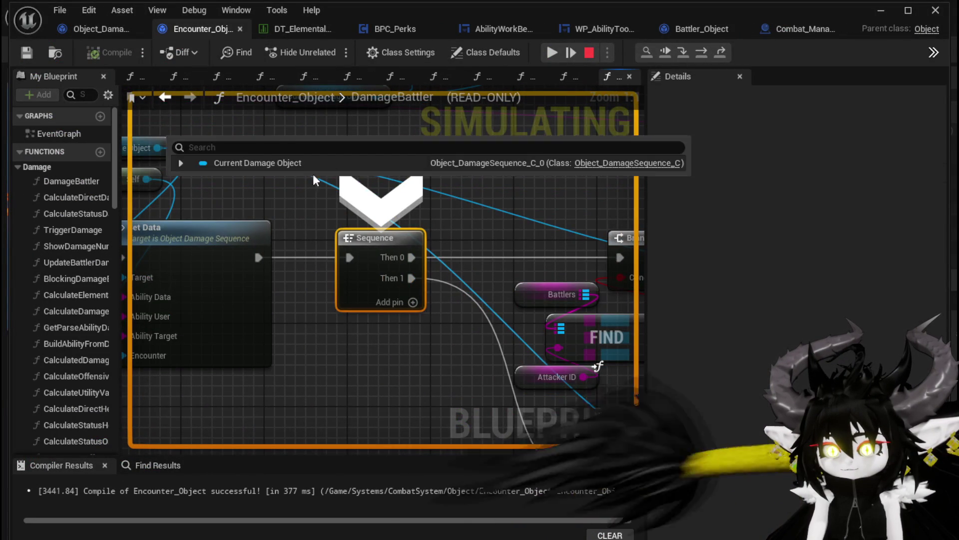
{"action": "scroll", "coordinate": [380, 242], "scroll_direction": "down", "scroll_amount": 5}
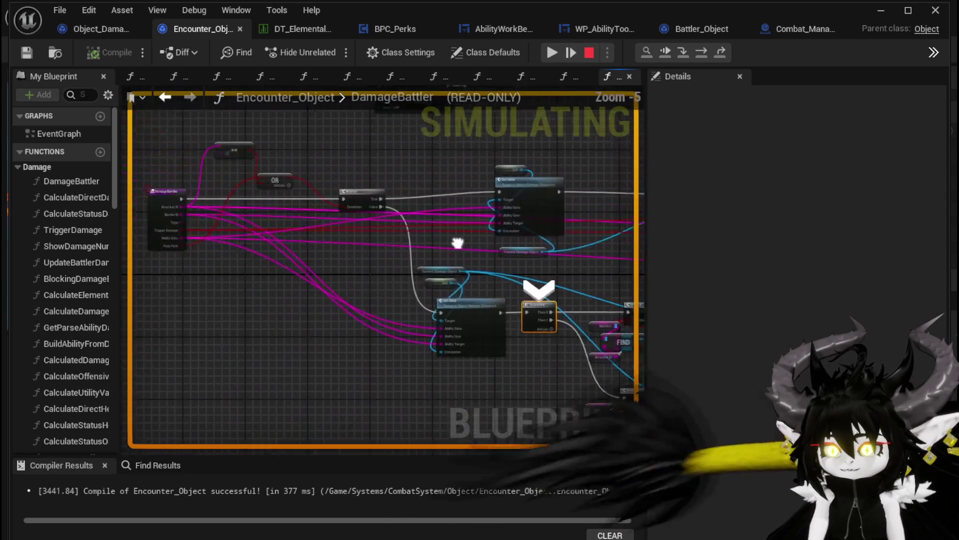
{"action": "left_click_drag", "start_coordinate": [477, 235], "coordinate": [418, 215]}
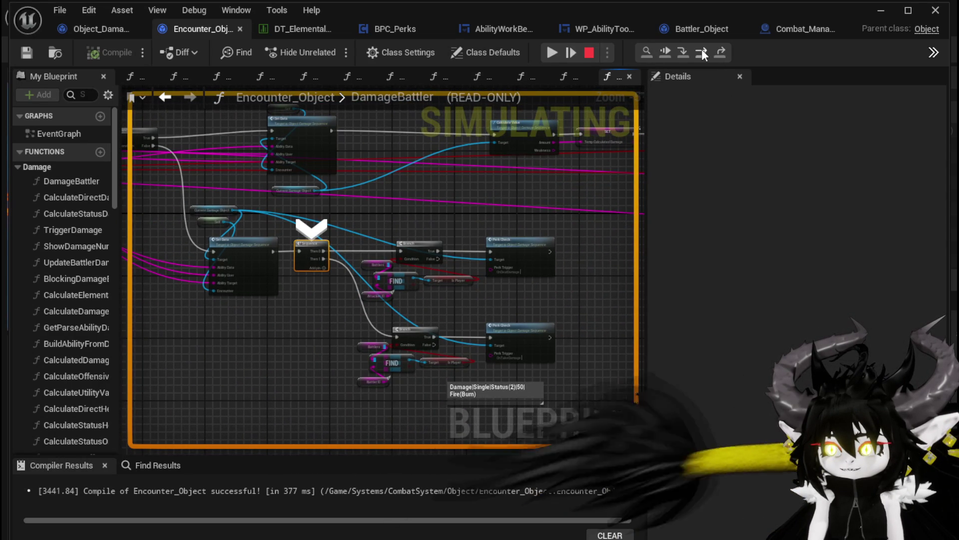
{"action": "left_click", "coordinate": [701, 49]}
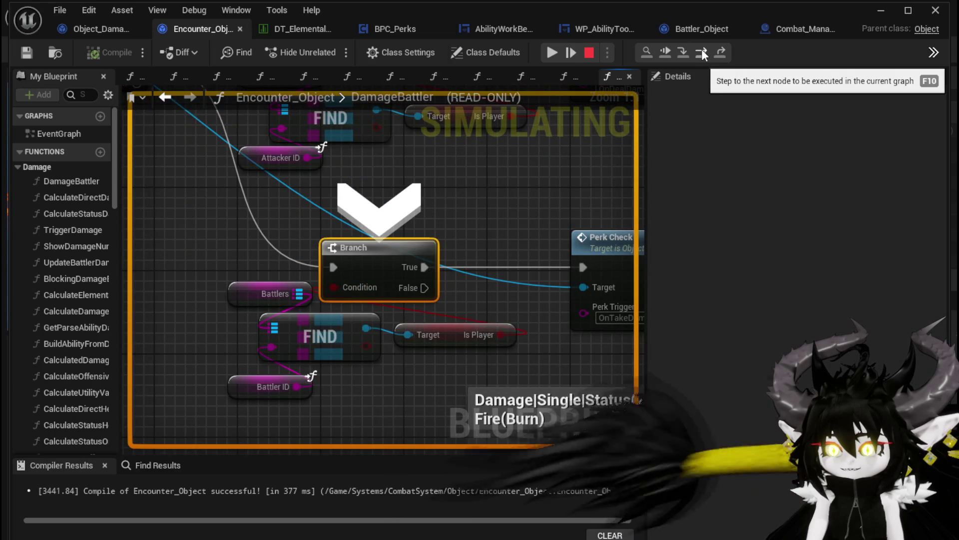
{"action": "scroll", "coordinate": [474, 175], "scroll_direction": "down", "scroll_amount": 3}
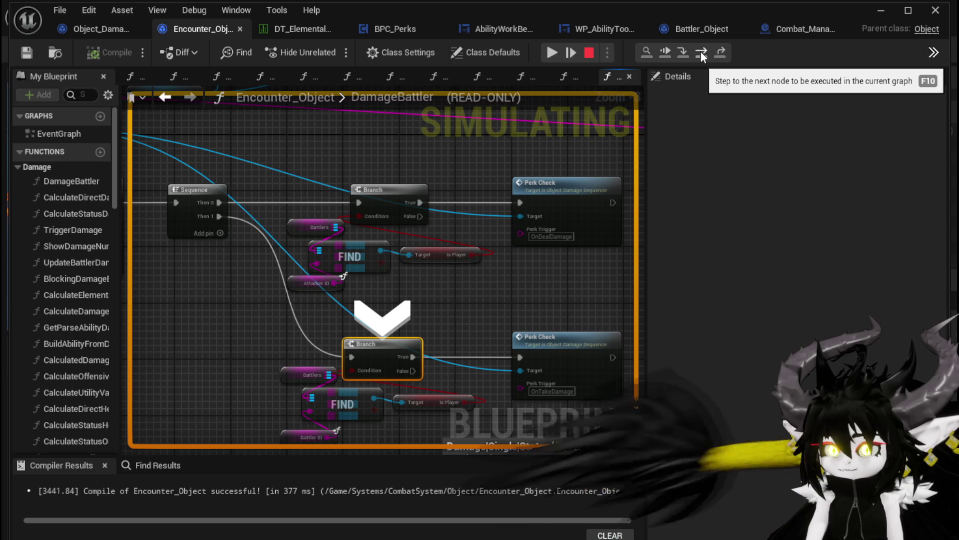
{"action": "left_click", "coordinate": [684, 29]}
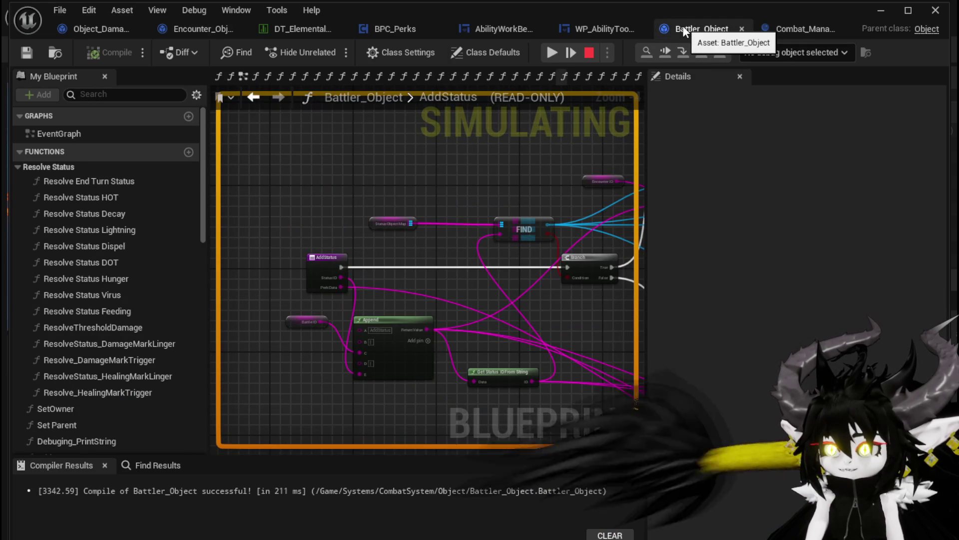
Step: Add a breakpoint to the lower Branch node in OnDealDamagePerks
{"action": "left_click", "coordinate": [392, 27]}
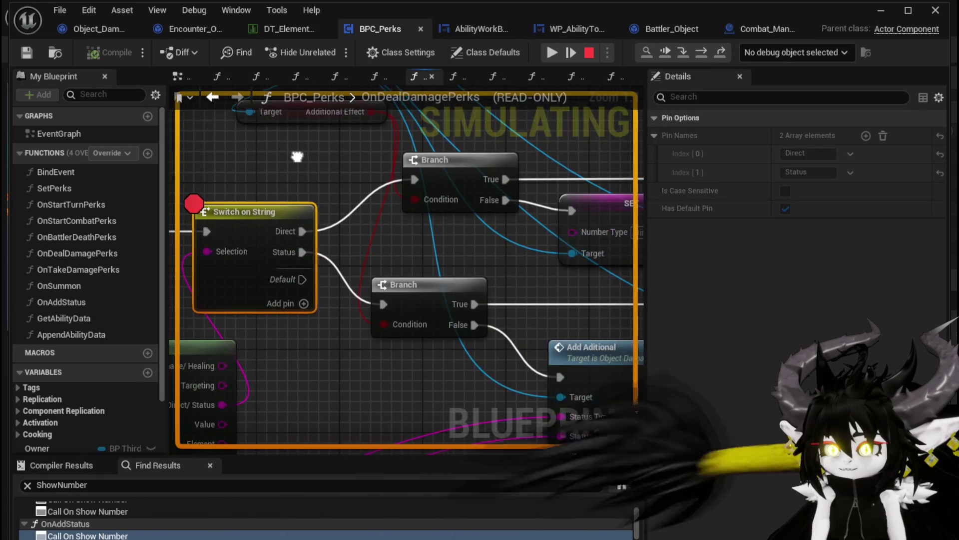
{"action": "scroll", "coordinate": [431, 299], "scroll_direction": "down", "scroll_amount": 4}
{"action": "scroll", "coordinate": [398, 223], "scroll_direction": "up", "scroll_amount": 2}
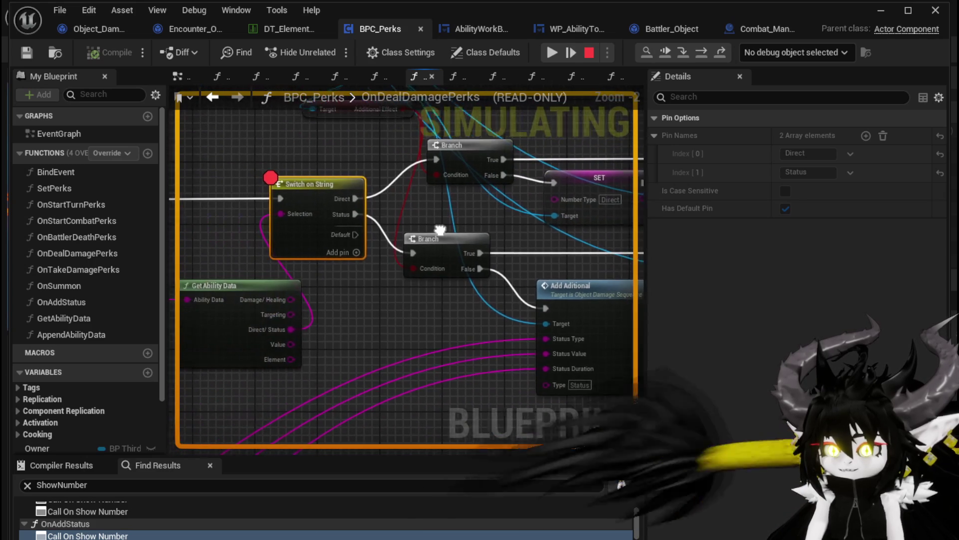
{"action": "left_click_drag", "start_coordinate": [434, 251], "coordinate": [435, 161]}
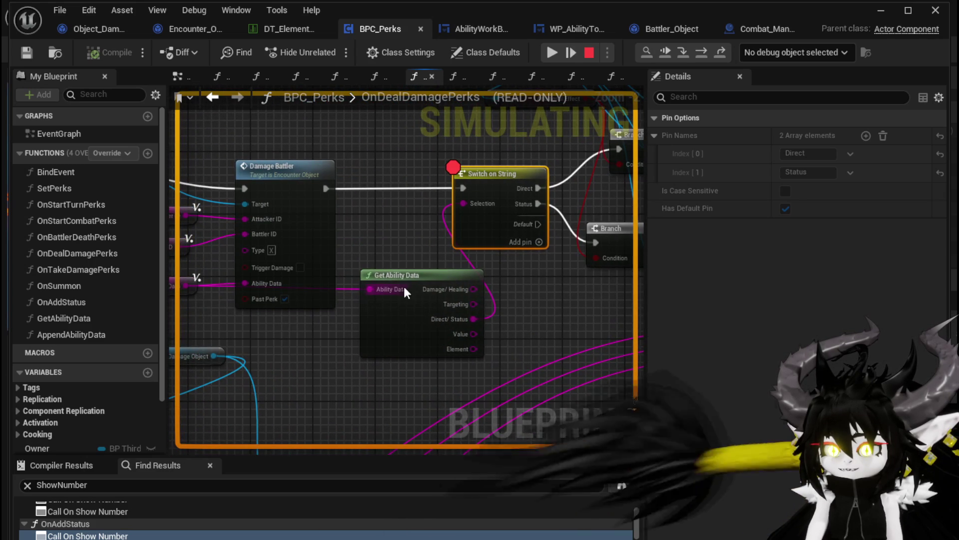
{"action": "left_click_drag", "start_coordinate": [363, 294], "coordinate": [270, 263]}
{"action": "left_click", "coordinate": [261, 280]}
{"action": "right_click", "coordinate": [459, 233]}
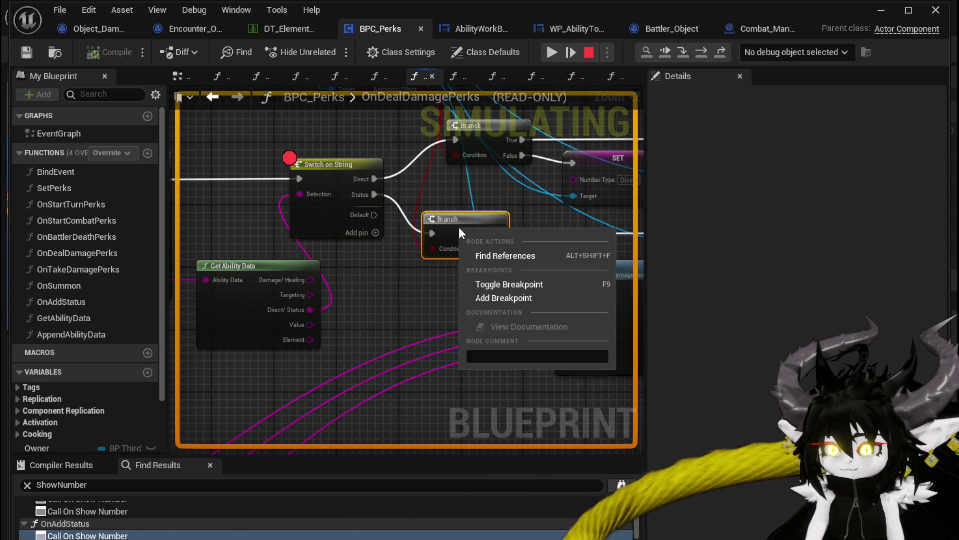
{"action": "left_click", "coordinate": [511, 301]}
Step: Remove the Switch on String breakpoint, stop the simulation and save BPC_Perks
{"action": "right_click", "coordinate": [337, 175]}
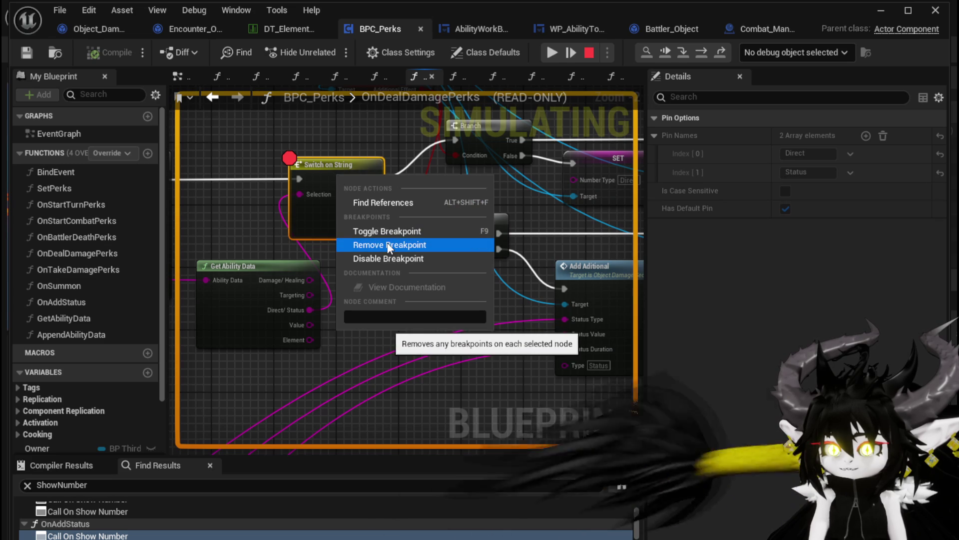
{"action": "left_click", "coordinate": [389, 245]}
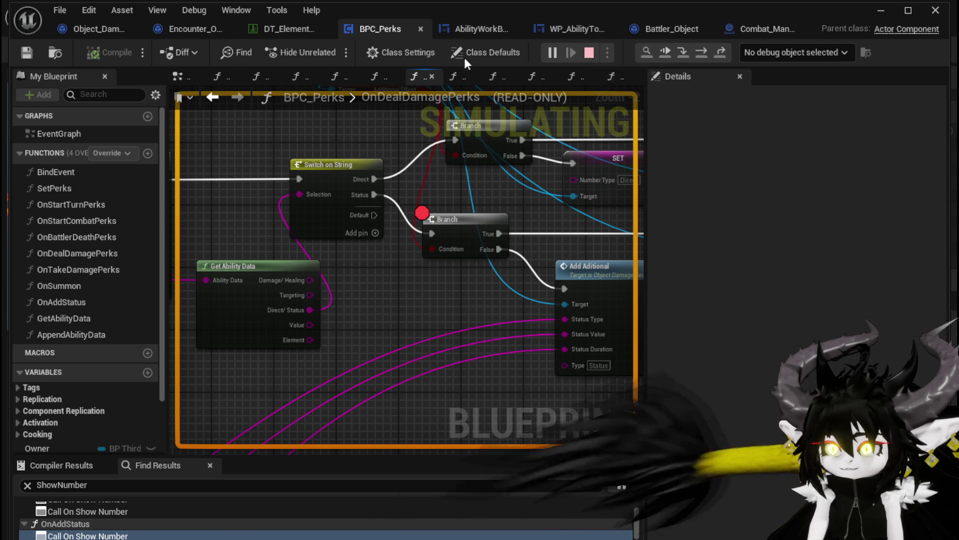
{"action": "left_click", "coordinate": [589, 52]}
{"action": "left_click", "coordinate": [27, 52]}
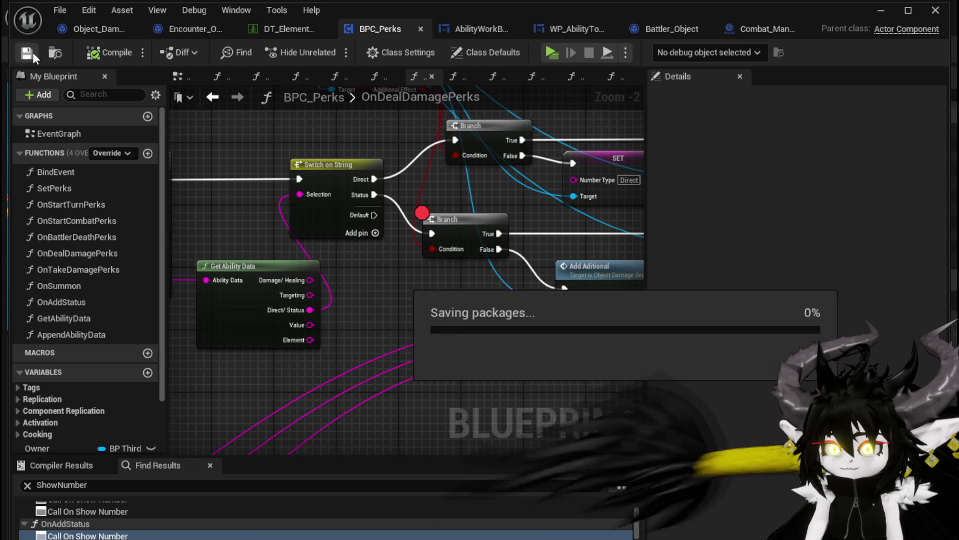
Step: Test-play the slime fight by casting the Slow card, then exit play and save all assets
{"action": "left_click", "coordinate": [880, 11]}
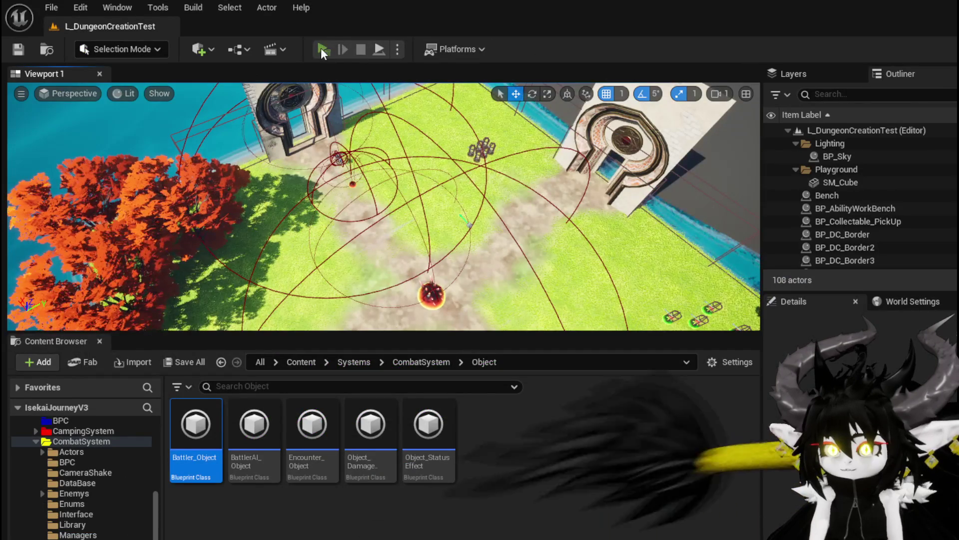
{"action": "left_click", "coordinate": [322, 49]}
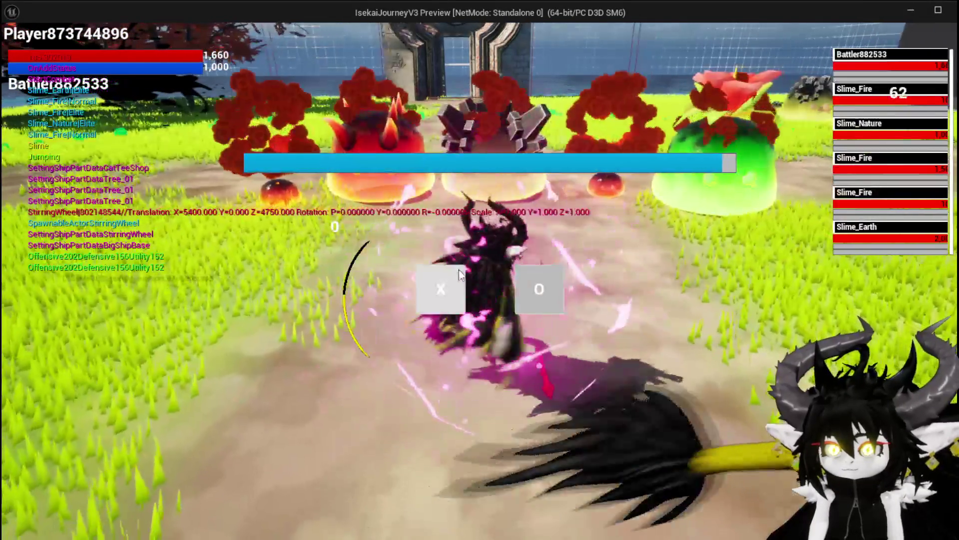
{"action": "left_click", "coordinate": [461, 270]}
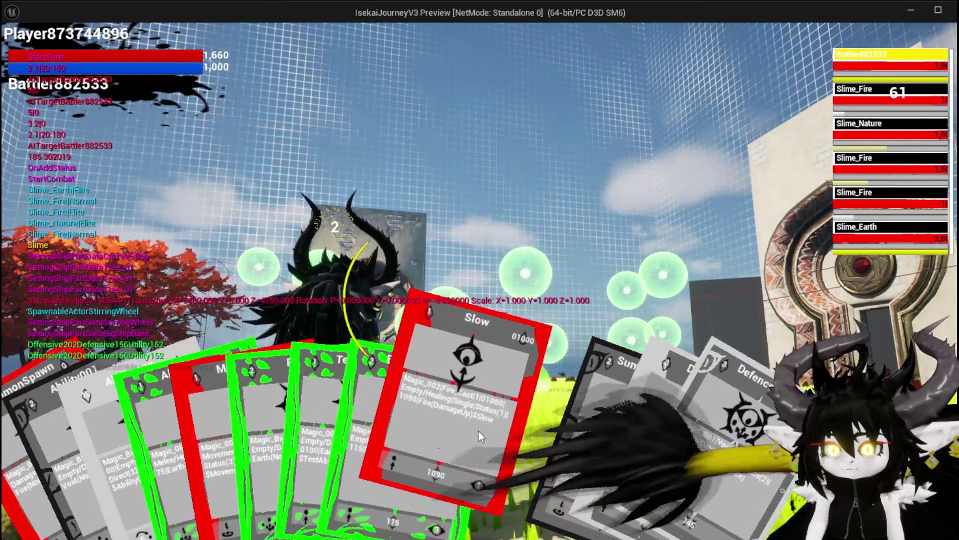
{"action": "left_click", "coordinate": [478, 431]}
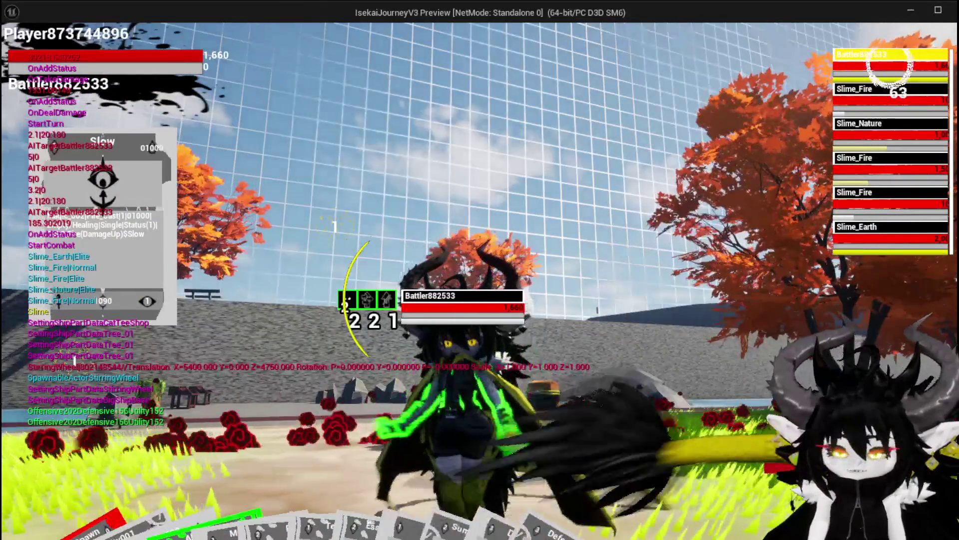
{"action": "key", "text": "Escape"}
{"action": "key", "text": "ctrl+s"}
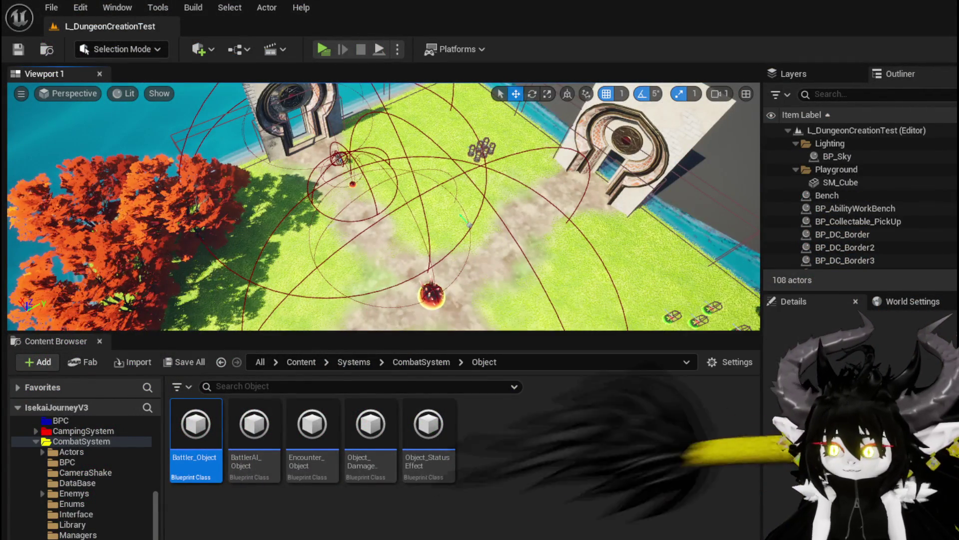
Step: Paste a Call On Show Number node, wire Switch on String's Default output to it and compile
{"action": "key", "text": "alt+Tab"}
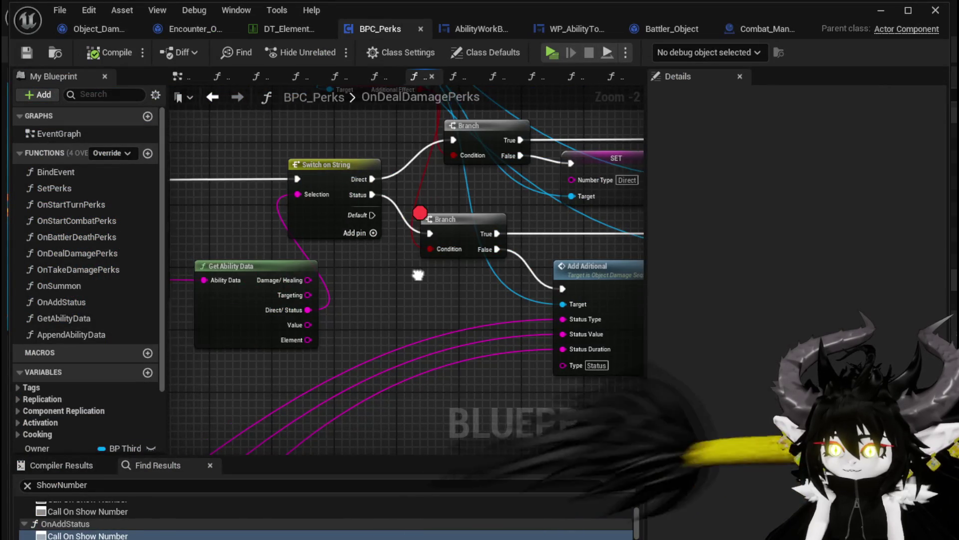
{"action": "left_click_drag", "start_coordinate": [421, 280], "coordinate": [340, 275]}
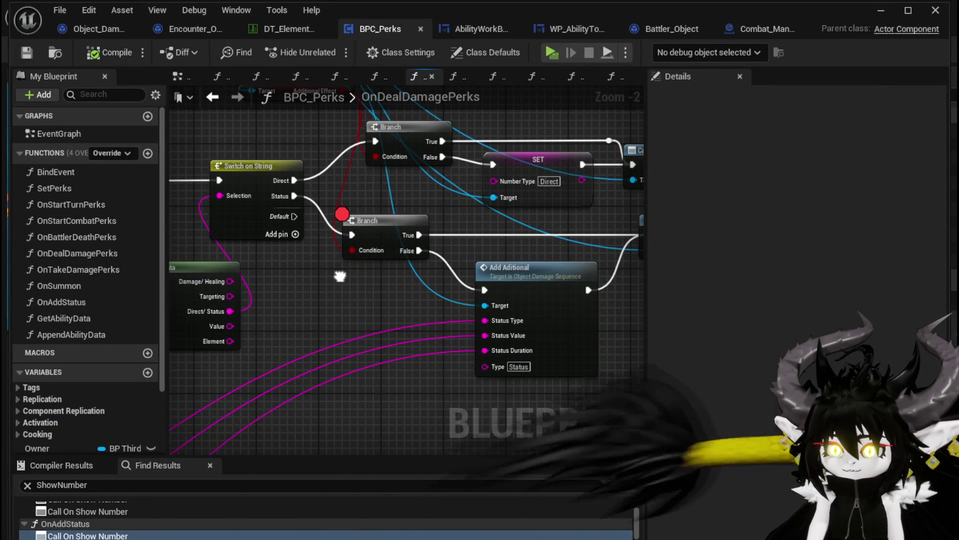
{"action": "mouse_move", "coordinate": [340, 276]}
{"action": "left_mouse_down"}
{"action": "mouse_move", "coordinate": [469, 293]}
{"action": "mouse_move", "coordinate": [336, 278]}
{"action": "mouse_move", "coordinate": [191, 296]}
{"action": "mouse_move", "coordinate": [417, 240]}
{"action": "mouse_move", "coordinate": [194, 240]}
{"action": "left_mouse_up"}
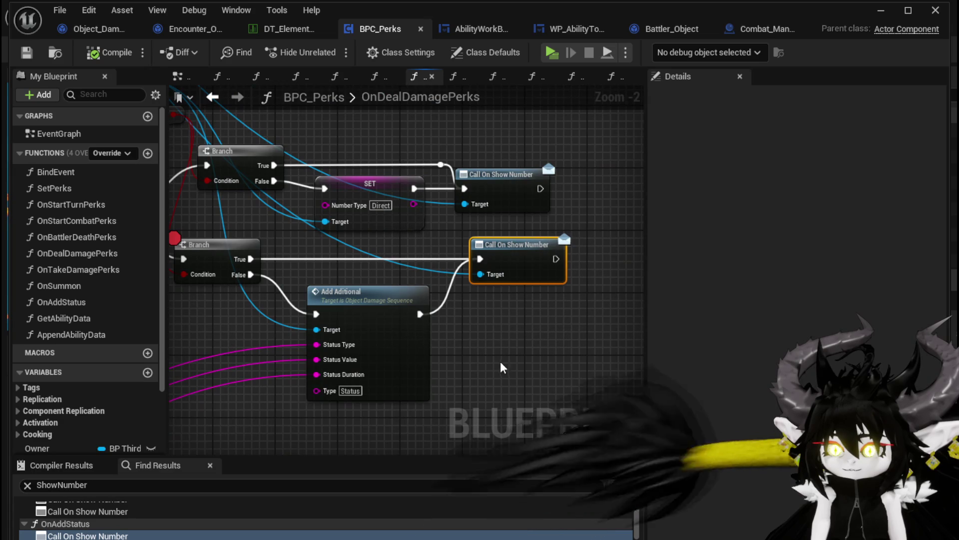
{"action": "key", "text": "ctrl+v"}
{"action": "left_click_drag", "start_coordinate": [362, 197], "coordinate": [532, 435]}
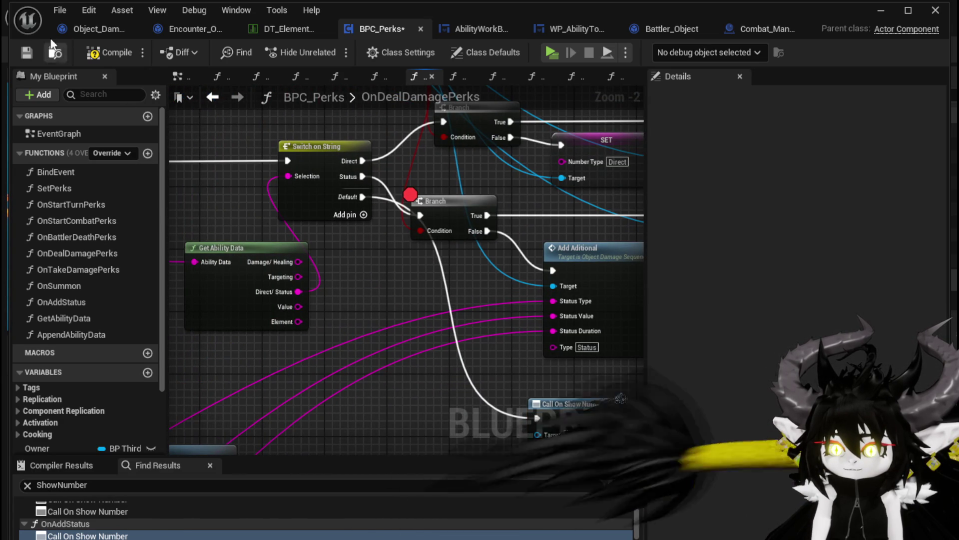
{"action": "left_click", "coordinate": [92, 56]}
Step: Connect a Target wire to the new lower Call On Show Number node
{"action": "left_click_drag", "start_coordinate": [440, 274], "coordinate": [360, 280]}
{"action": "left_click_drag", "start_coordinate": [639, 245], "coordinate": [445, 439]}
{"action": "key", "text": "Escape"}
{"action": "left_click_drag", "start_coordinate": [563, 195], "coordinate": [413, 381]}
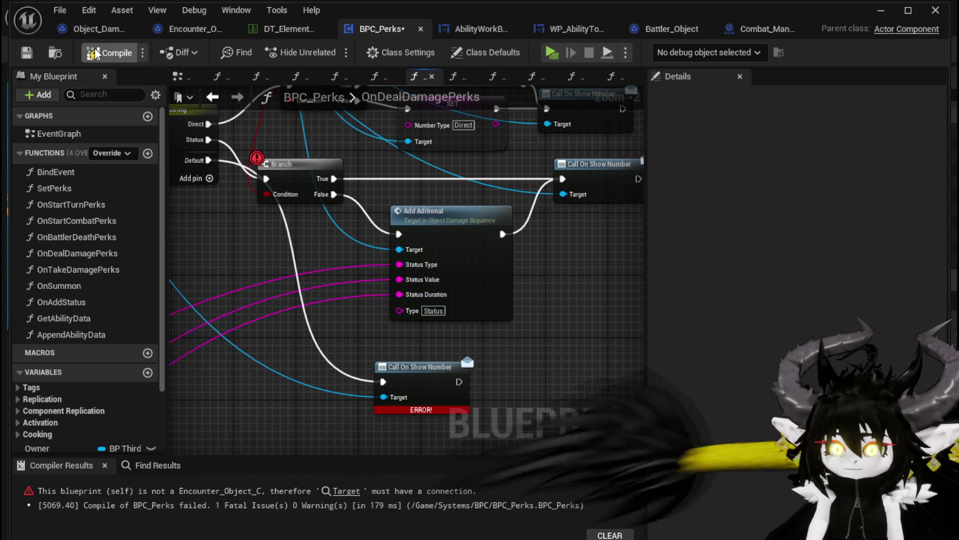
{"action": "left_click", "coordinate": [882, 10]}
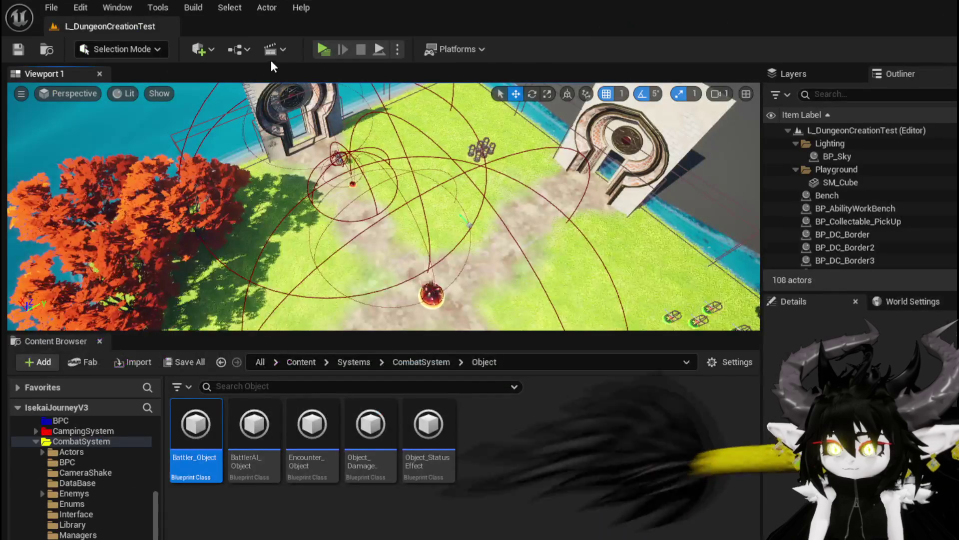
Step: Run into the red slime and cast Slow for a 1,931 damage number, then stop PIE
{"action": "left_click", "coordinate": [324, 49]}
{"action": "key", "text": "w"}
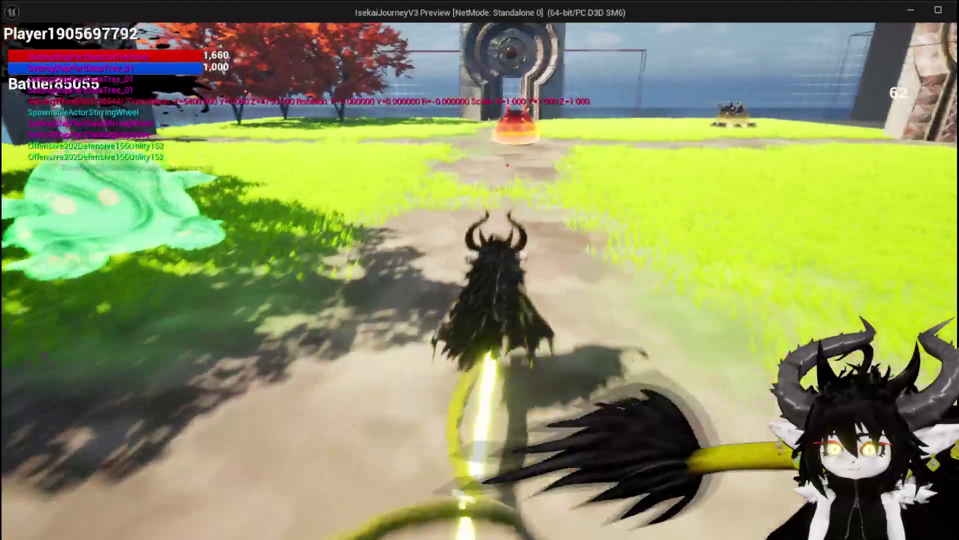
{"action": "key", "text": "w"}
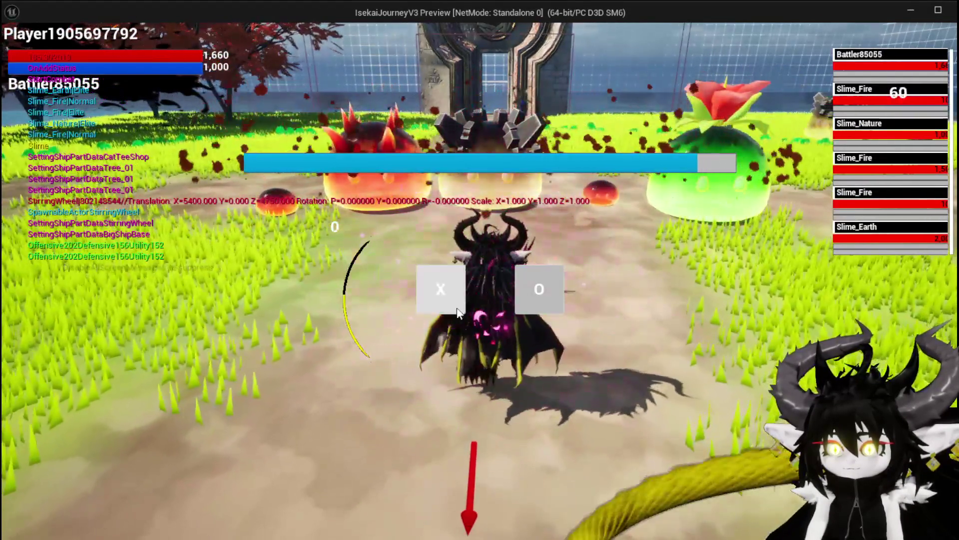
{"action": "left_click", "coordinate": [457, 311]}
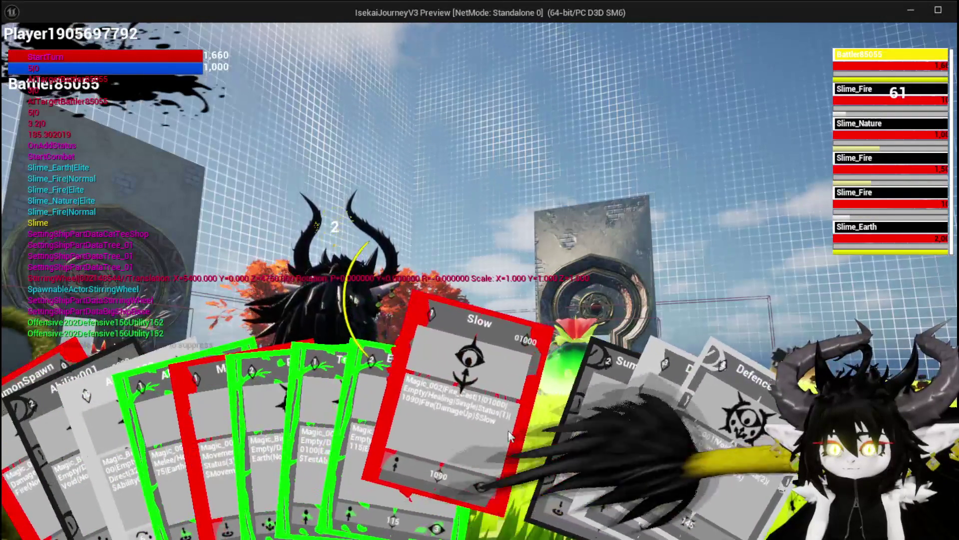
{"action": "left_click", "coordinate": [508, 430]}
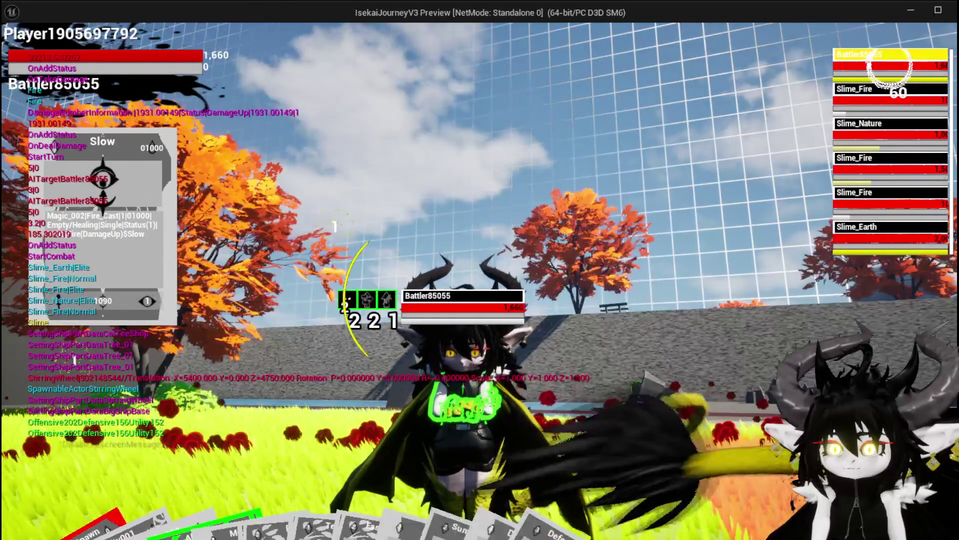
{"action": "key", "text": "alt+Tab"}
{"action": "key", "text": "Escape"}
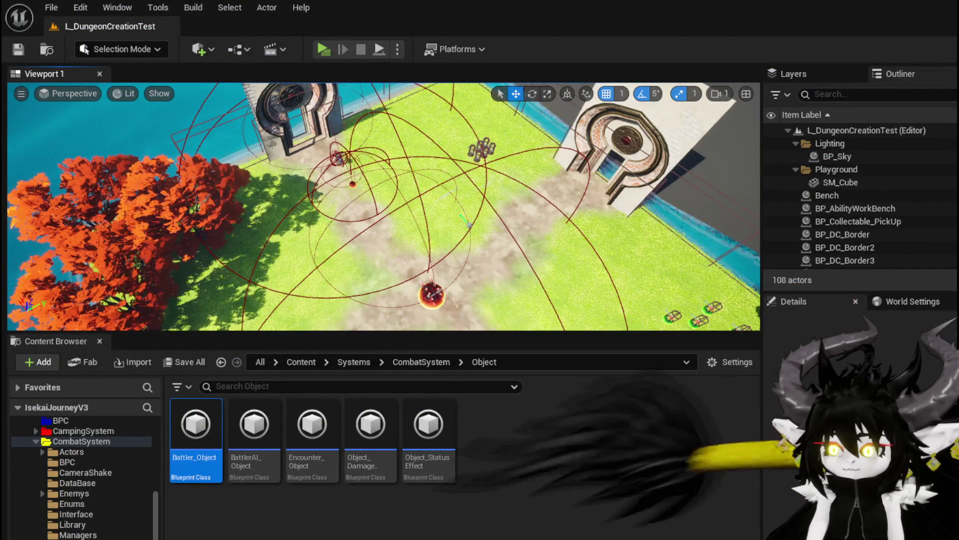
{"action": "key", "text": "alt+Tab"}
Step: Reposition Get Ability Data down and left to clear space after Damage Battler's execution output
{"action": "left_click_drag", "start_coordinate": [280, 266], "coordinate": [671, 280]}
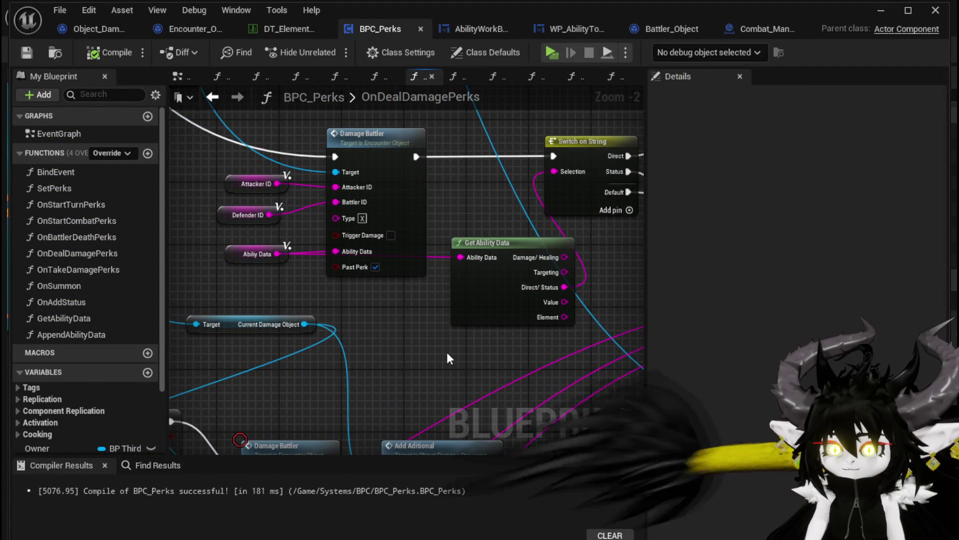
{"action": "left_click_drag", "start_coordinate": [447, 354], "coordinate": [420, 358]}
{"action": "mouse_move", "coordinate": [451, 258]}
{"action": "left_mouse_down"}
{"action": "mouse_move", "coordinate": [382, 307]}
{"action": "mouse_move", "coordinate": [357, 311]}
{"action": "left_mouse_up"}
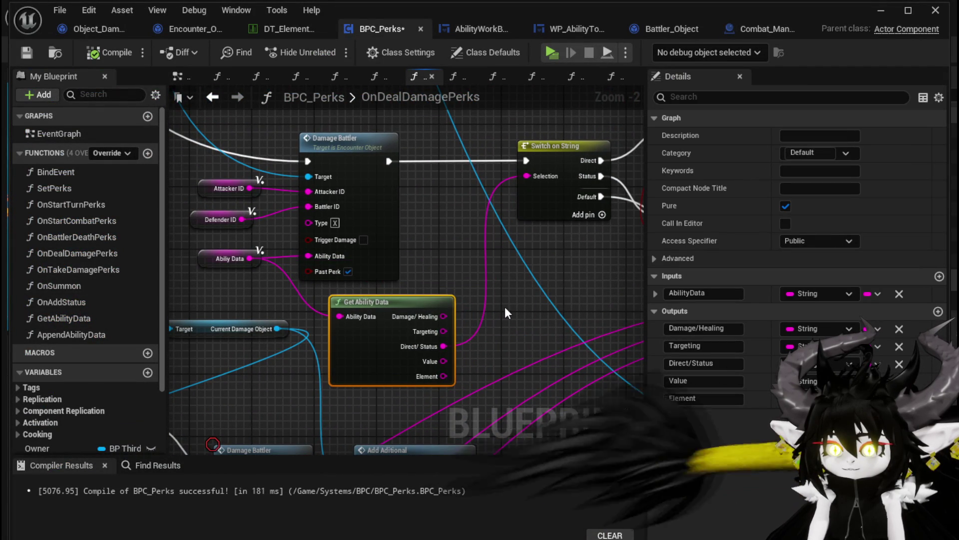
{"action": "left_click", "coordinate": [230, 258]}
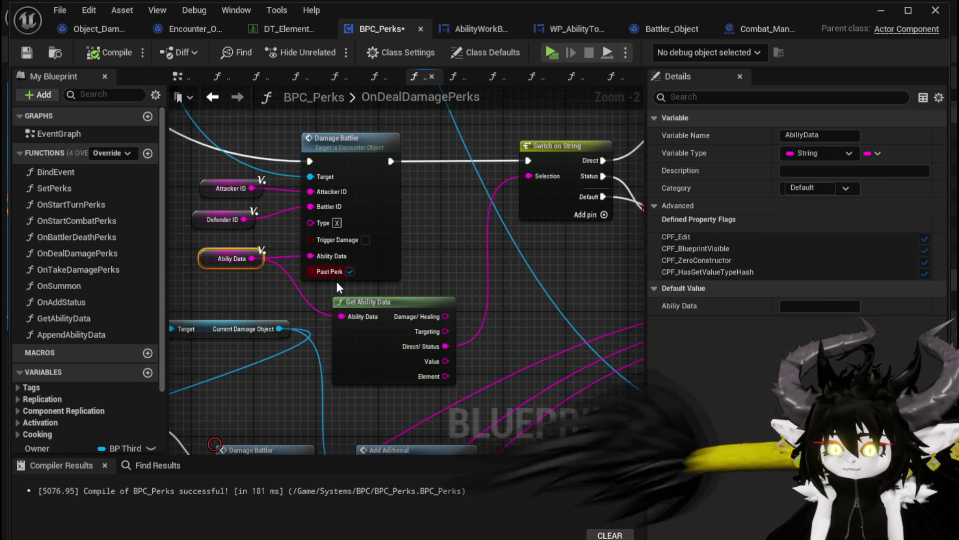
{"action": "mouse_move", "coordinate": [272, 297]}
{"action": "left_mouse_down"}
{"action": "mouse_move", "coordinate": [382, 298]}
{"action": "mouse_move", "coordinate": [313, 332]}
{"action": "mouse_move", "coordinate": [339, 363]}
{"action": "left_mouse_up"}
{"action": "scroll", "coordinate": [379, 297], "scroll_direction": "down", "scroll_amount": 3}
{"action": "scroll", "coordinate": [340, 363], "scroll_direction": "up", "scroll_amount": 3}
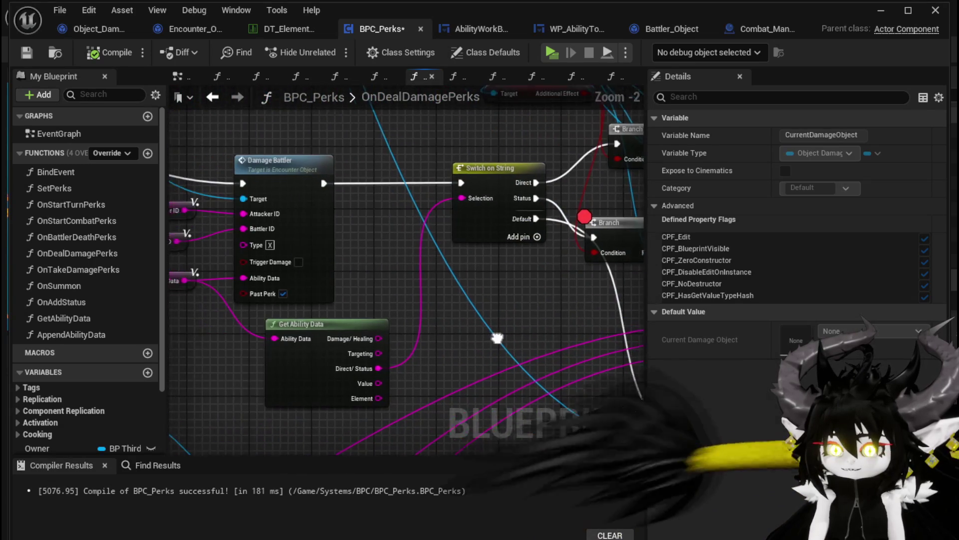
{"action": "left_click_drag", "start_coordinate": [325, 324], "coordinate": [274, 321]}
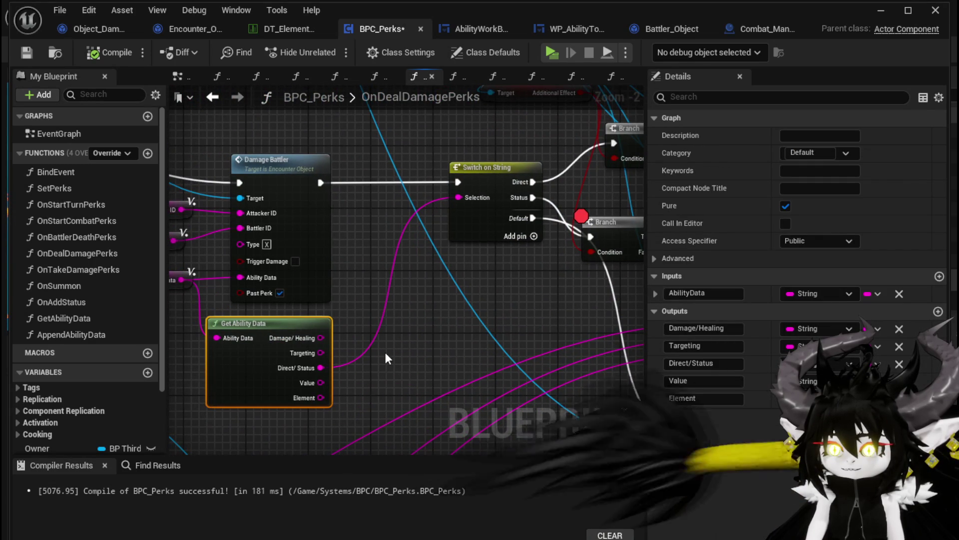
{"action": "mouse_move", "coordinate": [320, 182]}
{"action": "left_mouse_down"}
{"action": "mouse_move", "coordinate": [345, 200]}
{"action": "mouse_move", "coordinate": [354, 196]}
{"action": "left_mouse_up"}
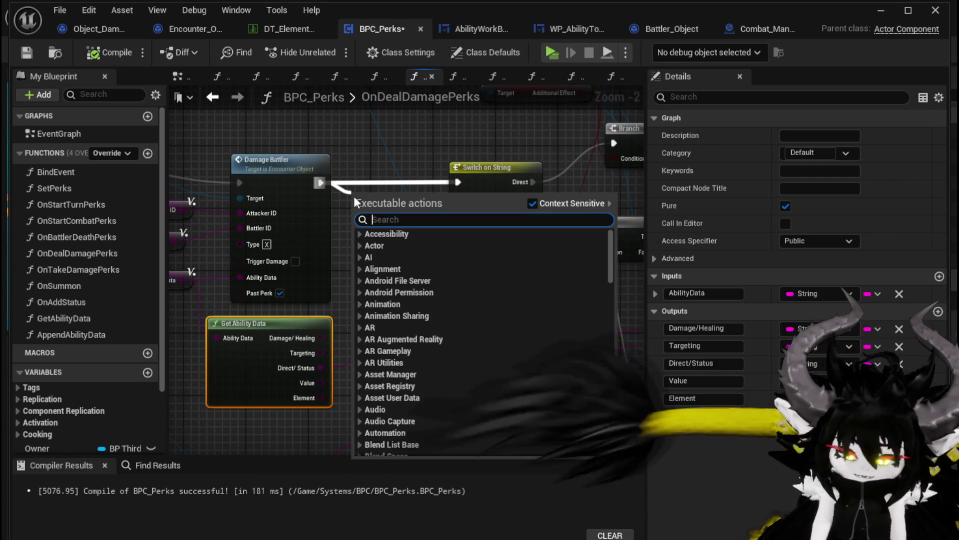
Step: Add a Print String after Damage Battler with In String wired, magenta text and 180-second duration
{"action": "type", "text": "Print String"}
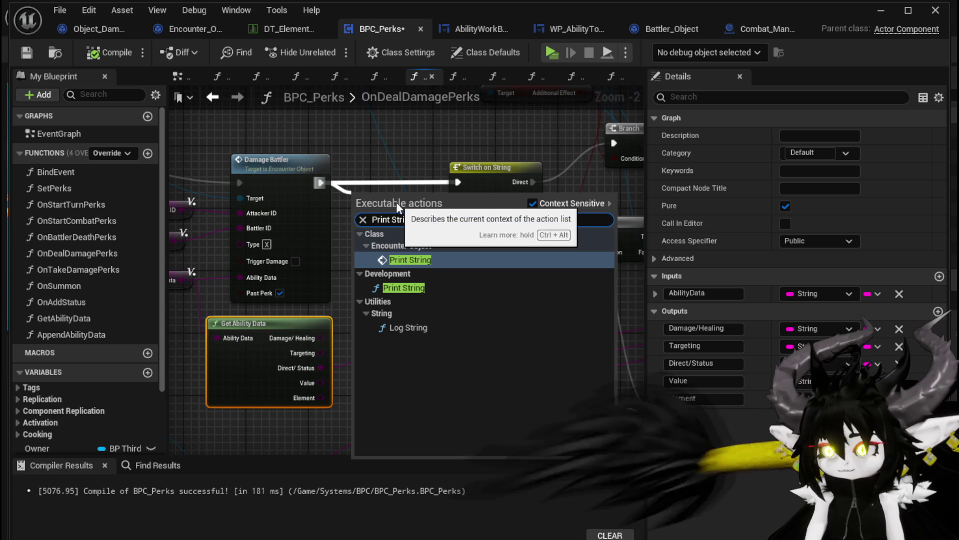
{"action": "left_click", "coordinate": [403, 288]}
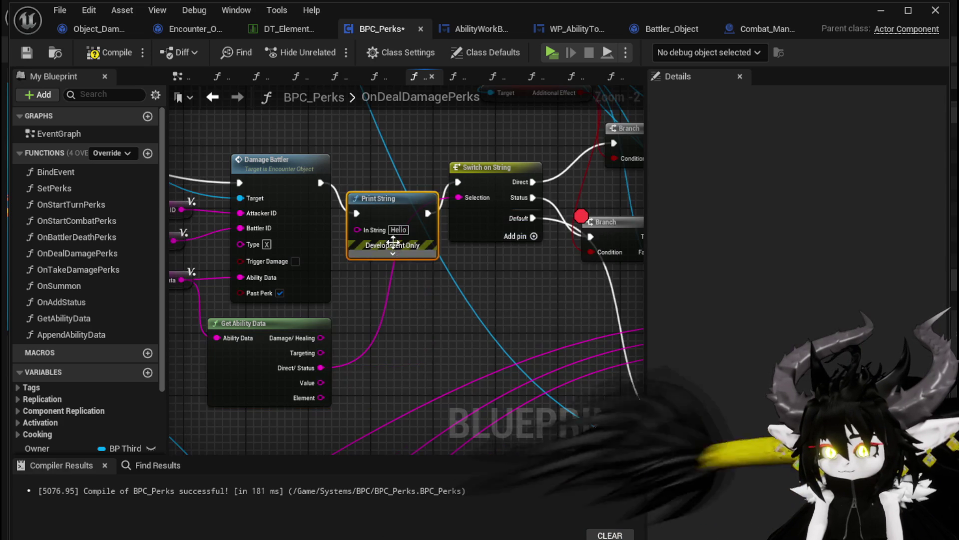
{"action": "left_click_drag", "start_coordinate": [378, 208], "coordinate": [394, 208]}
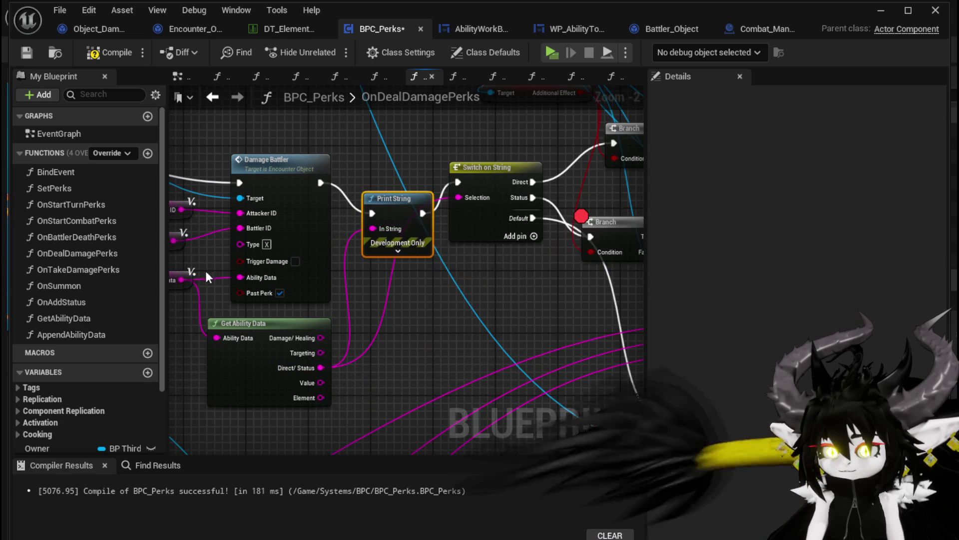
{"action": "left_click_drag", "start_coordinate": [184, 276], "coordinate": [360, 243]}
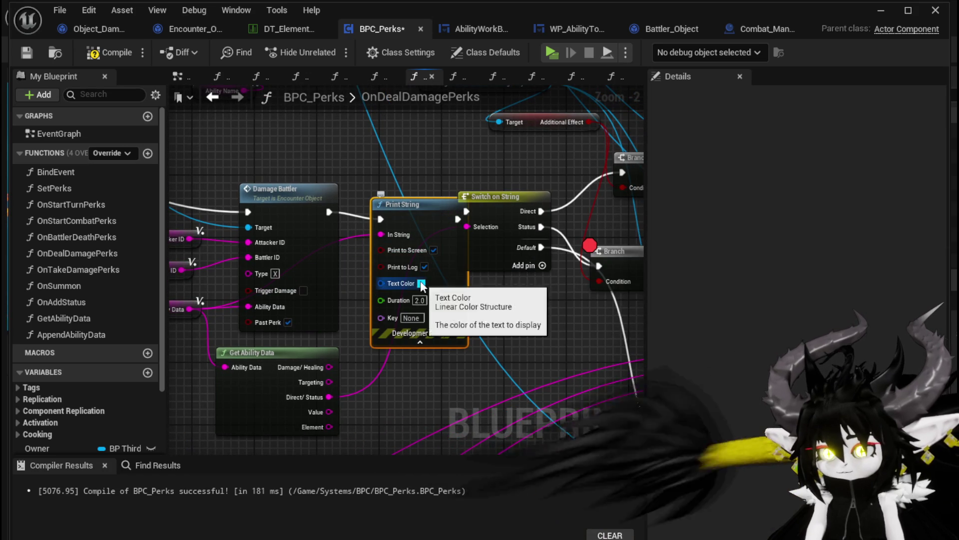
{"action": "left_click", "coordinate": [421, 283]}
{"action": "left_click", "coordinate": [426, 300]}
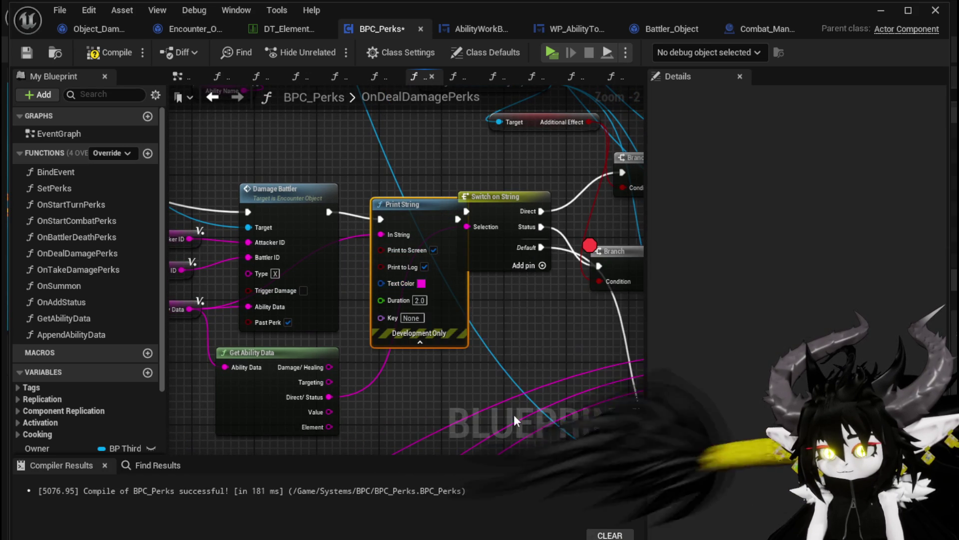
{"action": "type", "text": "180"}
{"action": "key", "text": "Return"}
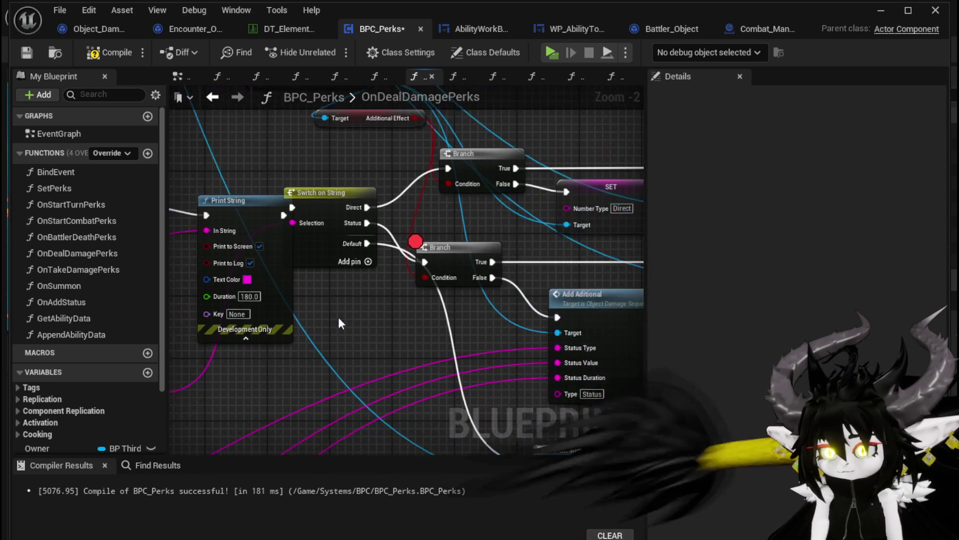
Step: Disable the lower Branch breakpoint and tidy the Print String node's position
{"action": "right_click", "coordinate": [463, 247]}
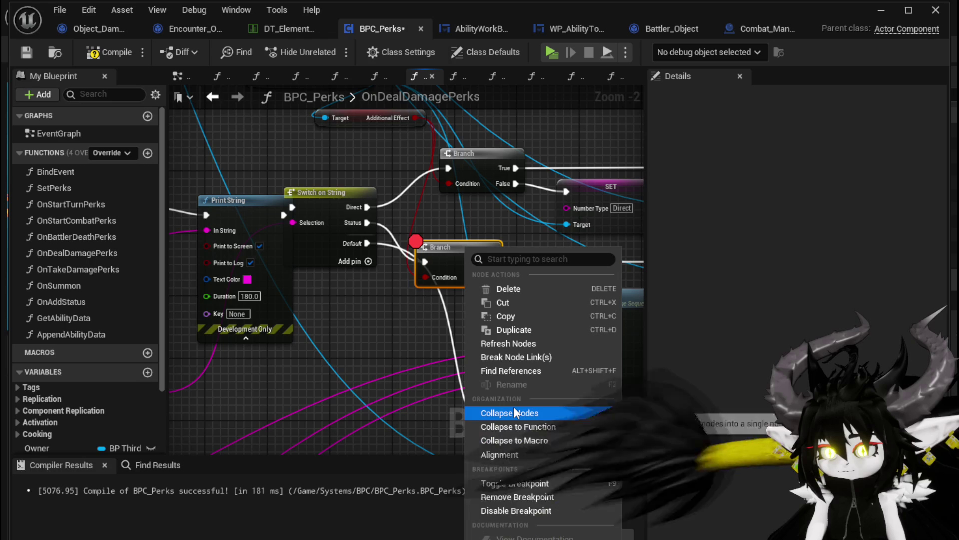
{"action": "left_click", "coordinate": [519, 510]}
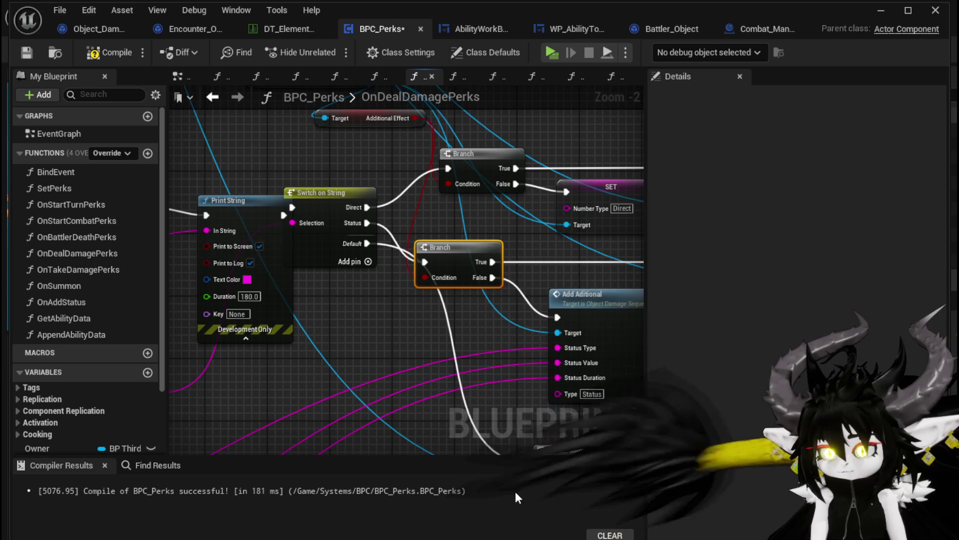
{"action": "left_click_drag", "start_coordinate": [313, 211], "coordinate": [215, 242]}
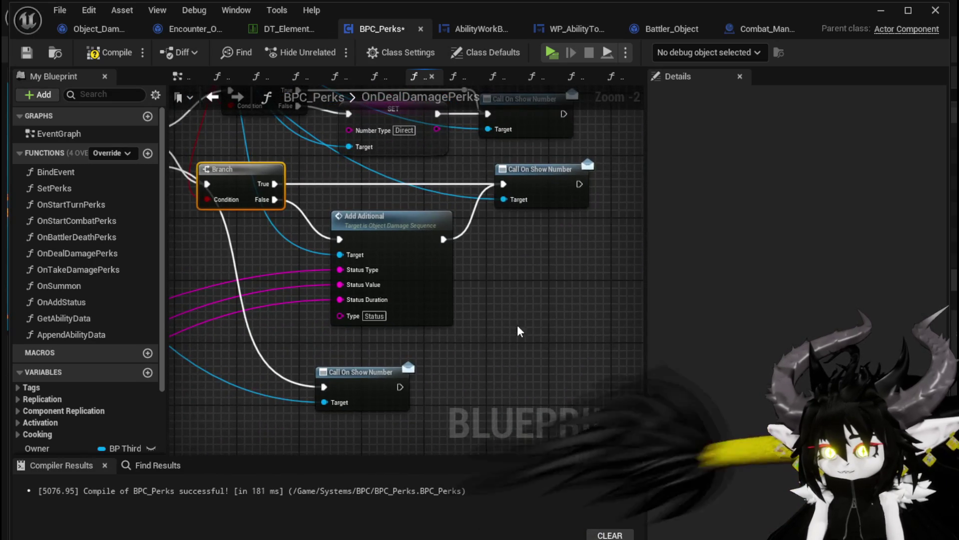
{"action": "left_click_drag", "start_coordinate": [518, 336], "coordinate": [577, 404]}
{"action": "mouse_move", "coordinate": [220, 330]}
{"action": "left_mouse_down"}
{"action": "mouse_move", "coordinate": [373, 363]}
{"action": "mouse_move", "coordinate": [452, 291]}
{"action": "left_mouse_up"}
{"action": "left_click_drag", "start_coordinate": [352, 245], "coordinate": [344, 237]}
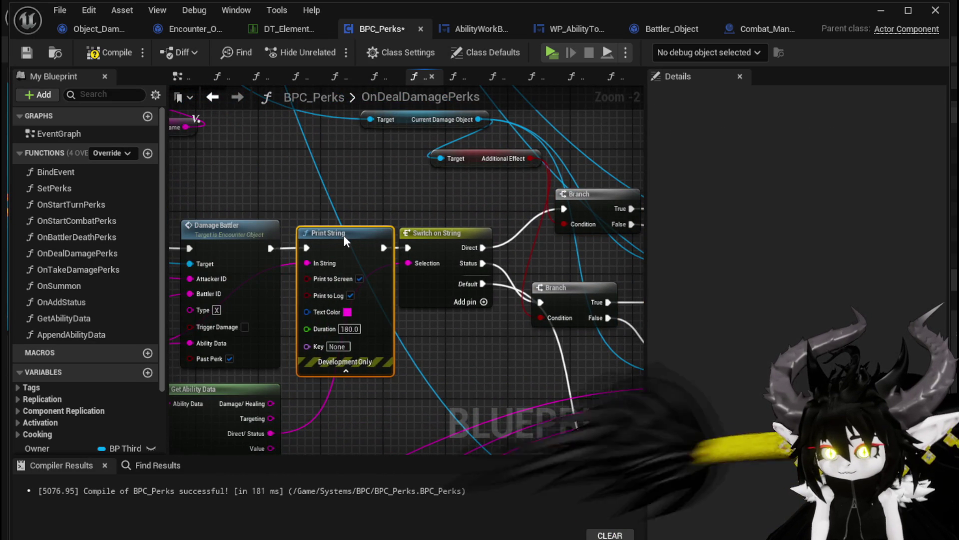
{"action": "left_click", "coordinate": [235, 165]}
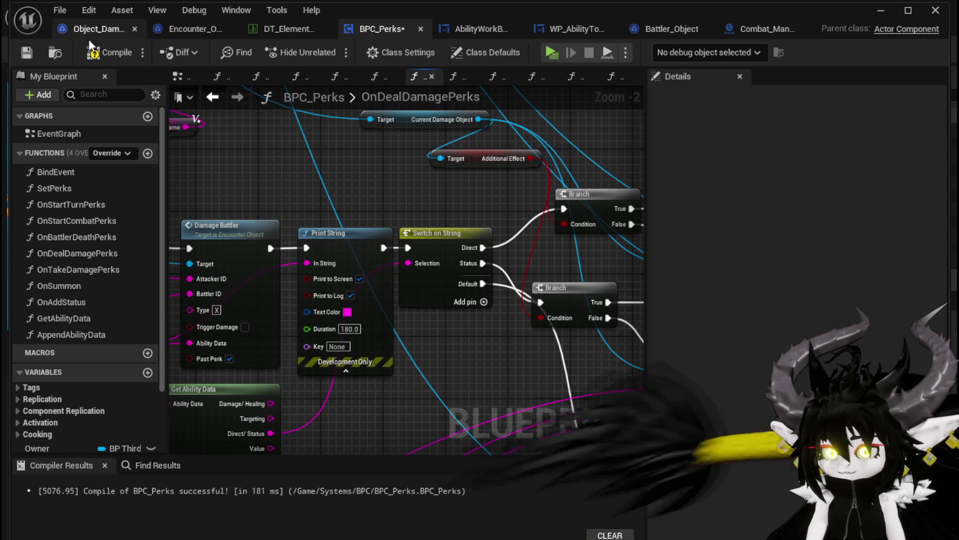
Step: Start a test play, run into the red slime, accept the encounter and cast Slow
{"action": "left_click", "coordinate": [881, 10]}
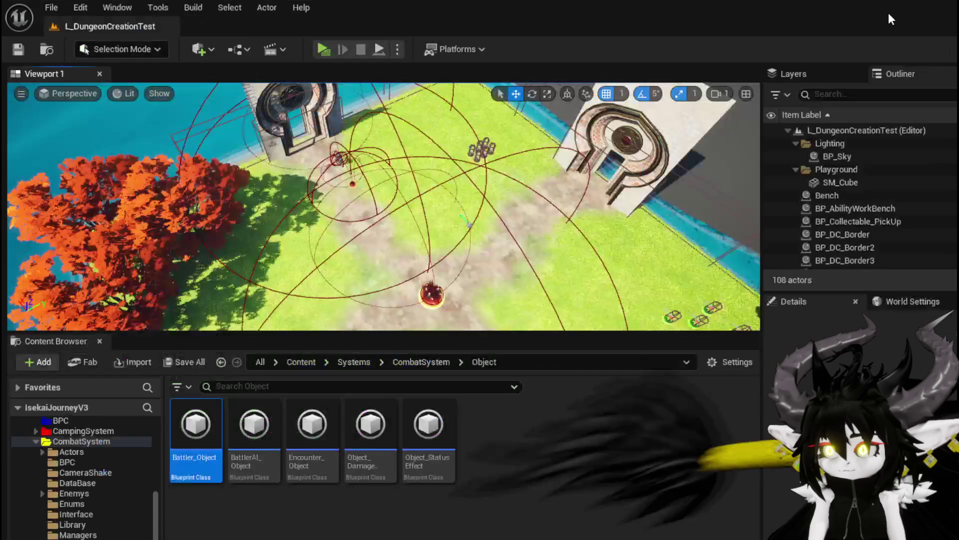
{"action": "left_click", "coordinate": [324, 49]}
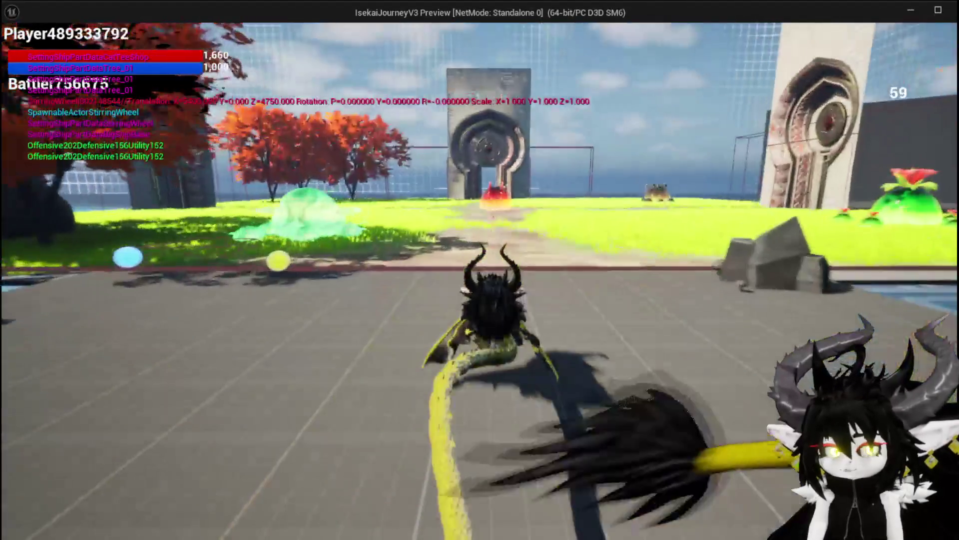
{"action": "key", "text": "w"}
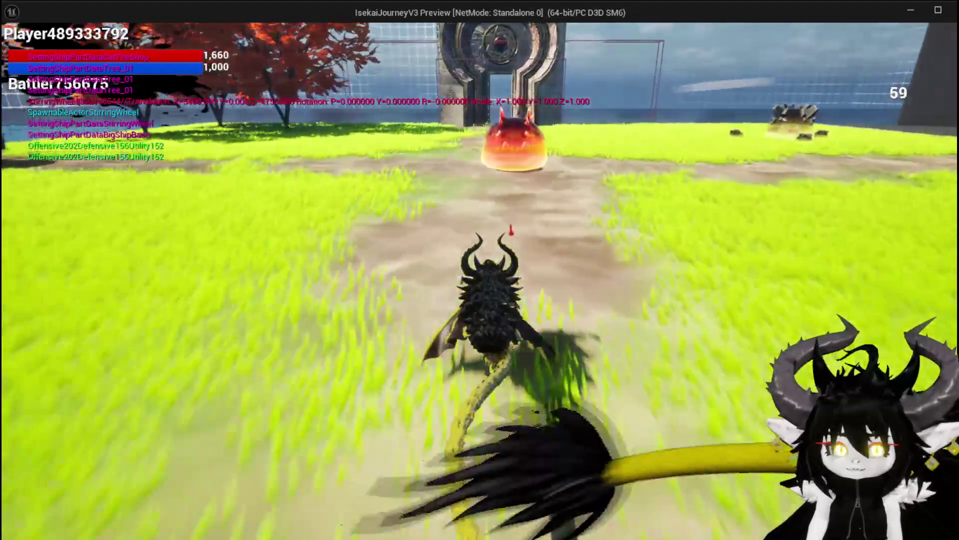
{"action": "key", "text": "w"}
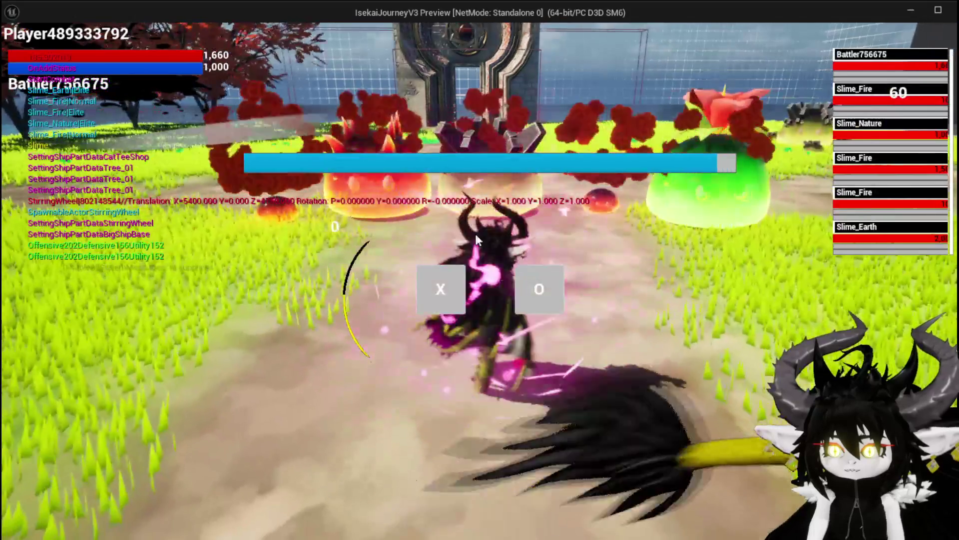
{"action": "left_click", "coordinate": [442, 289]}
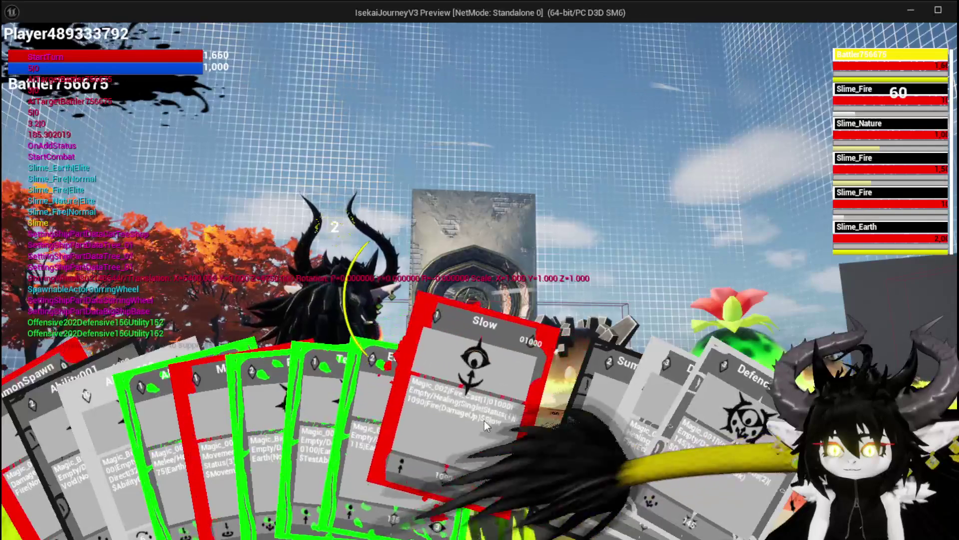
{"action": "left_click", "coordinate": [484, 421]}
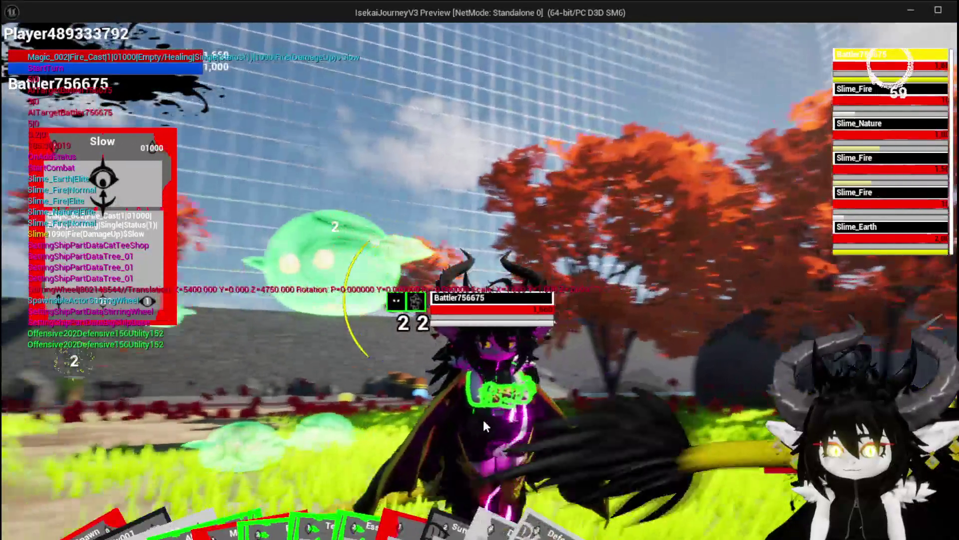
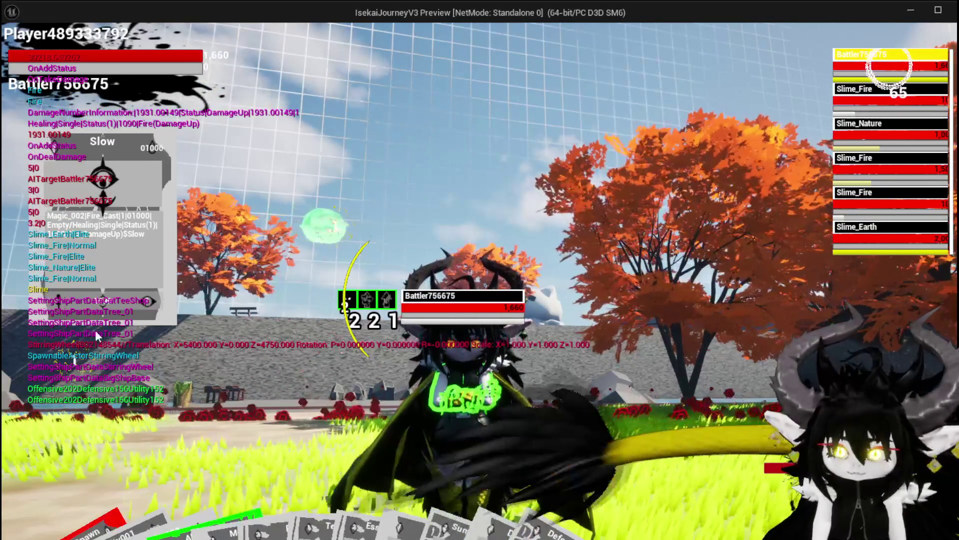
Step: Stop the preview, change the Print String text colour to cyan, and save BPC_Perks
{"action": "key", "text": "Escape"}
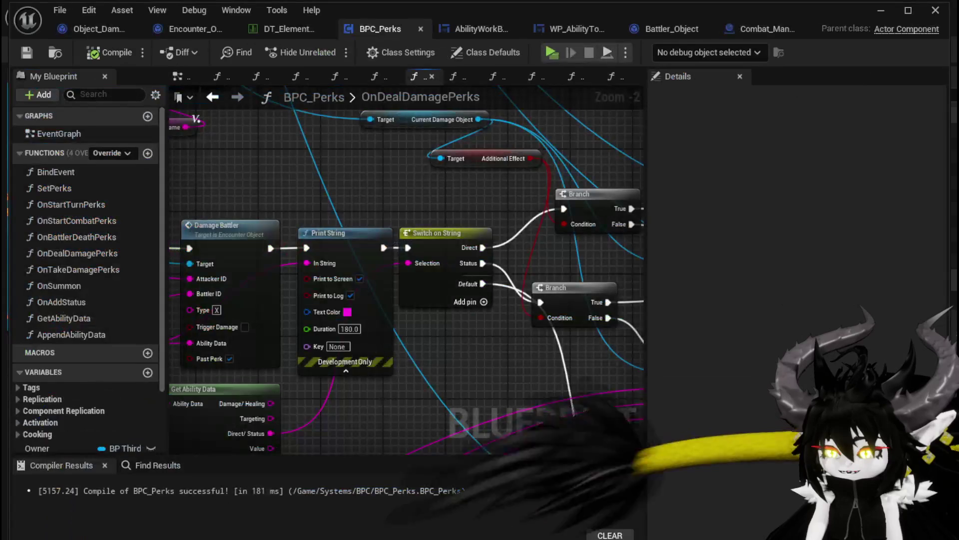
{"action": "left_click", "coordinate": [422, 279]}
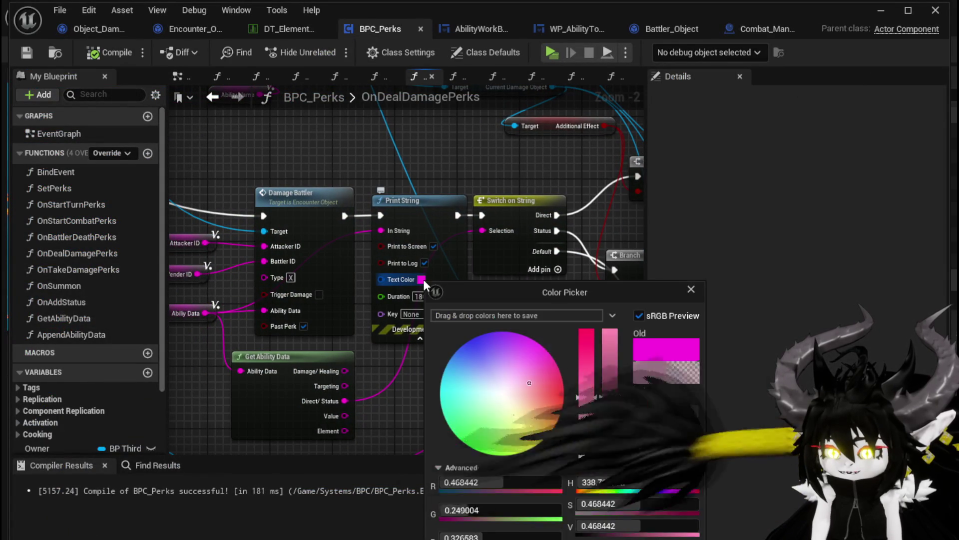
{"action": "mouse_move", "coordinate": [441, 448]}
{"action": "left_mouse_down"}
{"action": "mouse_move", "coordinate": [436, 356]}
{"action": "mouse_move", "coordinate": [433, 421]}
{"action": "left_mouse_up"}
{"action": "left_click", "coordinate": [340, 356]}
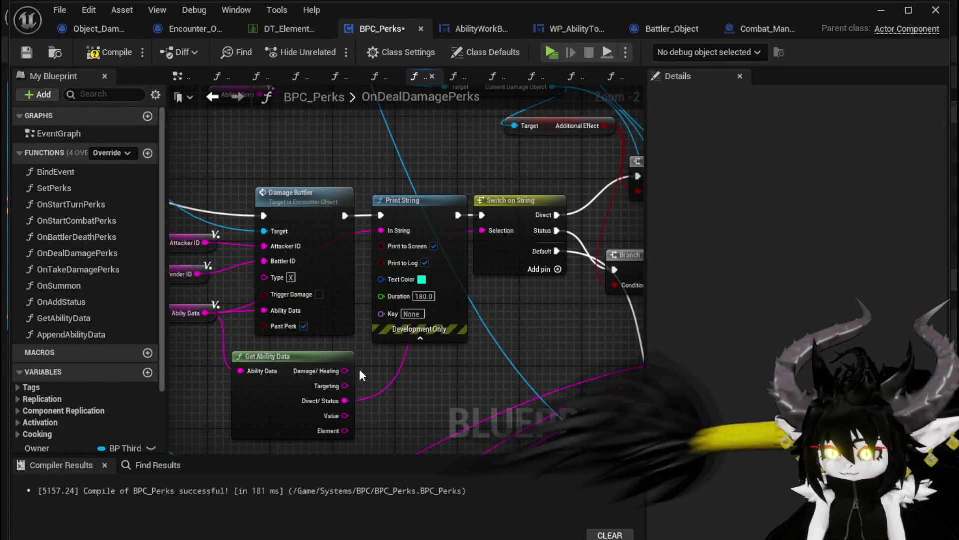
{"action": "left_click", "coordinate": [29, 52]}
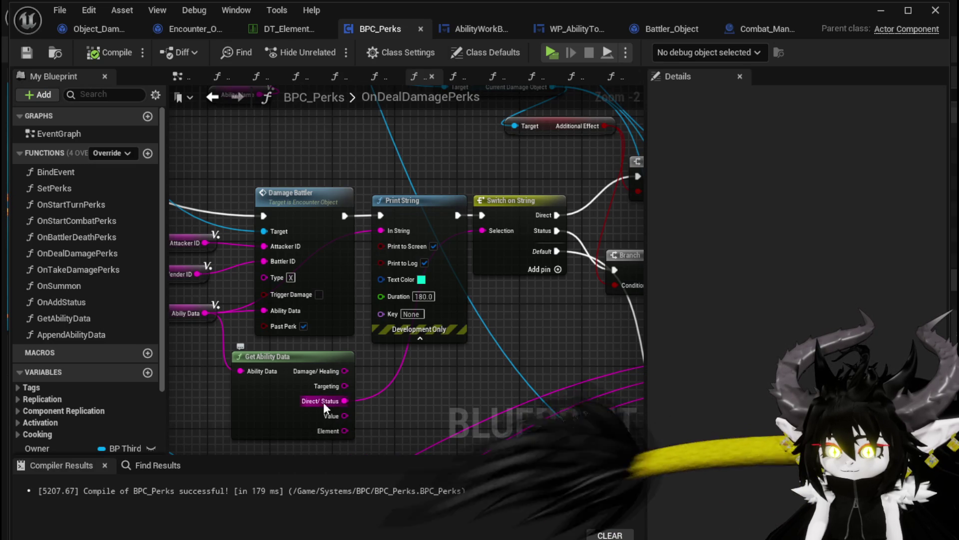
Step: Feed Print String an Append of the Direct/Status value in A and '//' in B
{"action": "left_click_drag", "start_coordinate": [433, 337], "coordinate": [403, 379]}
{"action": "type", "text": "Appen"}
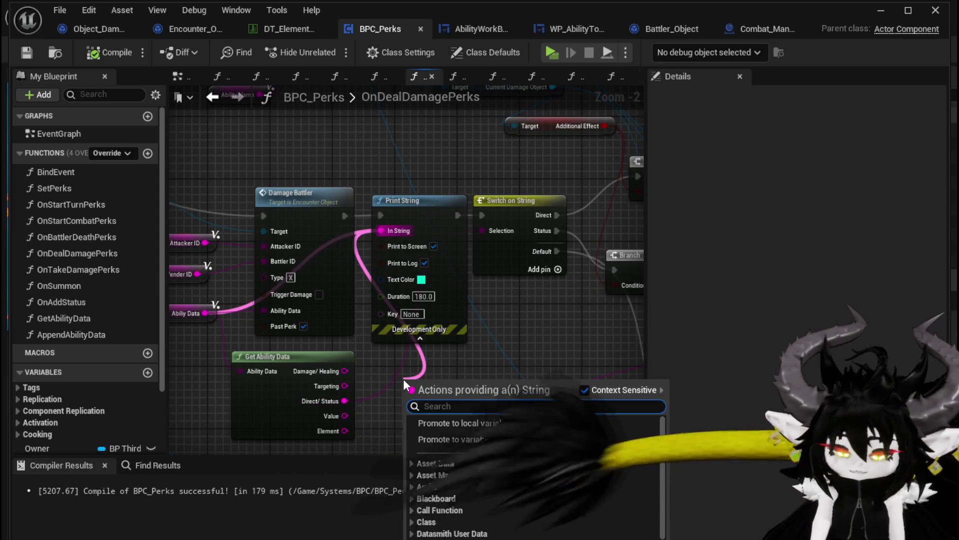
{"action": "key", "text": "Return"}
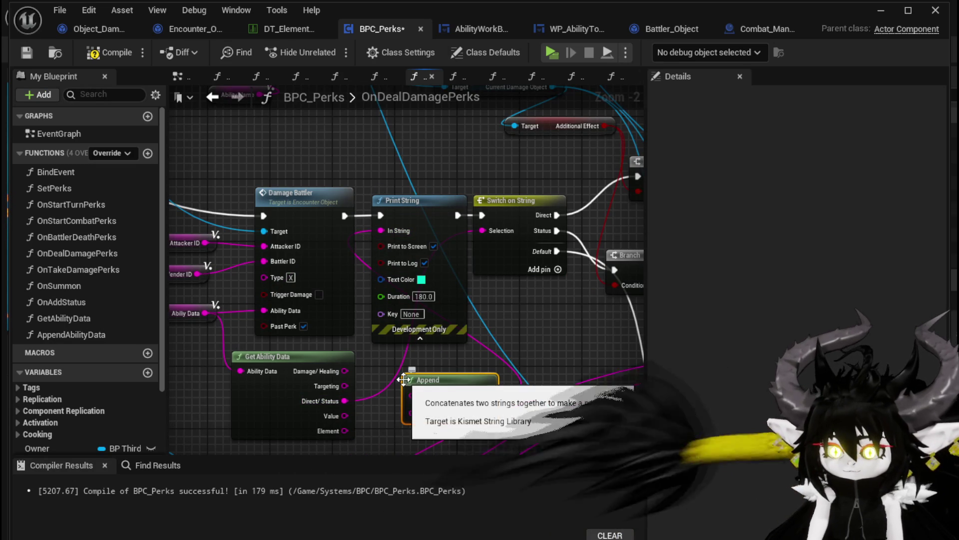
{"action": "left_click_drag", "start_coordinate": [413, 400], "coordinate": [422, 396]}
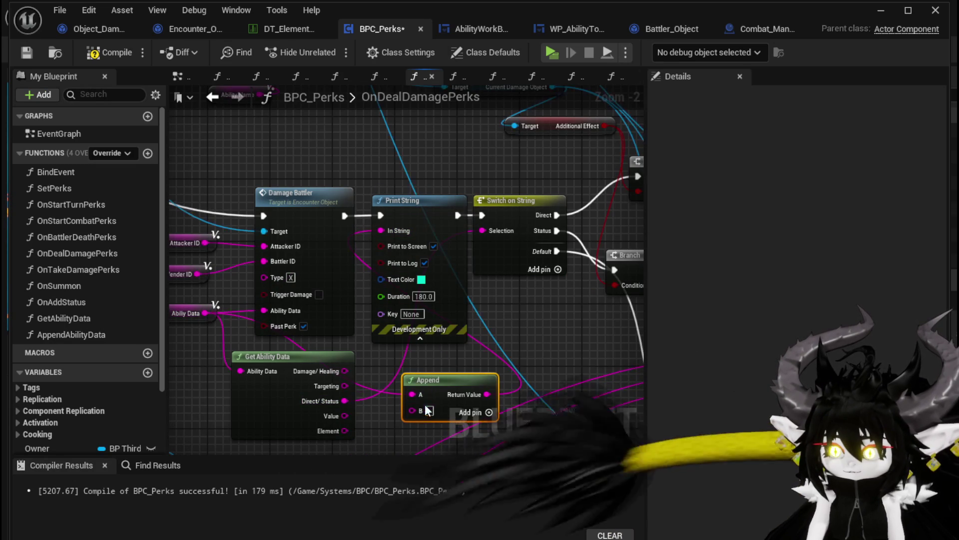
{"action": "type", "text": "//"}
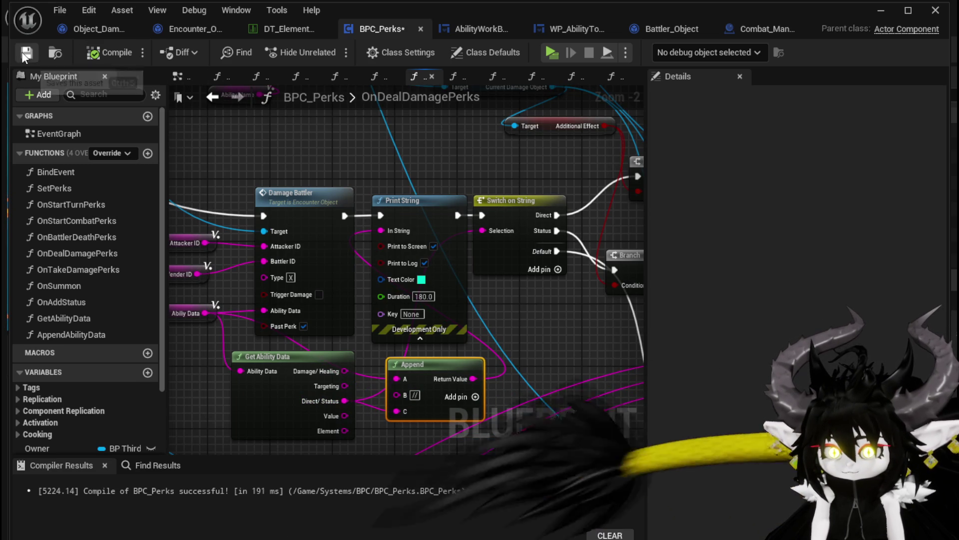
Step: Pan to the Branch nodes, return to the level, and start a play-test
{"action": "left_click_drag", "start_coordinate": [424, 160], "coordinate": [607, 146]}
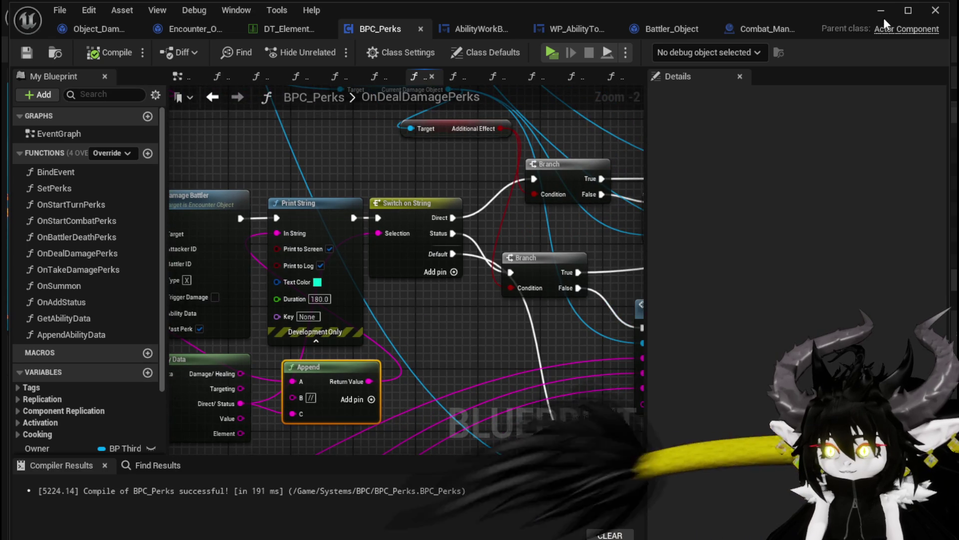
{"action": "left_click", "coordinate": [882, 12]}
{"action": "left_click", "coordinate": [321, 47]}
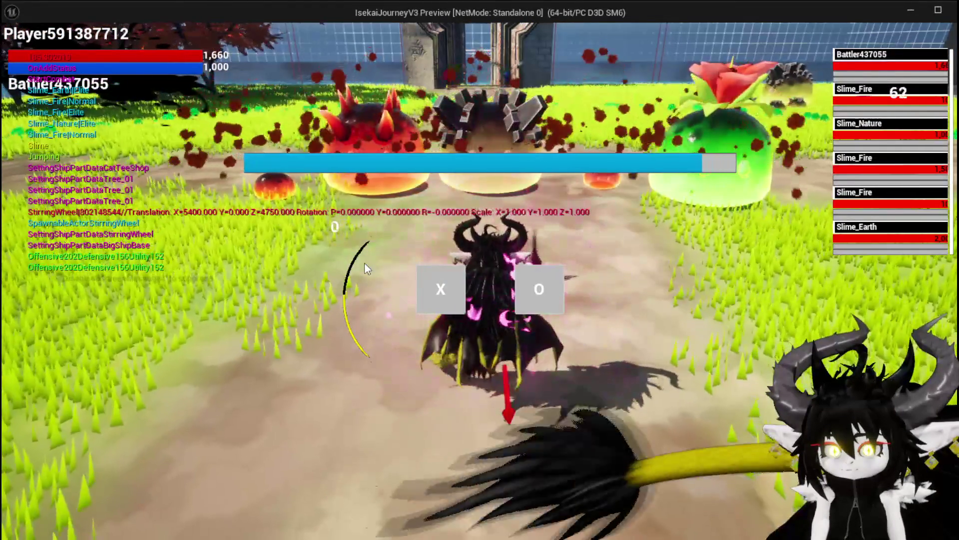
Step: Start the combat encounter, cast the Slow card, then stop and return to the BPC_Perks graph
{"action": "left_click", "coordinate": [433, 279]}
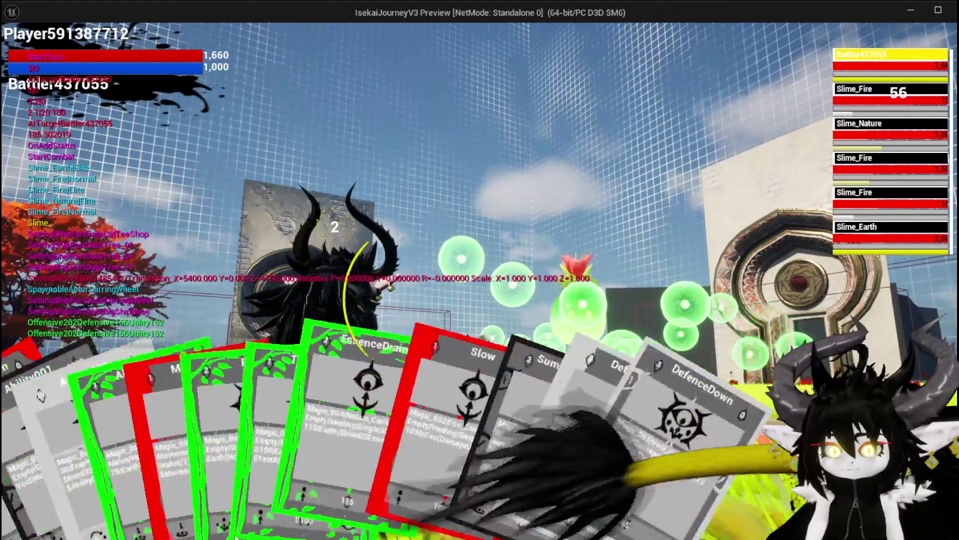
{"action": "left_click", "coordinate": [493, 412]}
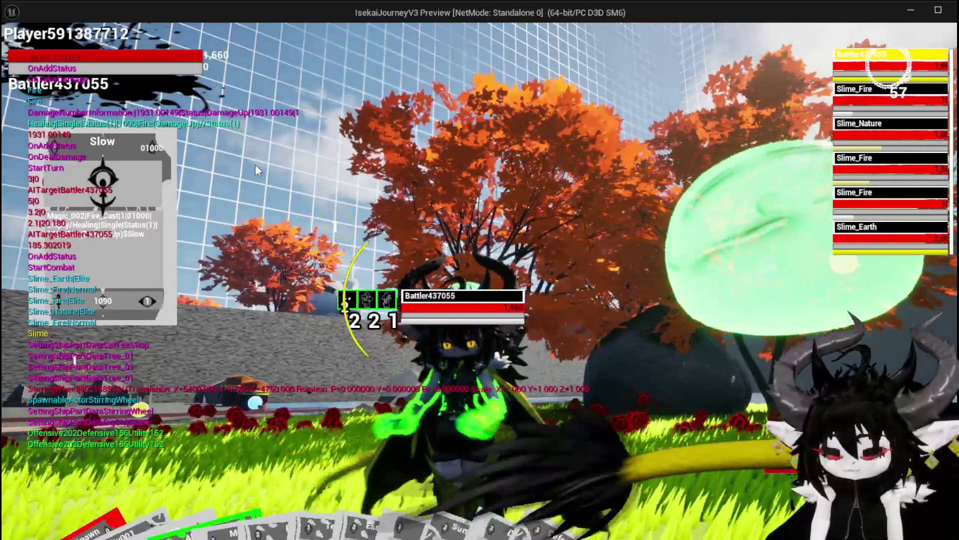
{"action": "key", "text": "Escape"}
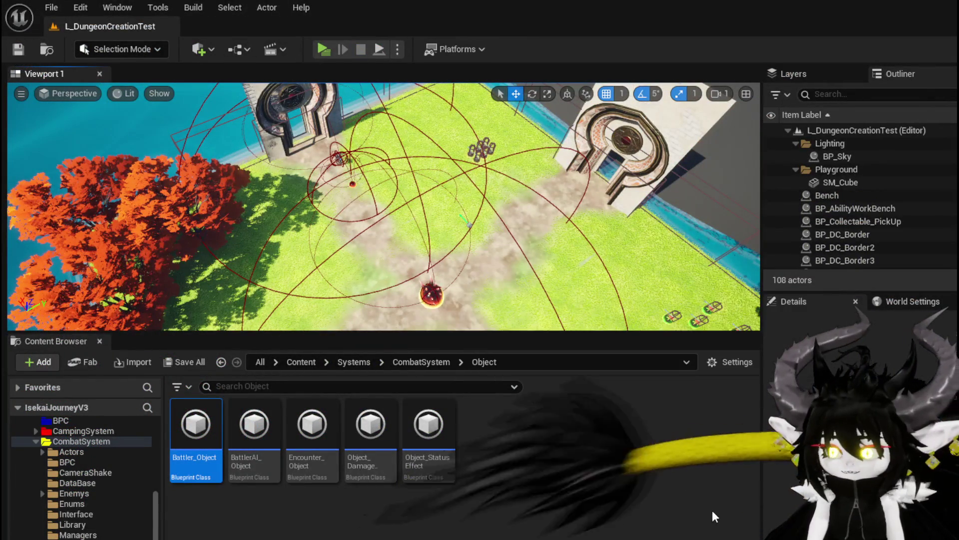
{"action": "key", "text": "alt+Tab"}
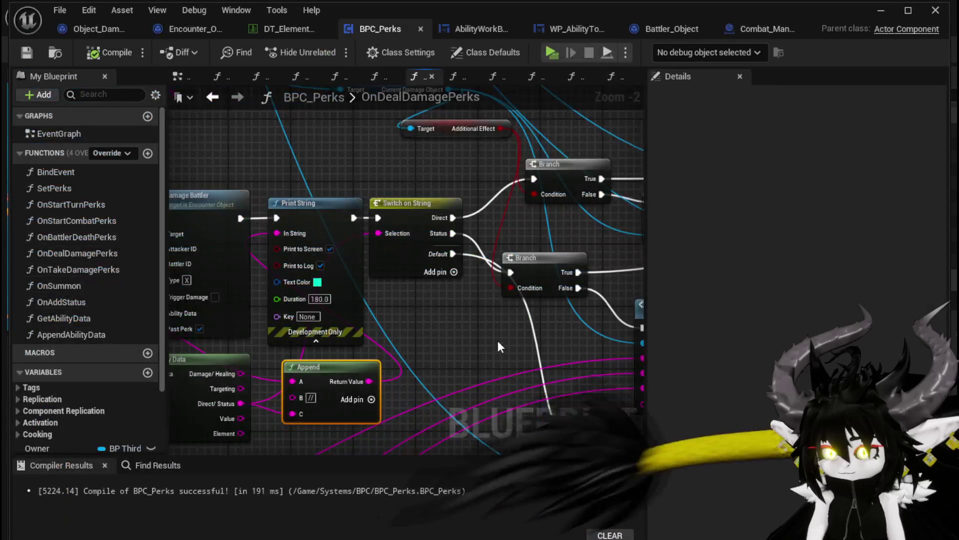
Step: Split the Append result with Parse Into Array and add a GET for element 0
{"action": "left_click_drag", "start_coordinate": [415, 345], "coordinate": [415, 345]}
{"action": "type", "text": "parse"}
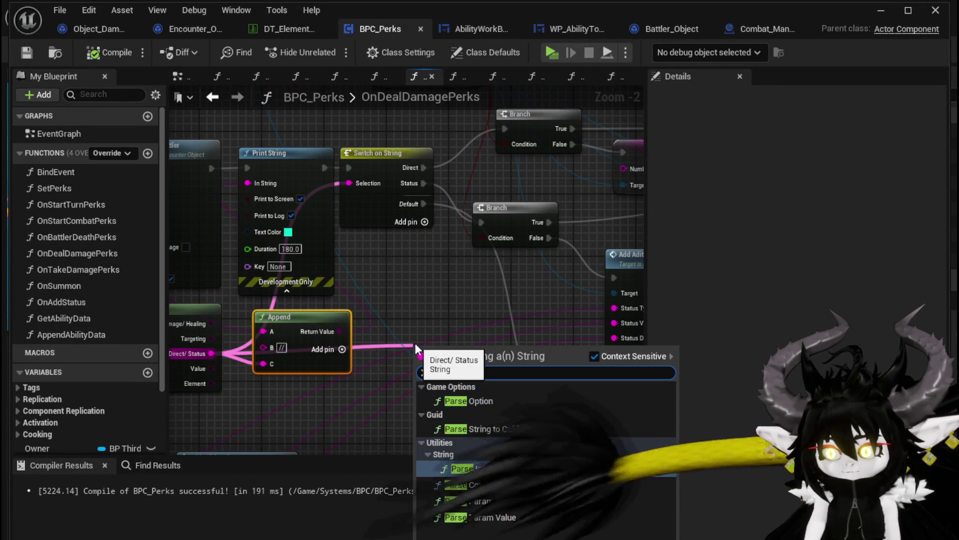
{"action": "key", "text": "Return"}
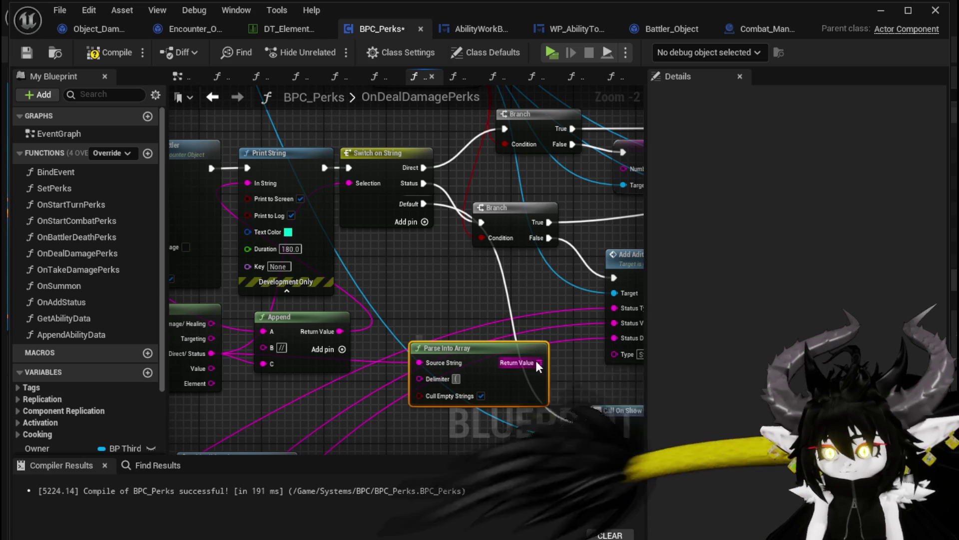
{"action": "left_click_drag", "start_coordinate": [401, 291], "coordinate": [400, 290]}
{"action": "type", "text": "get"}
{"action": "left_click", "coordinate": [479, 379]}
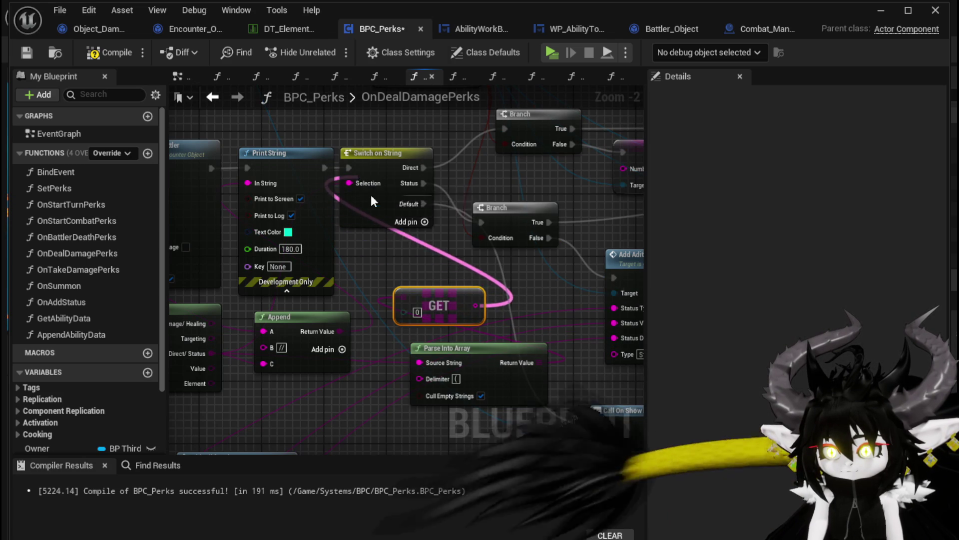
{"action": "mouse_move", "coordinate": [457, 288]}
{"action": "left_mouse_down"}
{"action": "mouse_move", "coordinate": [412, 300]}
{"action": "mouse_move", "coordinate": [358, 283]}
{"action": "left_mouse_up"}
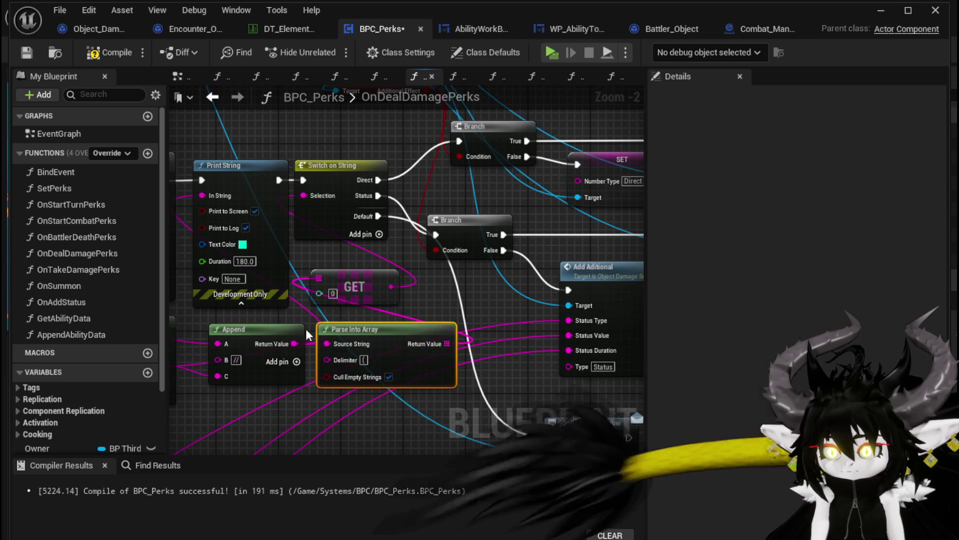
Step: Move Append beside Parse Into Array, link Print String to Switch on String, and breakpoint the switch
{"action": "mouse_move", "coordinate": [259, 330]}
{"action": "left_mouse_down"}
{"action": "mouse_move", "coordinate": [233, 325]}
{"action": "mouse_move", "coordinate": [263, 321]}
{"action": "mouse_move", "coordinate": [215, 260]}
{"action": "mouse_move", "coordinate": [237, 213]}
{"action": "left_mouse_up"}
{"action": "left_click_drag", "start_coordinate": [364, 197], "coordinate": [365, 200]}
{"action": "left_click_drag", "start_coordinate": [546, 299], "coordinate": [376, 274]}
{"action": "right_click", "coordinate": [220, 168]}
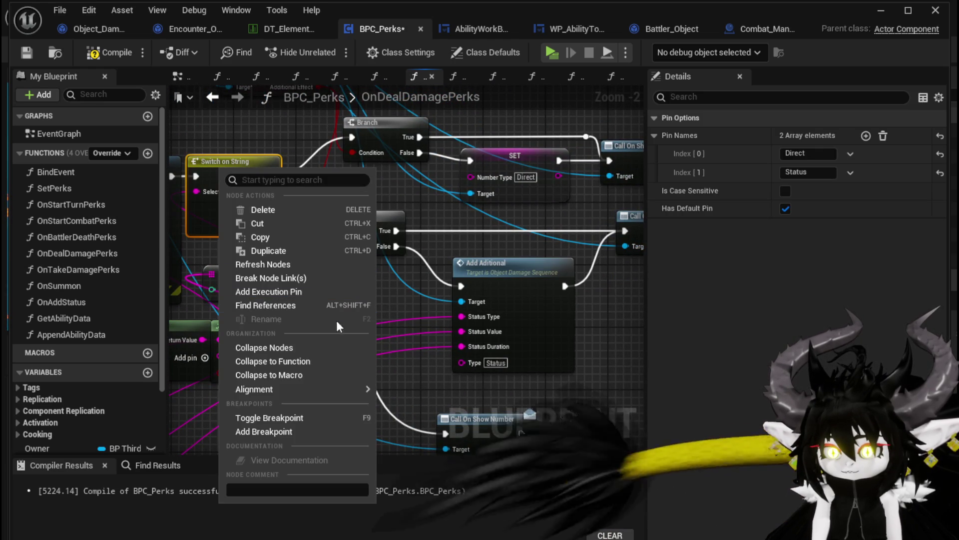
{"action": "left_click", "coordinate": [283, 431]}
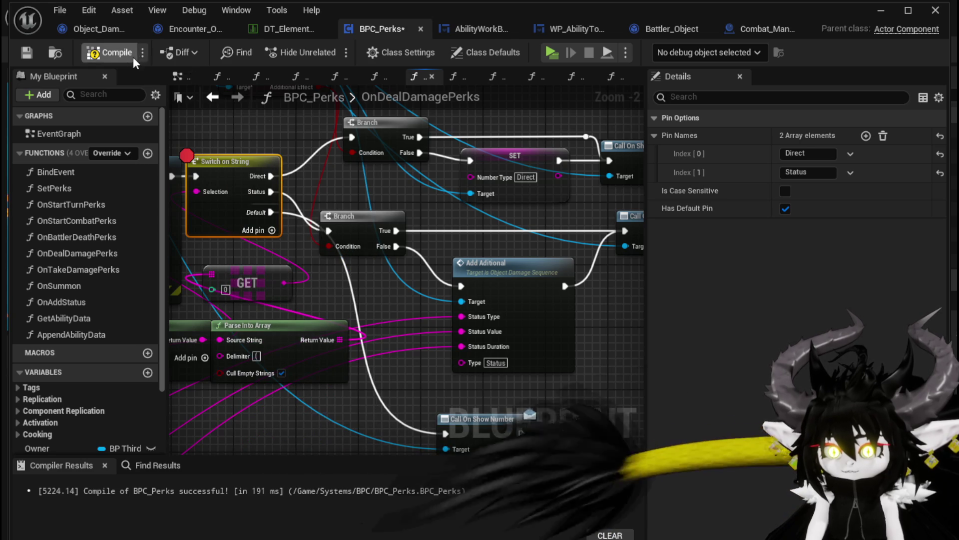
Step: Launch a play-test, start combat, and cast Slow so the Switch on String breakpoint triggers
{"action": "left_click", "coordinate": [885, 9]}
{"action": "left_click", "coordinate": [326, 56]}
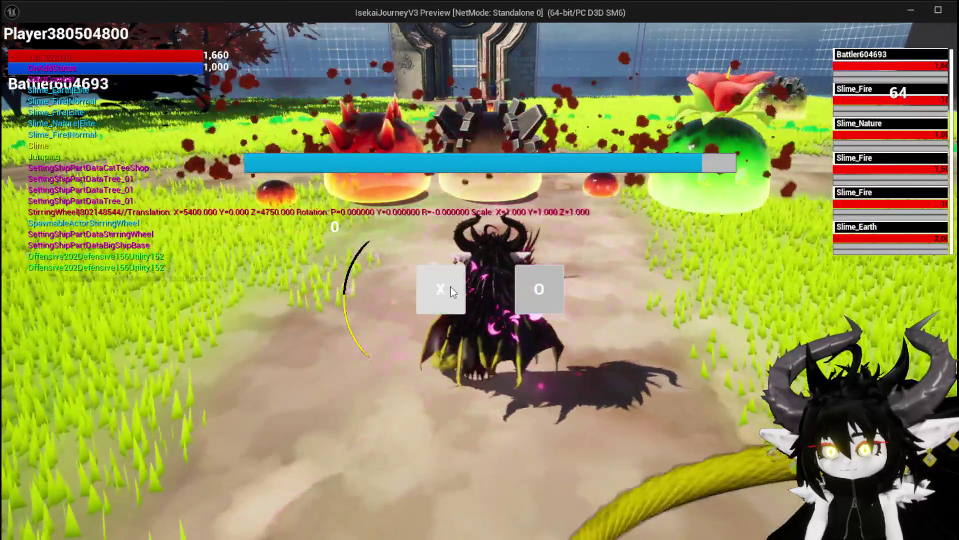
{"action": "left_click", "coordinate": [451, 286]}
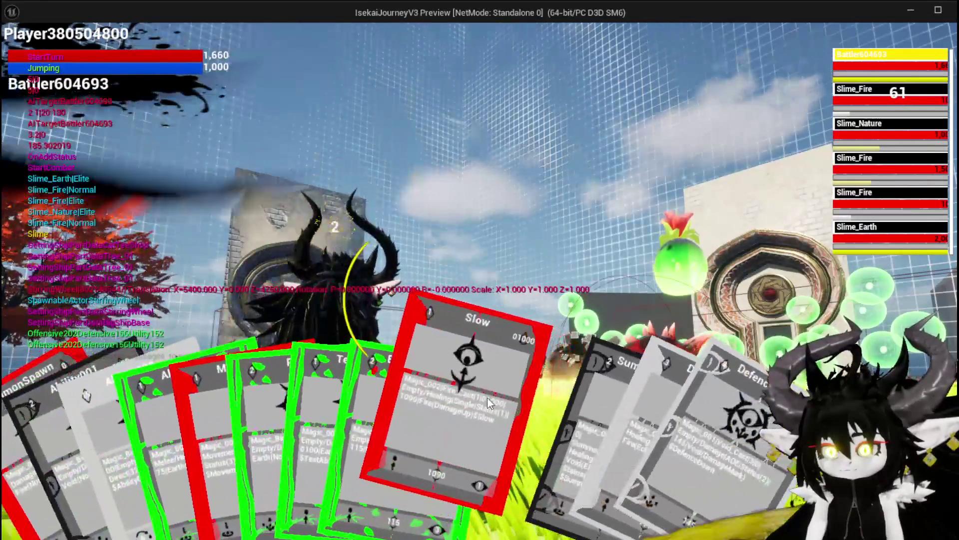
{"action": "left_click", "coordinate": [487, 397]}
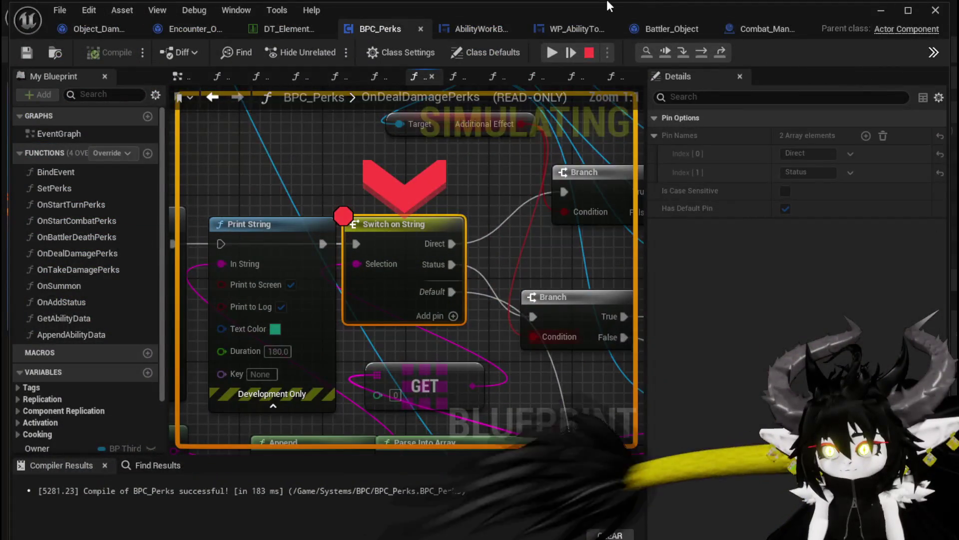
Step: Step through the Branch, Add Aditional and Call On Show Number nodes, then resume
{"action": "left_click", "coordinate": [705, 53]}
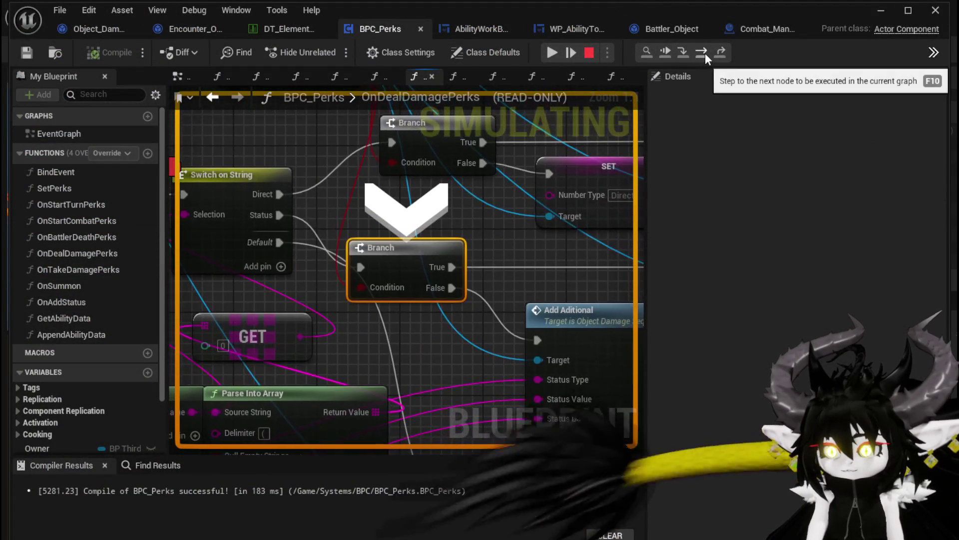
{"action": "left_click", "coordinate": [706, 53]}
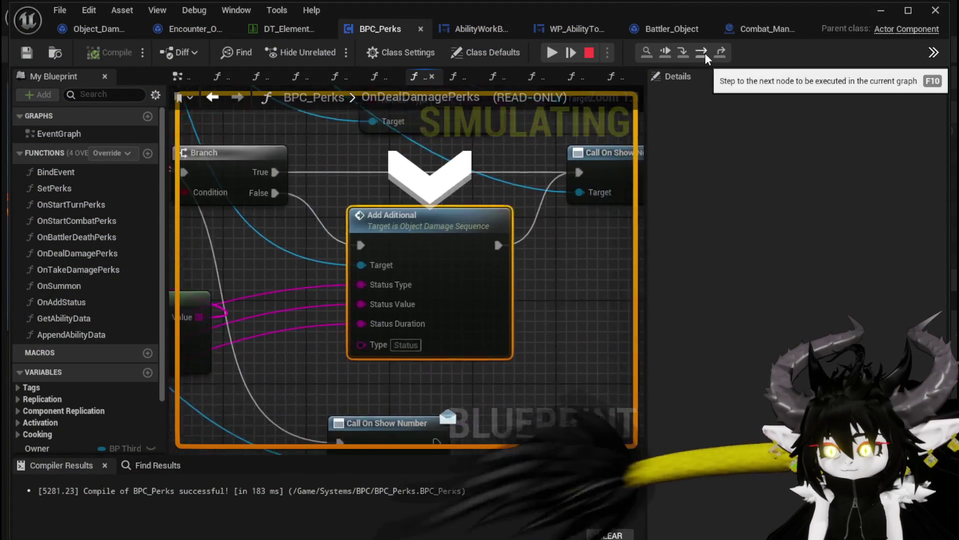
{"action": "left_click", "coordinate": [706, 53]}
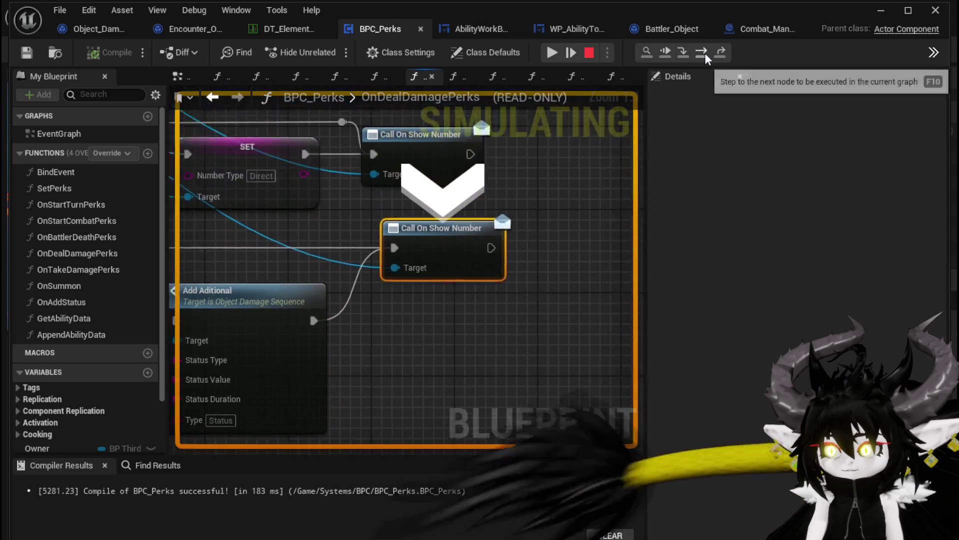
{"action": "left_click", "coordinate": [559, 51]}
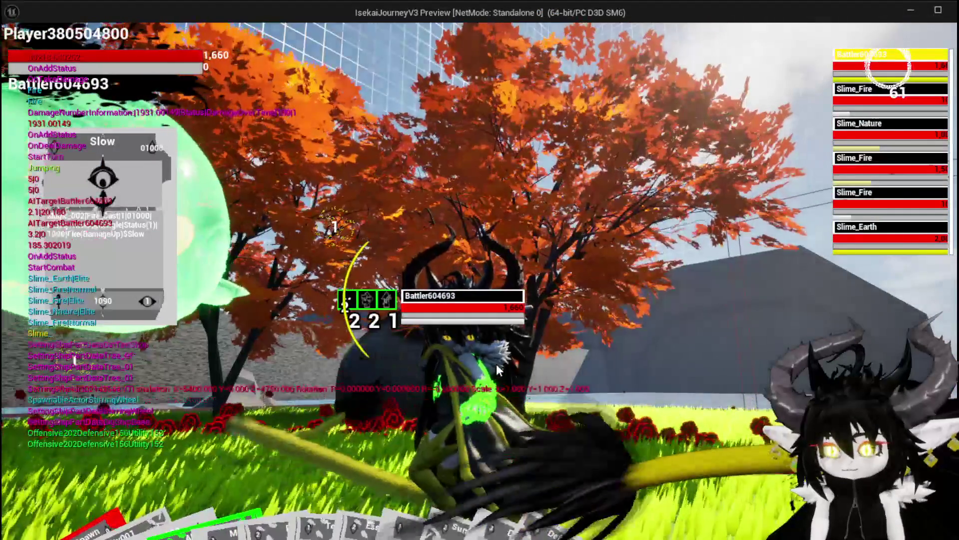
Step: Play Slow again on Slime_Nature, resume past the pause, and stop the play-test
{"action": "mouse_move", "coordinate": [467, 468]}
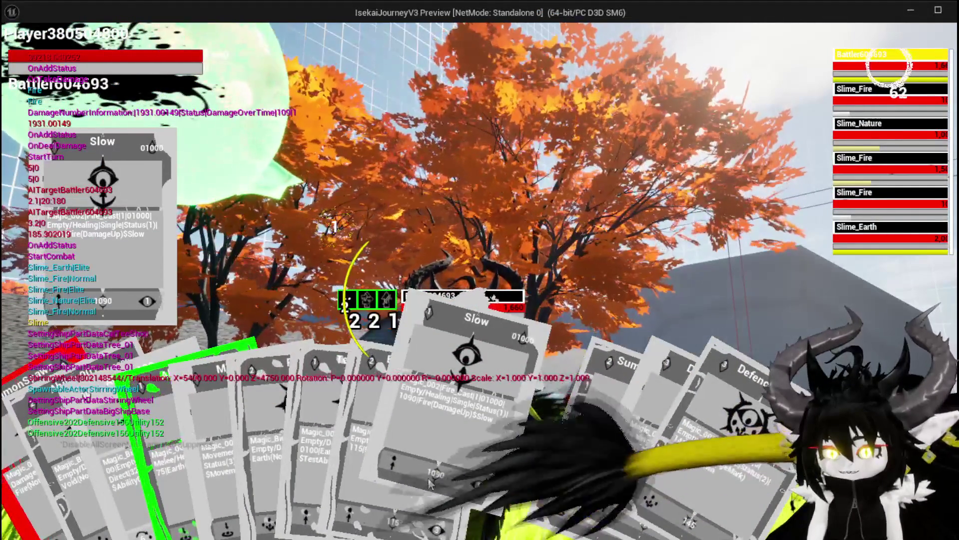
{"action": "left_click_drag", "start_coordinate": [445, 478], "coordinate": [533, 243]}
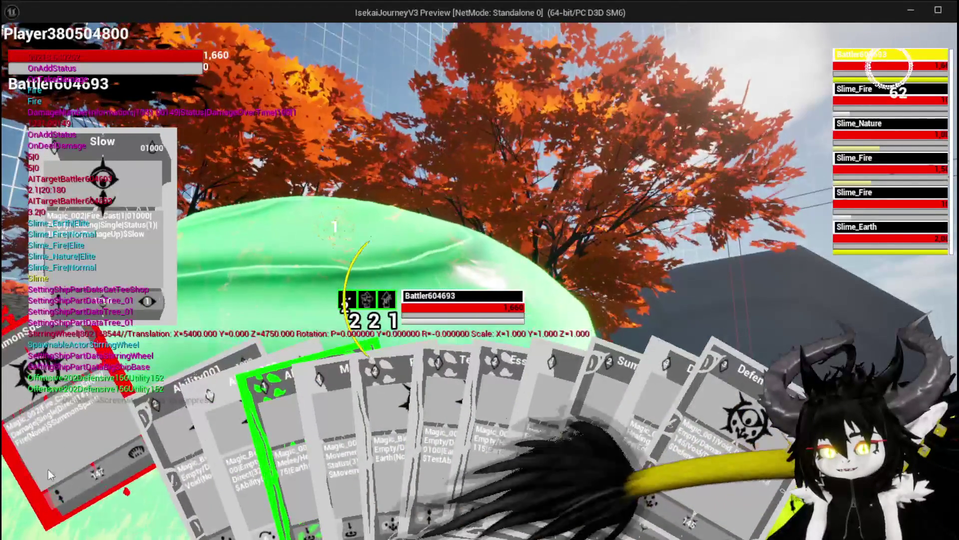
{"action": "key", "text": "e"}
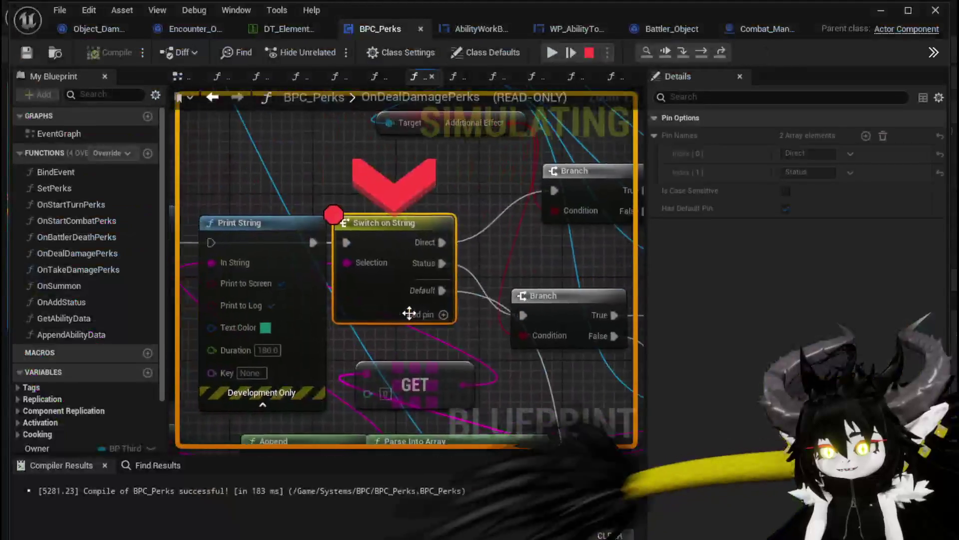
{"action": "left_click", "coordinate": [551, 56]}
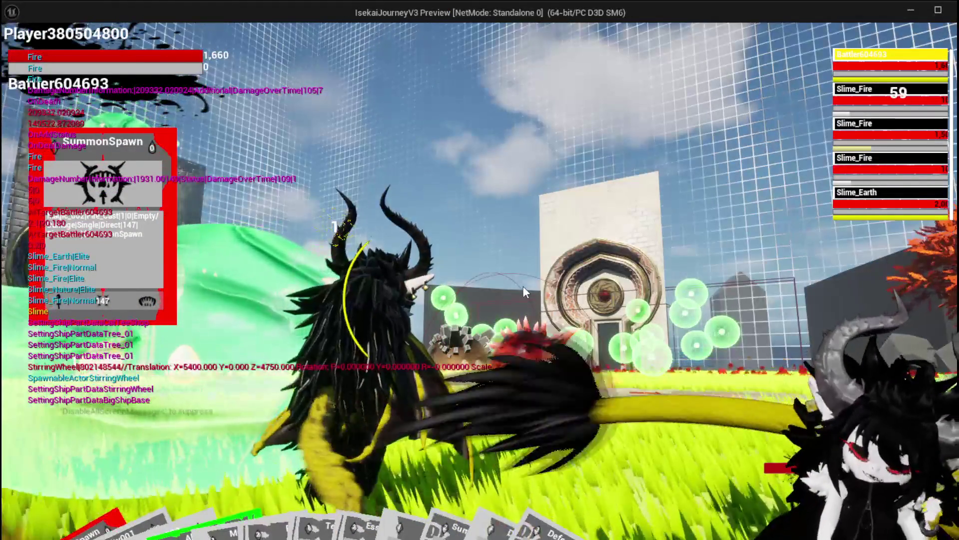
{"action": "key", "text": "Escape"}
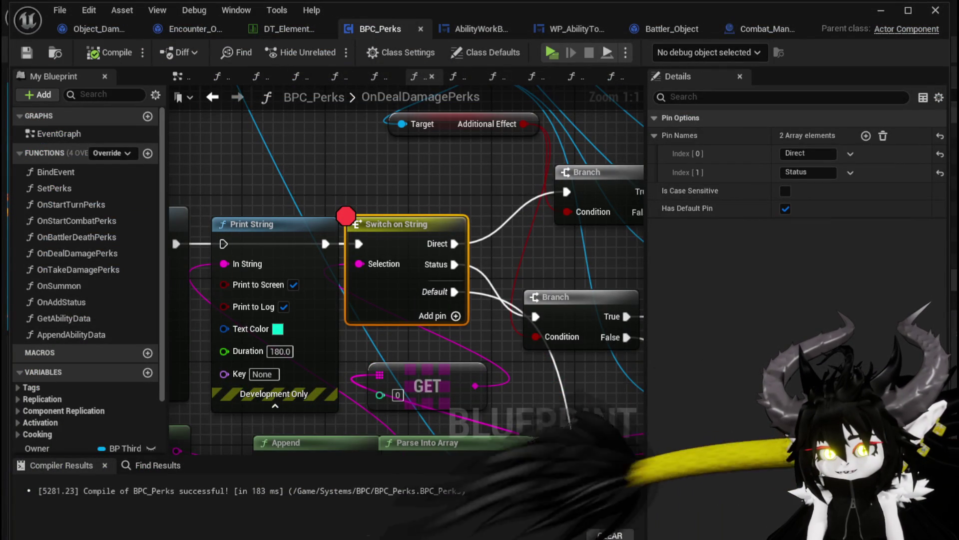
Step: Wire Parse Into Array's result into Add Aditional's Status Value, then switch back to the level editor
{"action": "scroll", "coordinate": [392, 175], "scroll_direction": "down", "scroll_amount": 2}
{"action": "mouse_move", "coordinate": [280, 157]}
{"action": "left_mouse_down"}
{"action": "mouse_move", "coordinate": [248, 152]}
{"action": "mouse_move", "coordinate": [391, 168]}
{"action": "mouse_move", "coordinate": [433, 113]}
{"action": "left_mouse_up"}
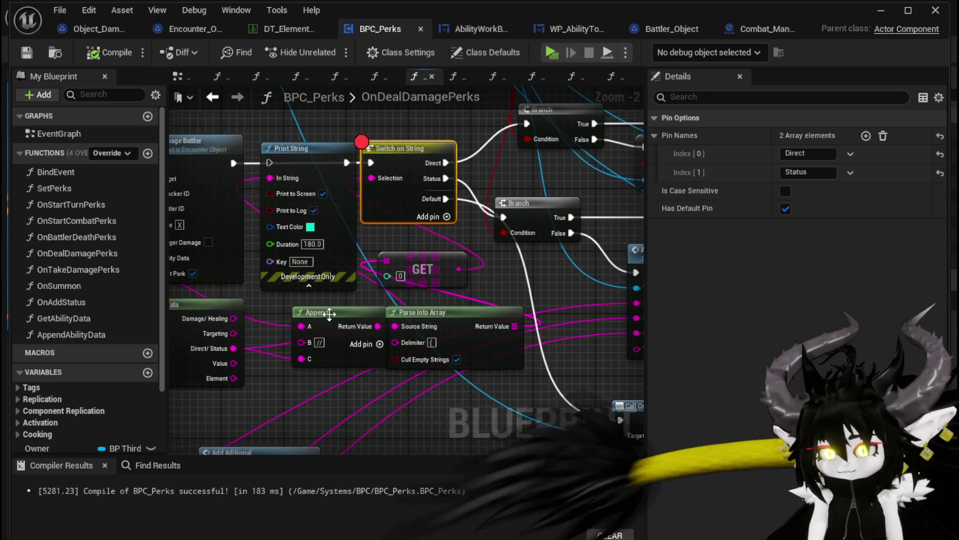
{"action": "left_click", "coordinate": [316, 311]}
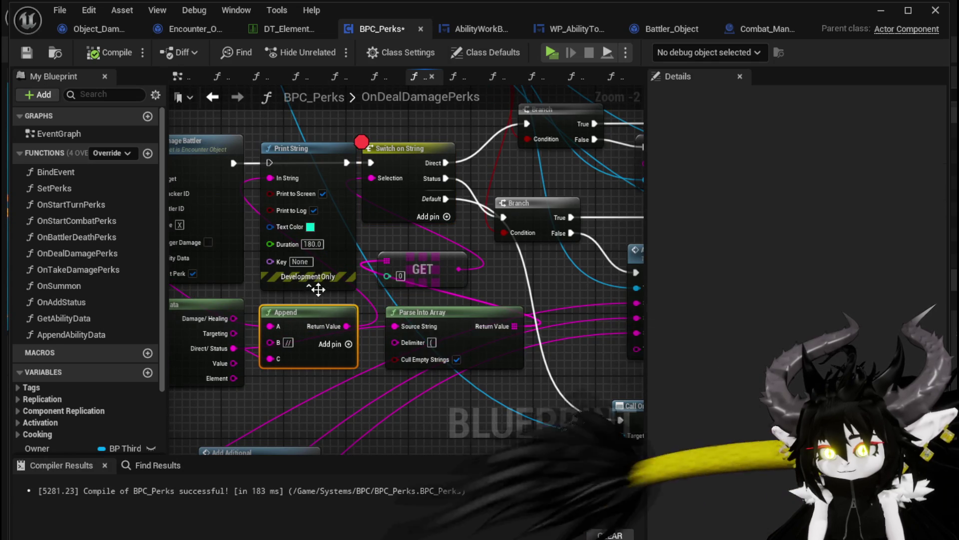
{"action": "left_click_drag", "start_coordinate": [230, 299], "coordinate": [371, 311]}
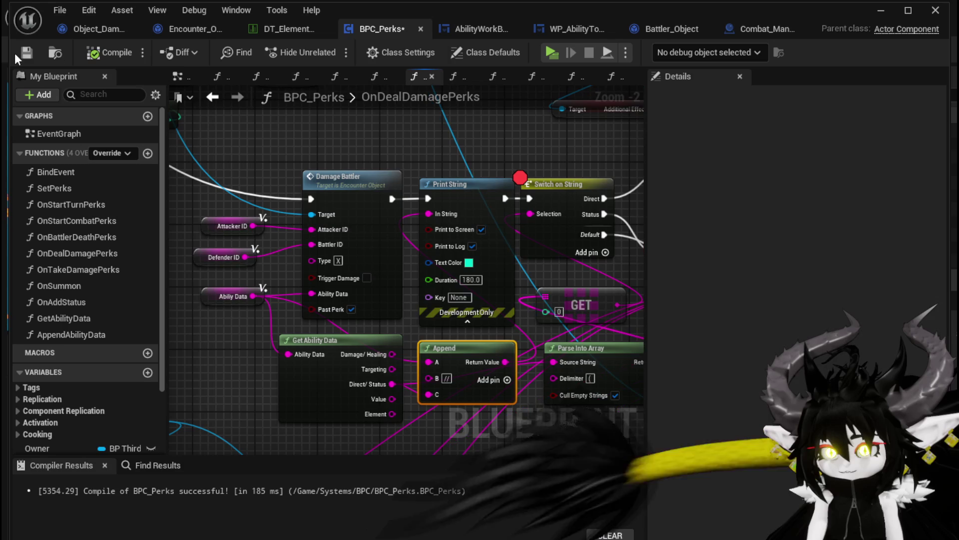
{"action": "scroll", "coordinate": [370, 142], "scroll_direction": "down", "scroll_amount": 1}
{"action": "mouse_move", "coordinate": [370, 142]}
{"action": "left_mouse_down"}
{"action": "mouse_move", "coordinate": [543, 273]}
{"action": "mouse_move", "coordinate": [413, 306]}
{"action": "left_mouse_up"}
{"action": "left_click_drag", "start_coordinate": [452, 273], "coordinate": [520, 243]}
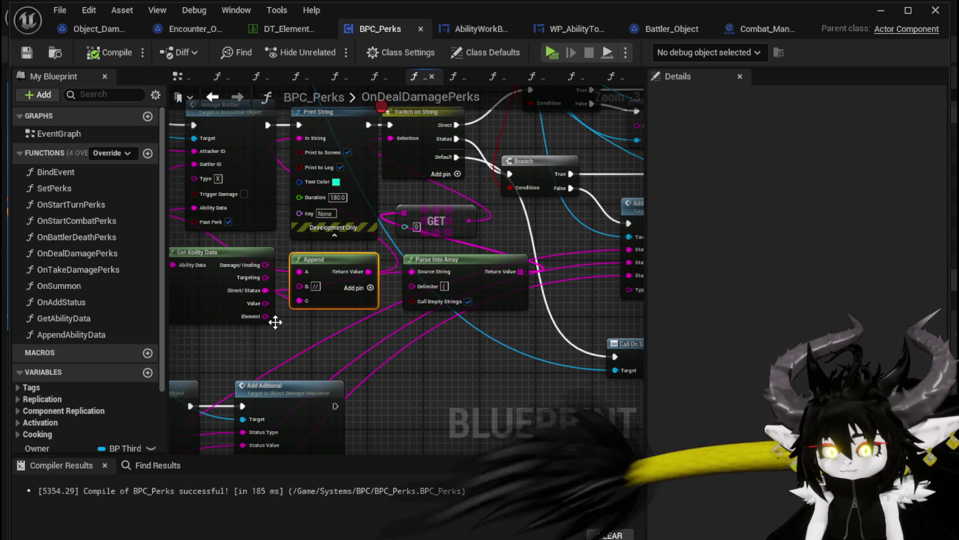
{"action": "left_click_drag", "start_coordinate": [275, 322], "coordinate": [243, 325]}
{"action": "left_click_drag", "start_coordinate": [589, 273], "coordinate": [598, 266]}
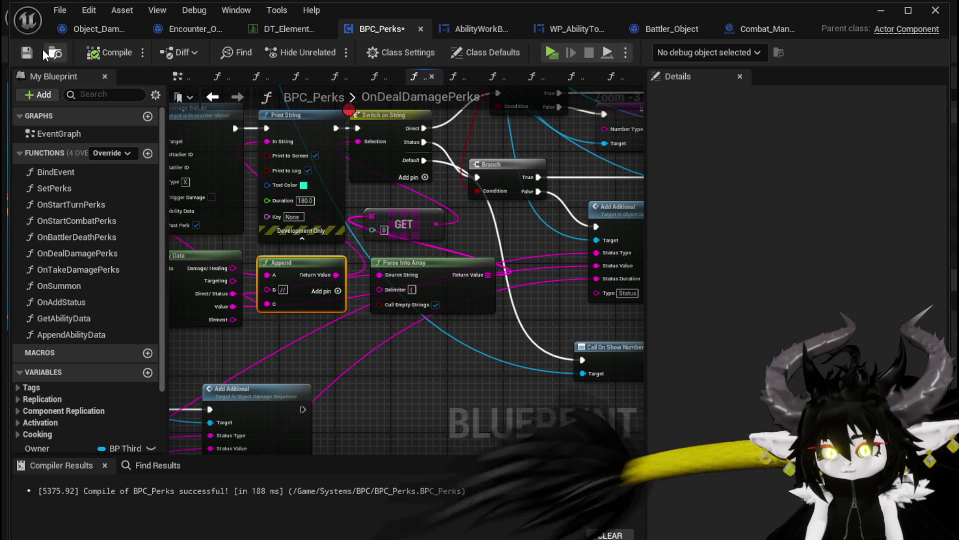
{"action": "left_click", "coordinate": [881, 12]}
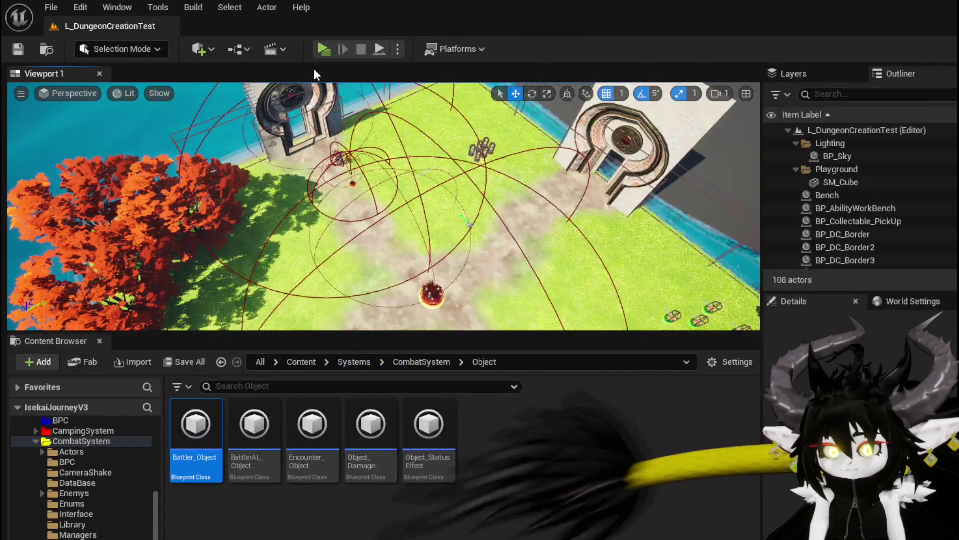
Step: Play-test a battle with the Slow and SummonSpawn cards, targeting Slime_Fire
{"action": "left_click", "coordinate": [329, 49]}
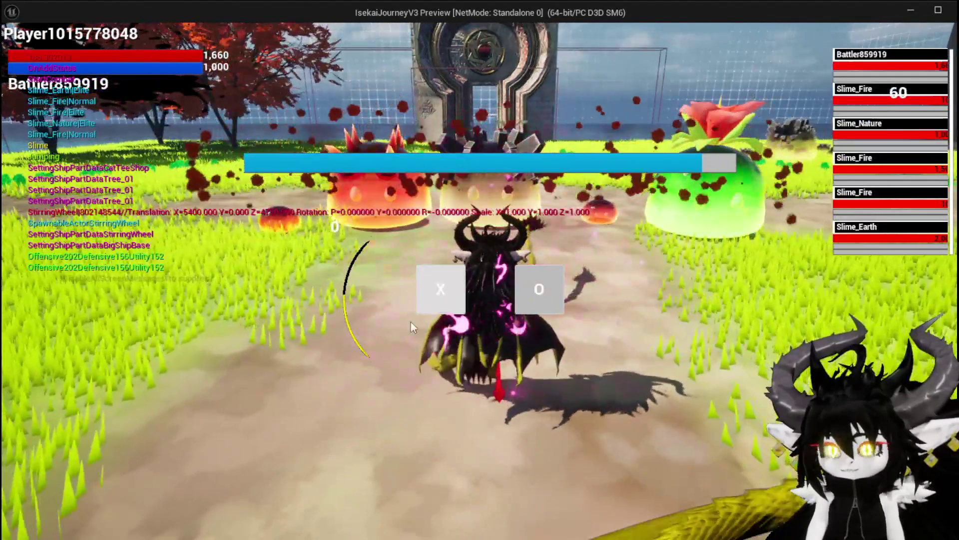
{"action": "left_click", "coordinate": [430, 300]}
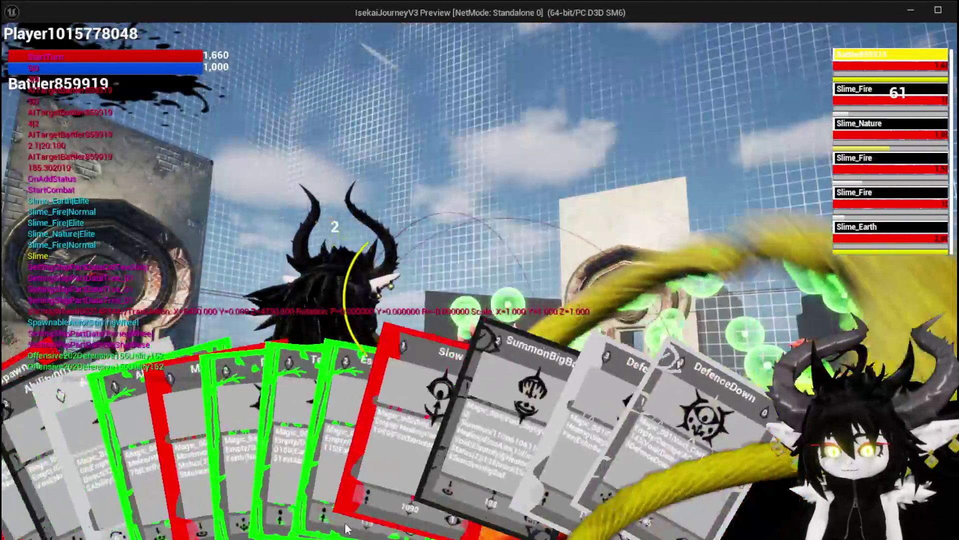
{"action": "left_click_drag", "start_coordinate": [346, 528], "coordinate": [479, 437]}
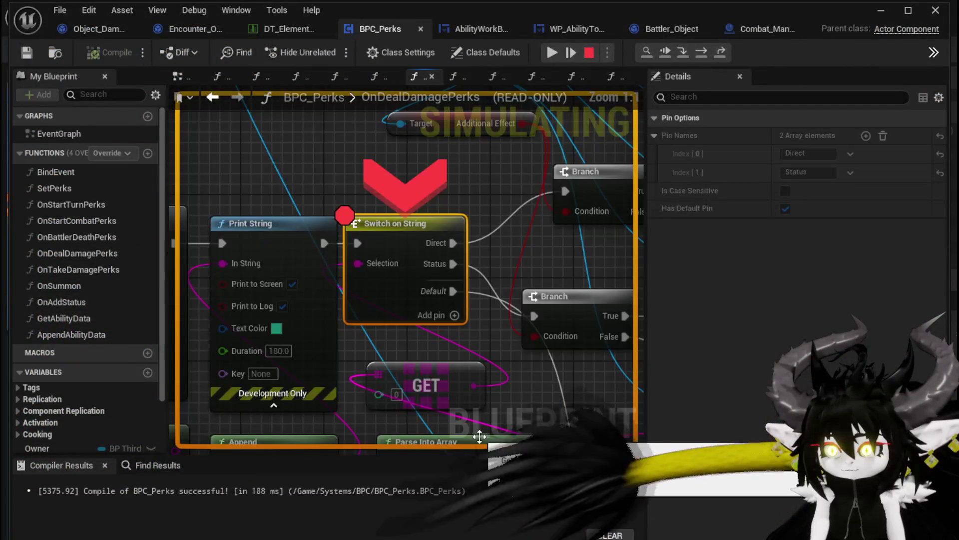
{"action": "left_click", "coordinate": [543, 58]}
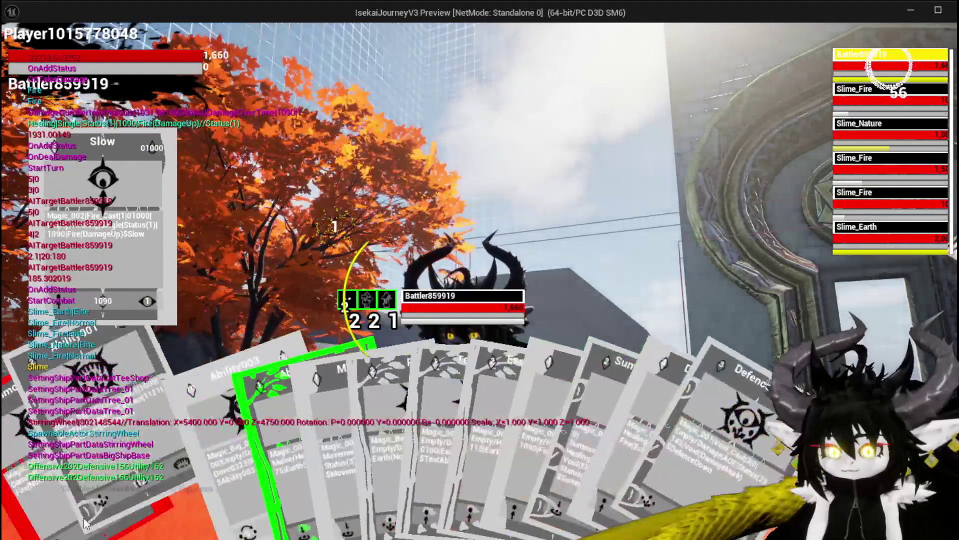
{"action": "left_click", "coordinate": [84, 522]}
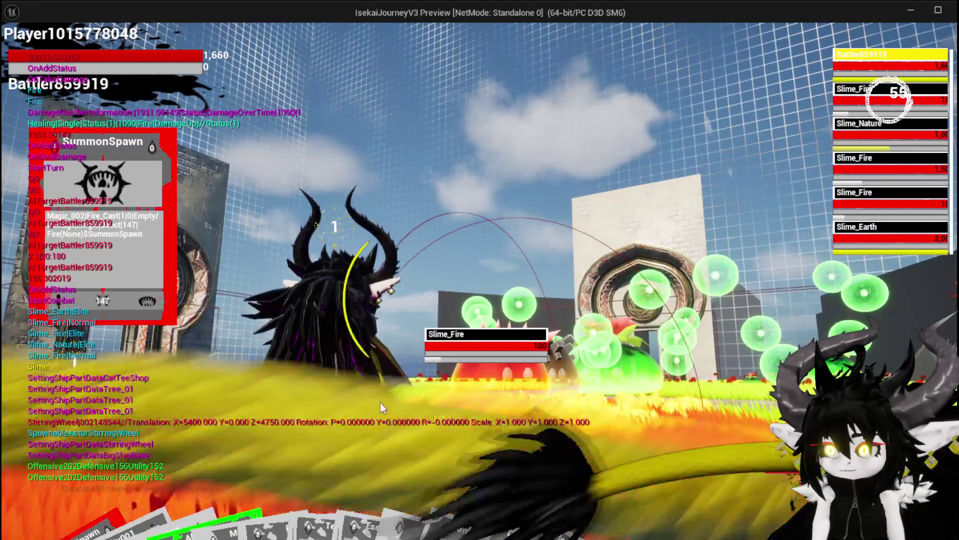
{"action": "key", "text": "e"}
{"action": "key", "text": "e"}
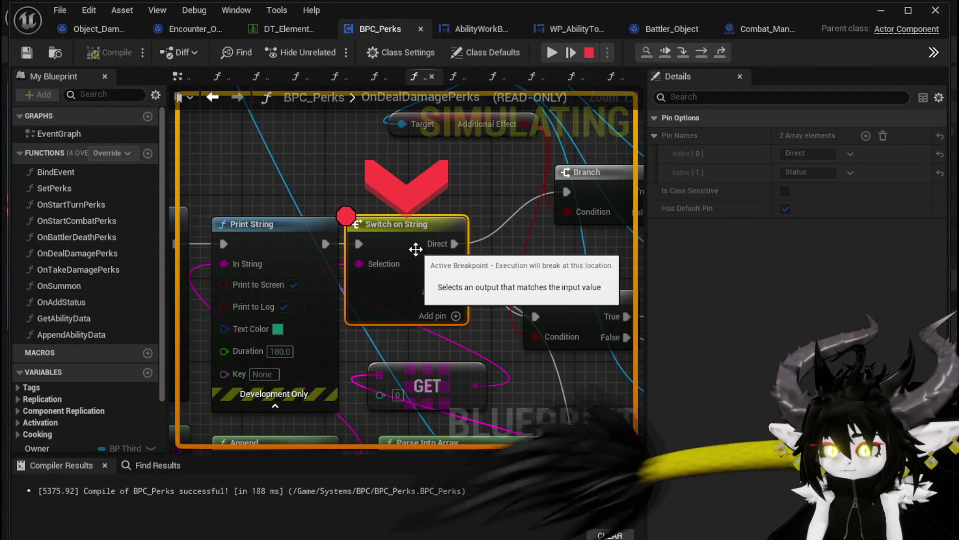
Step: Disable the Switch on String breakpoint and resume the game
{"action": "right_click", "coordinate": [416, 249]}
{"action": "left_click", "coordinate": [471, 333]}
{"action": "left_click", "coordinate": [548, 54]}
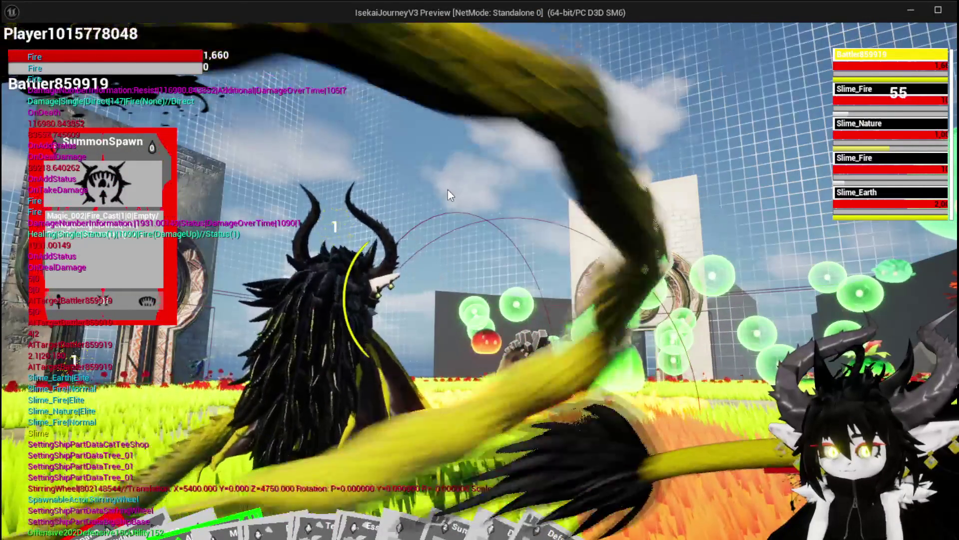
Step: Cycle targets through Slime_Earth, Slime_Fire and Slime_Nature, close the results, and stop the play-test
{"action": "key", "text": "e"}
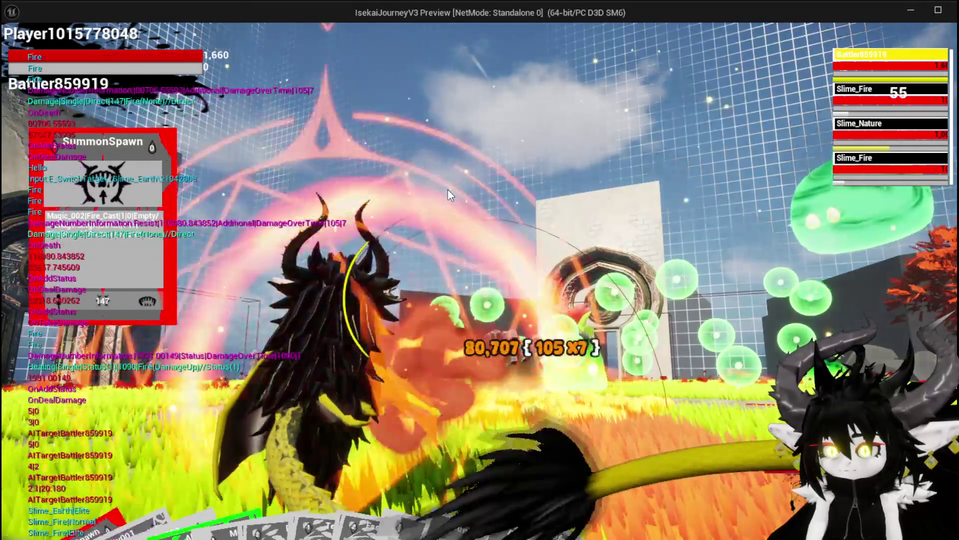
{"action": "key", "text": "e"}
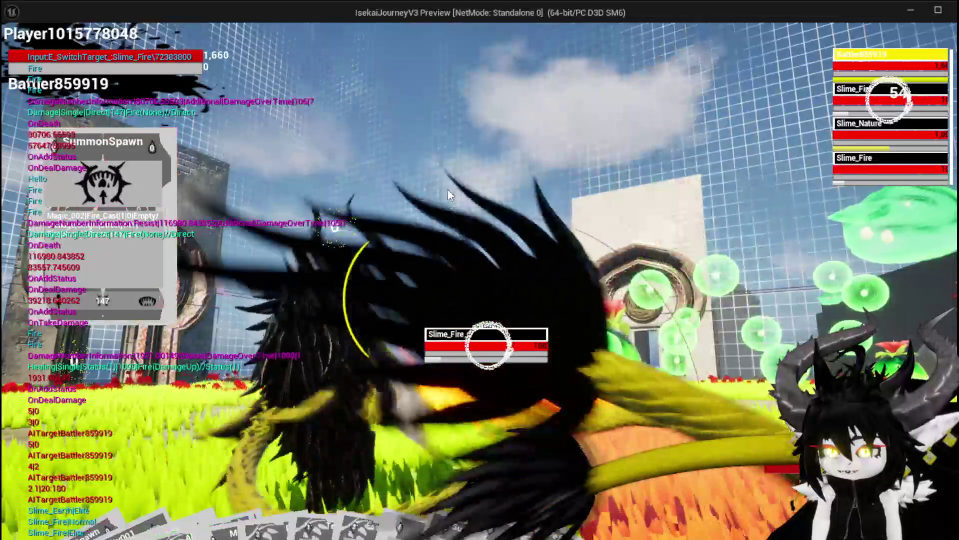
{"action": "key", "text": "e"}
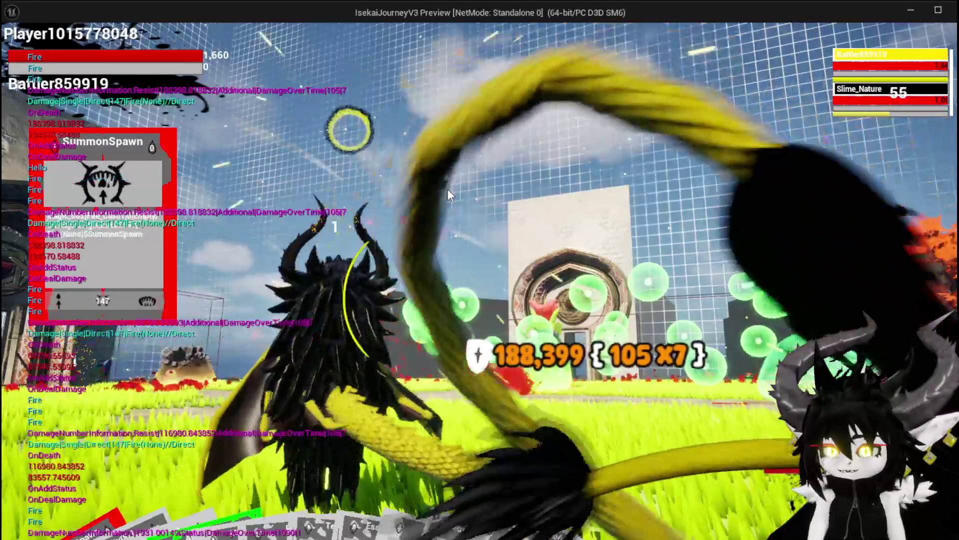
{"action": "key", "text": "e"}
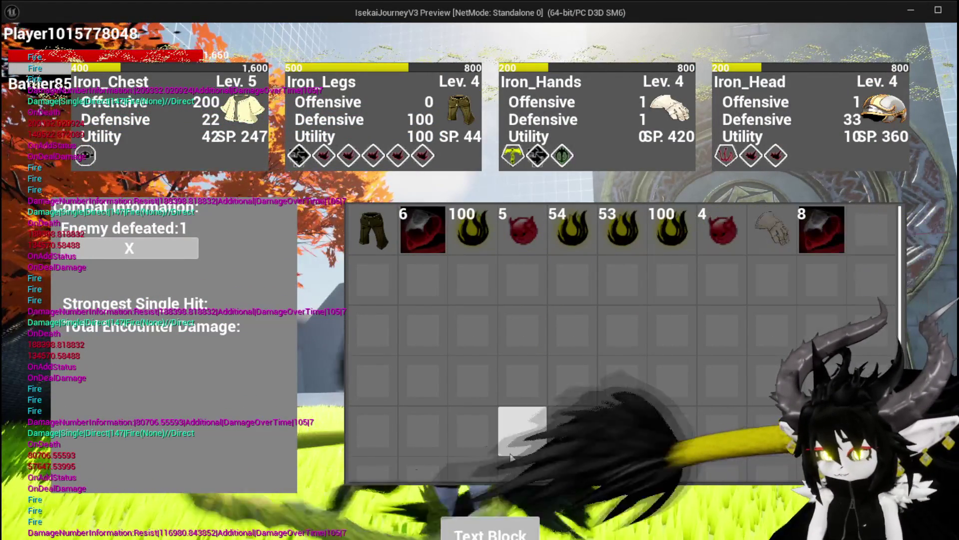
{"action": "key", "text": "Escape"}
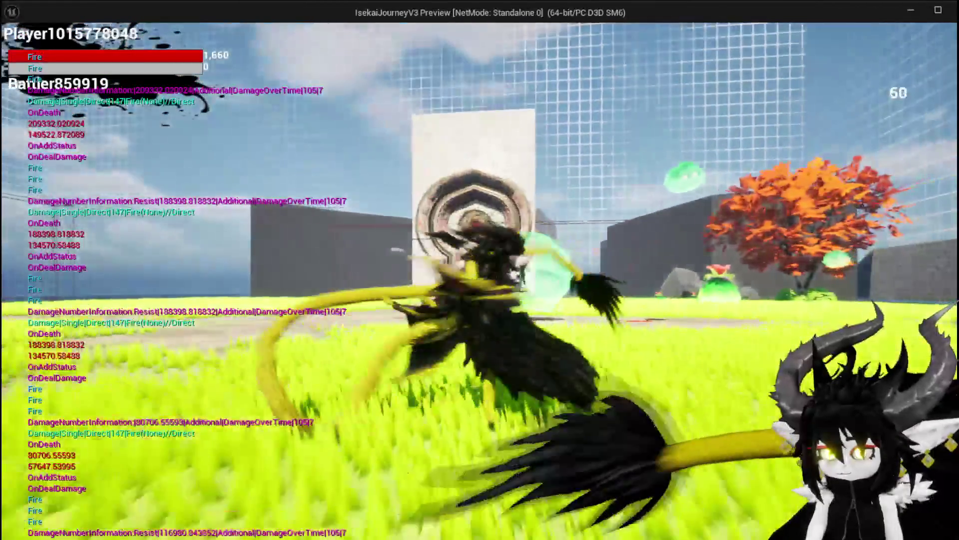
{"action": "key", "text": "Escape"}
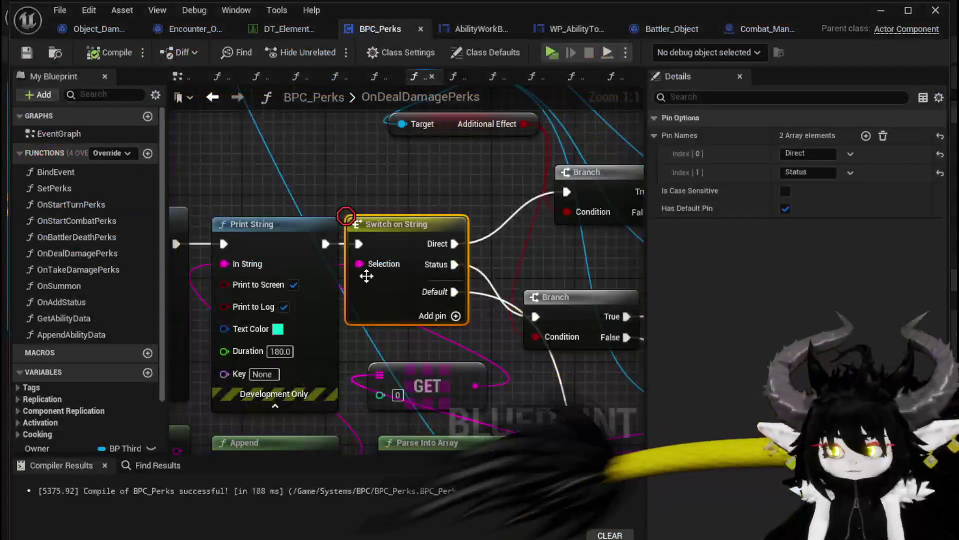
Step: Move the lower Branch, route Damage Battler's execution directly into Switch on String, and compile
{"action": "scroll", "coordinate": [398, 157], "scroll_direction": "down", "scroll_amount": 3}
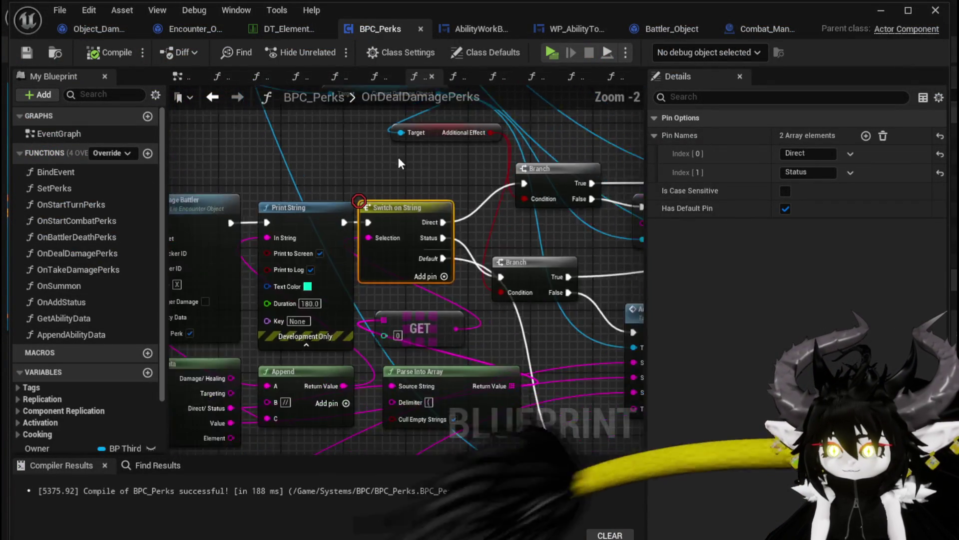
{"action": "mouse_move", "coordinate": [421, 259]}
{"action": "left_mouse_down"}
{"action": "mouse_move", "coordinate": [430, 235]}
{"action": "mouse_move", "coordinate": [539, 272]}
{"action": "left_mouse_up"}
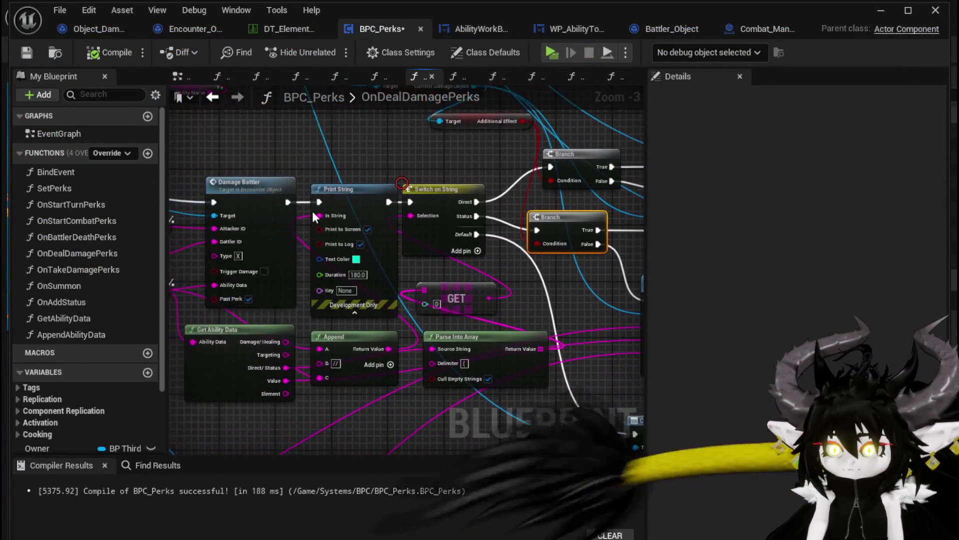
{"action": "left_click_drag", "start_coordinate": [319, 202], "coordinate": [409, 202]}
{"action": "left_click_drag", "start_coordinate": [370, 164], "coordinate": [456, 215]}
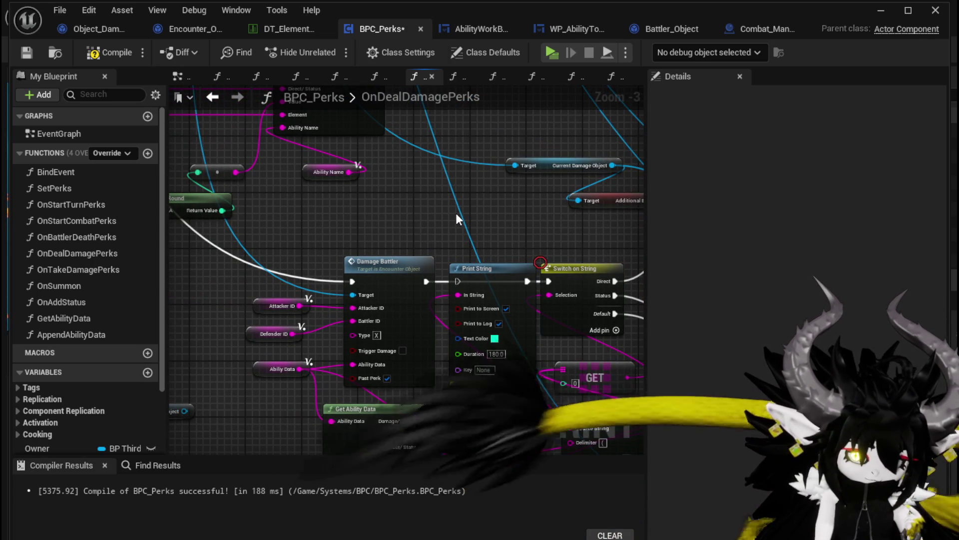
{"action": "left_click", "coordinate": [107, 52]}
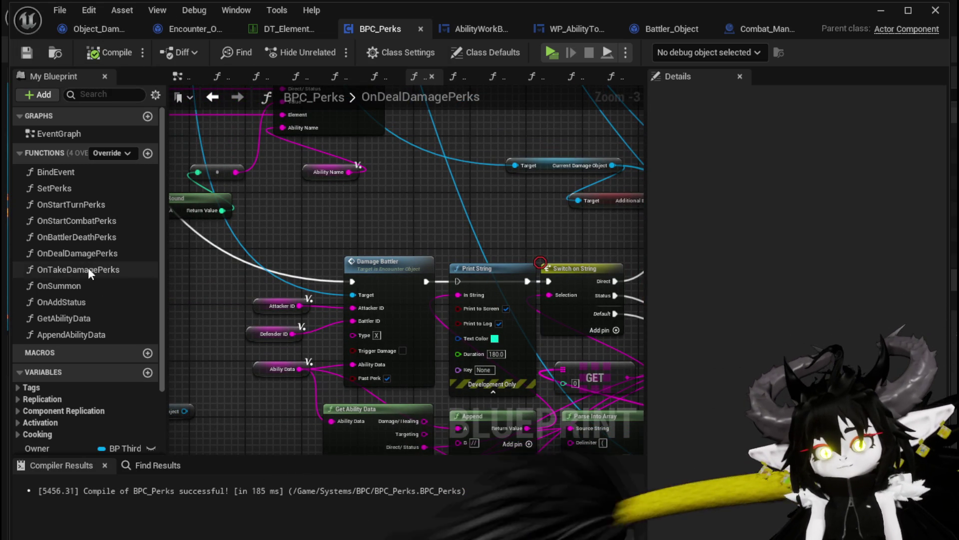
Step: Open the OnStartTurnPerks graph and view its whole node network
{"action": "double_click", "coordinate": [78, 211]}
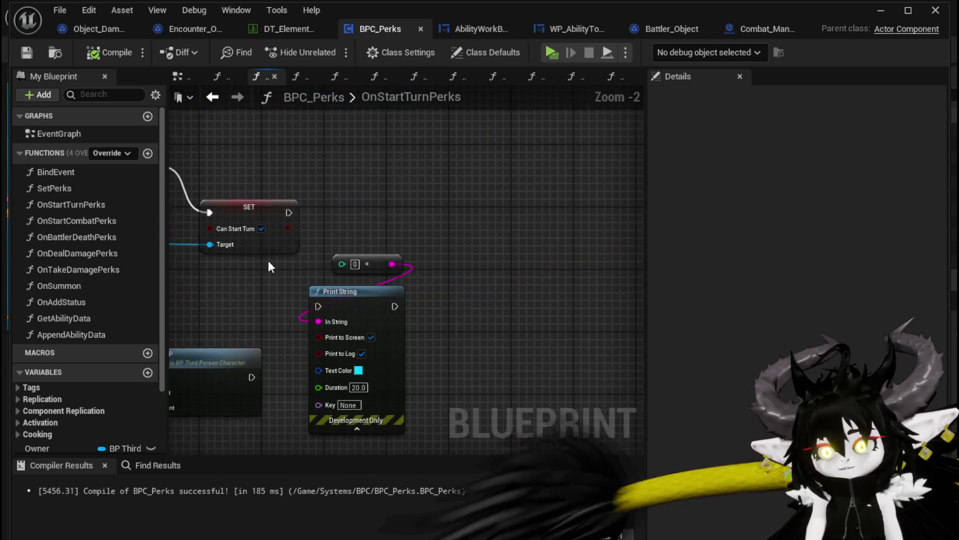
{"action": "scroll", "coordinate": [259, 273], "scroll_direction": "down", "scroll_amount": 3}
{"action": "left_click_drag", "start_coordinate": [580, 235], "coordinate": [612, 270]}
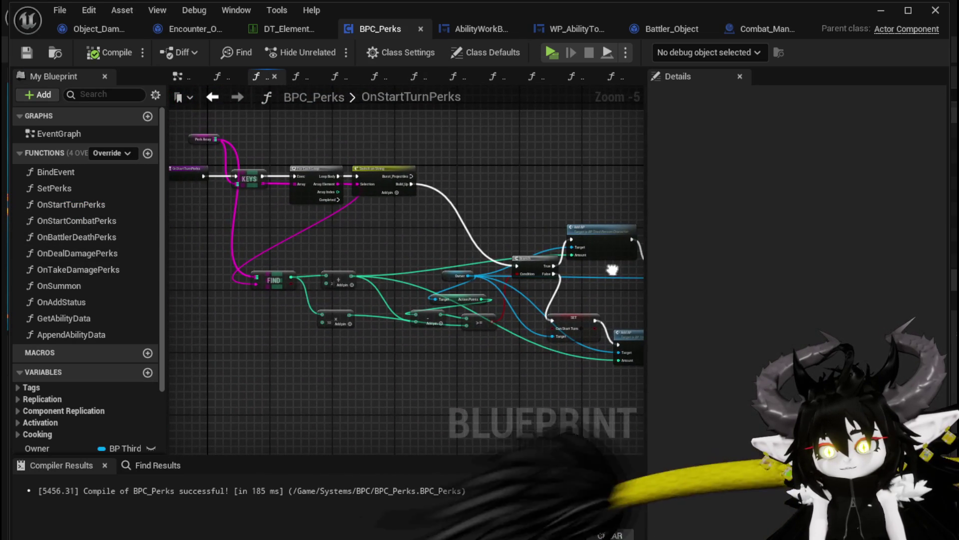
Step: In OnStartCombatPerks, find the Print String node and nudge it slightly right
{"action": "double_click", "coordinate": [110, 223]}
{"action": "mouse_move", "coordinate": [425, 264]}
{"action": "left_mouse_down"}
{"action": "mouse_move", "coordinate": [296, 239]}
{"action": "mouse_move", "coordinate": [170, 233]}
{"action": "left_mouse_up"}
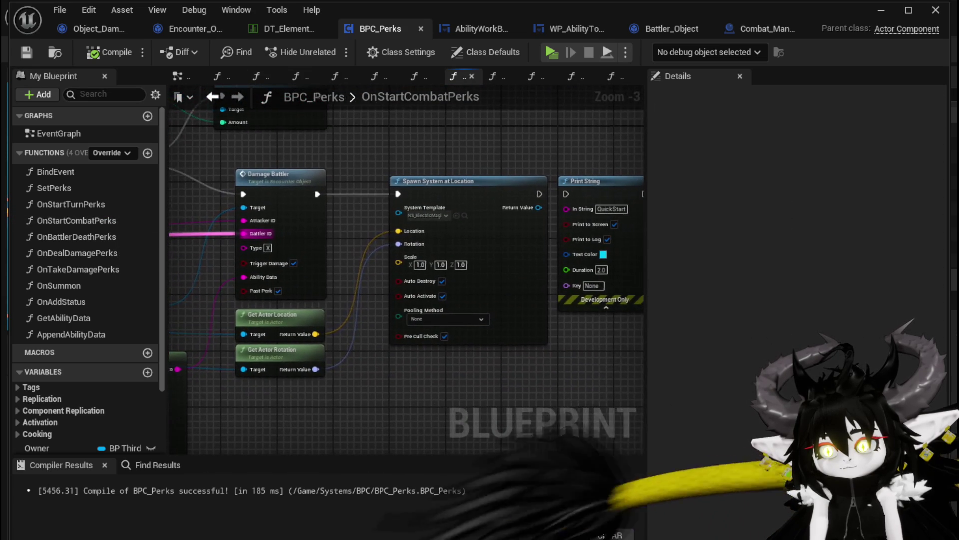
{"action": "mouse_move", "coordinate": [337, 193]}
{"action": "left_mouse_down"}
{"action": "mouse_move", "coordinate": [284, 195]}
{"action": "mouse_move", "coordinate": [570, 241]}
{"action": "left_mouse_up"}
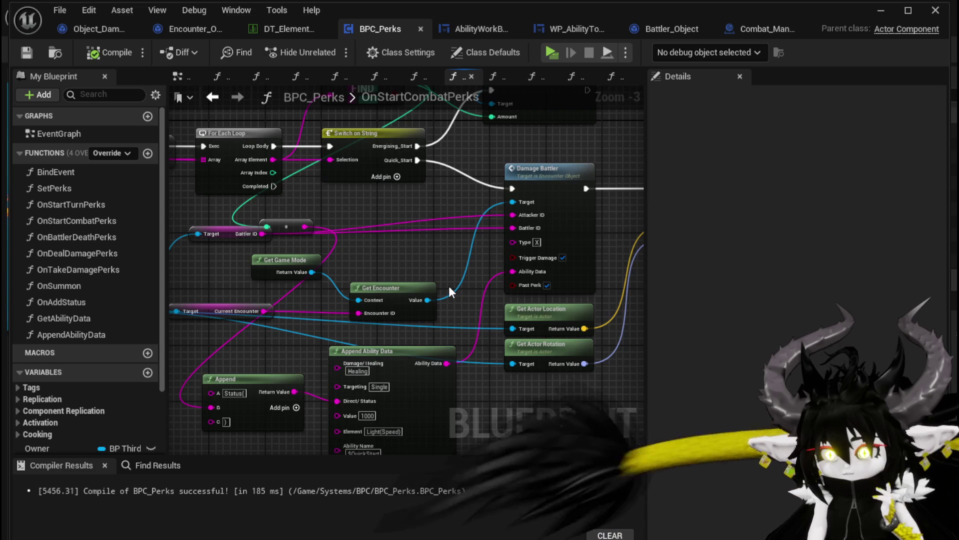
{"action": "left_click_drag", "start_coordinate": [449, 286], "coordinate": [396, 244]}
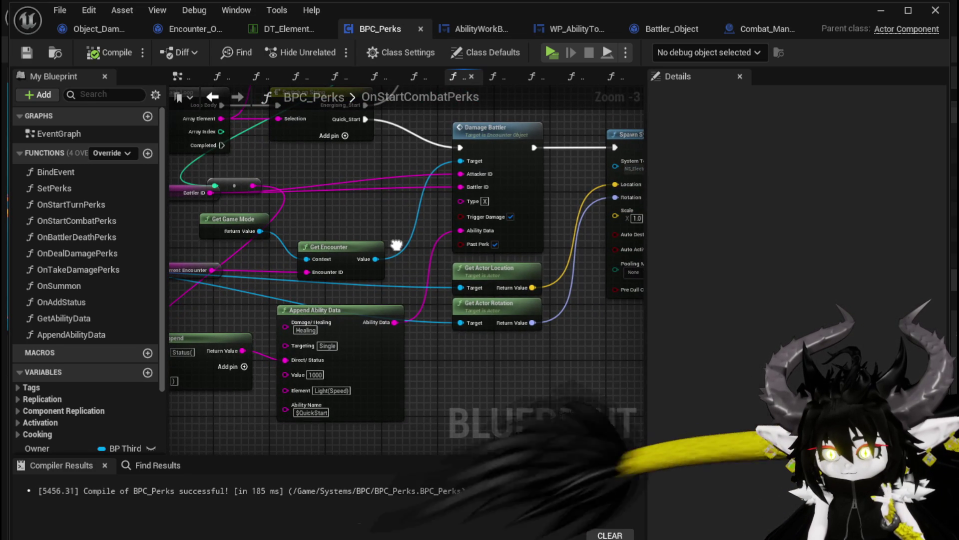
{"action": "left_click_drag", "start_coordinate": [397, 245], "coordinate": [377, 245]}
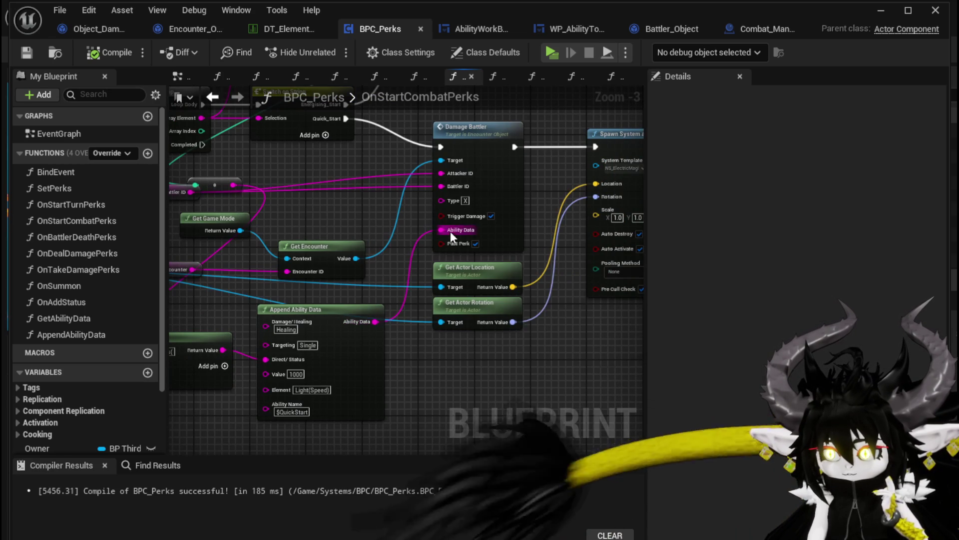
{"action": "left_click_drag", "start_coordinate": [547, 194], "coordinate": [316, 222]}
{"action": "mouse_move", "coordinate": [392, 164]}
{"action": "left_mouse_down"}
{"action": "mouse_move", "coordinate": [533, 157]}
{"action": "mouse_move", "coordinate": [598, 205]}
{"action": "mouse_move", "coordinate": [380, 192]}
{"action": "left_mouse_up"}
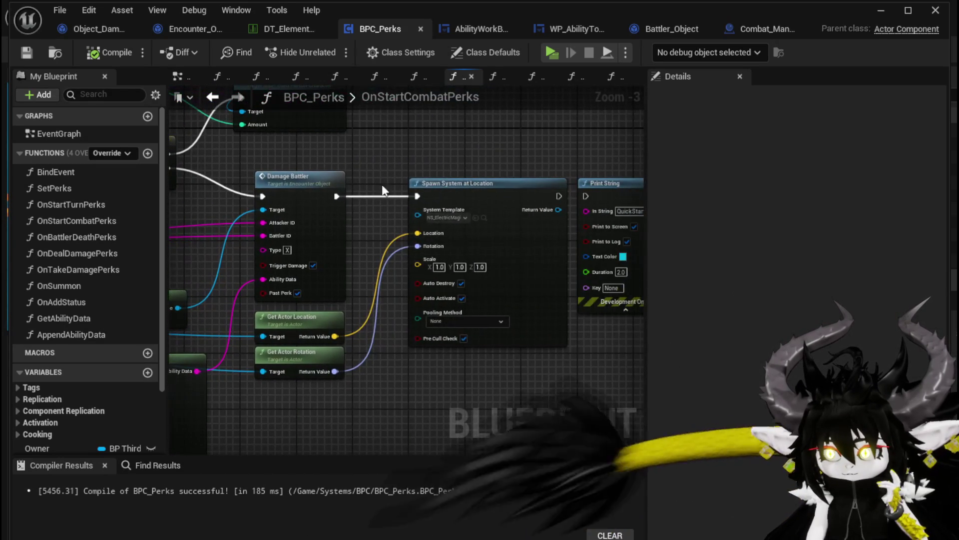
{"action": "left_click_drag", "start_coordinate": [537, 179], "coordinate": [380, 186]}
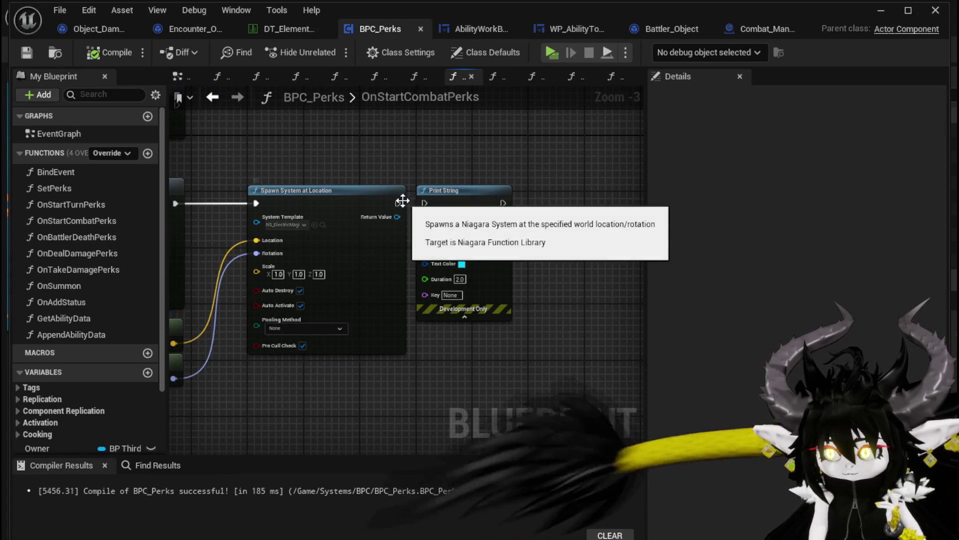
{"action": "mouse_move", "coordinate": [462, 206]}
{"action": "left_mouse_down"}
{"action": "mouse_move", "coordinate": [503, 206]}
{"action": "mouse_move", "coordinate": [533, 186]}
{"action": "left_mouse_up"}
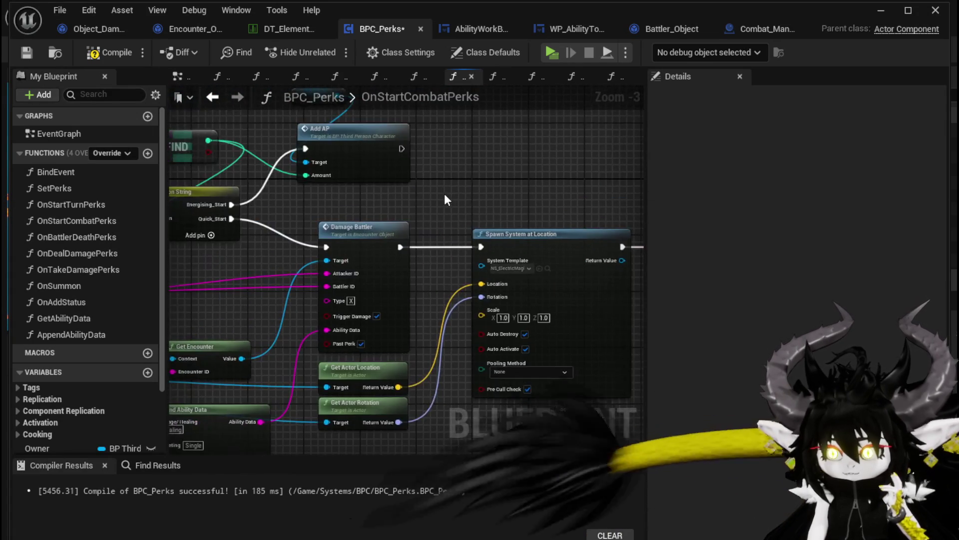
{"action": "scroll", "coordinate": [534, 186], "scroll_direction": "down", "scroll_amount": 2}
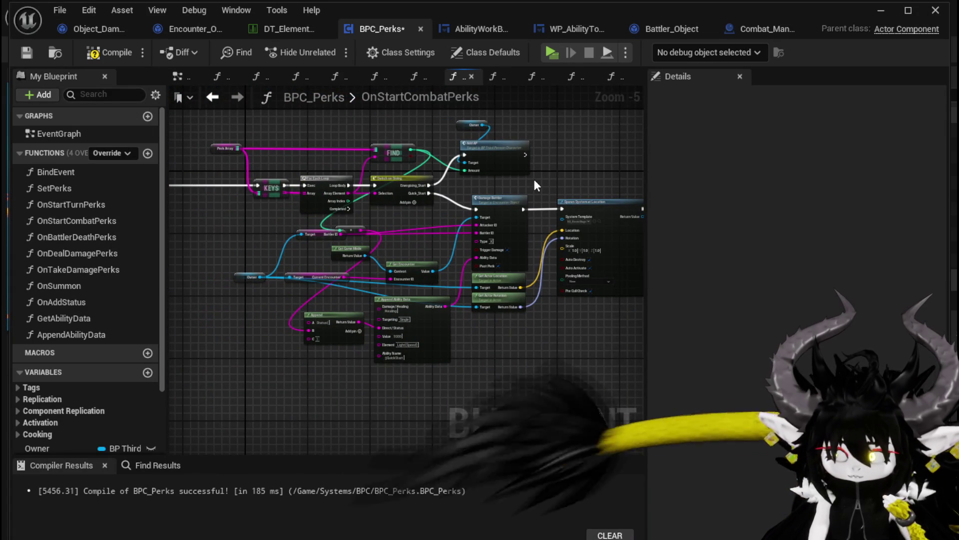
{"action": "scroll", "coordinate": [532, 179], "scroll_direction": "up", "scroll_amount": 3}
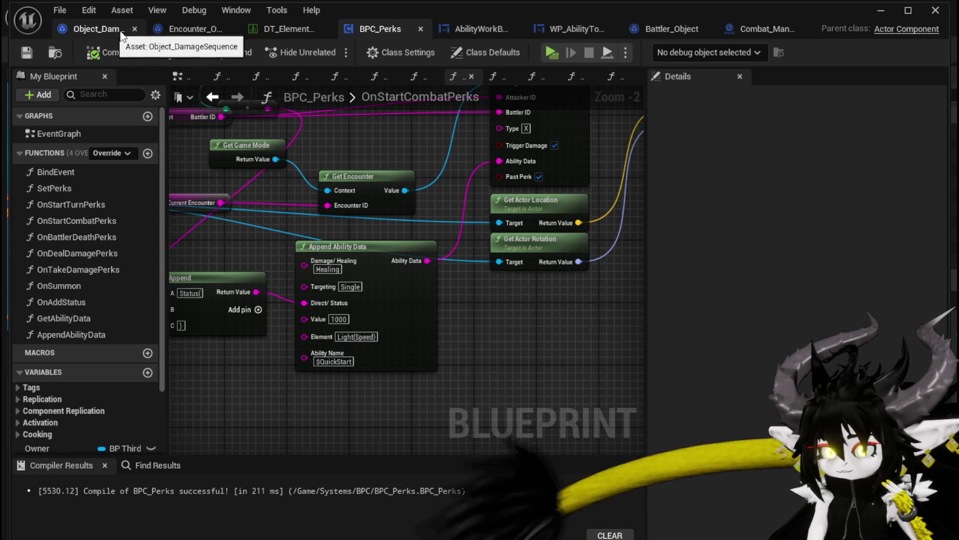
Step: Switch to Battler_Object and pan the AddStatus graph to the On Slot? section with Set Data
{"action": "left_click", "coordinate": [642, 31]}
{"action": "mouse_move", "coordinate": [411, 258]}
{"action": "left_mouse_down"}
{"action": "mouse_move", "coordinate": [377, 194]}
{"action": "mouse_move", "coordinate": [385, 230]}
{"action": "mouse_move", "coordinate": [398, 208]}
{"action": "mouse_move", "coordinate": [490, 184]}
{"action": "mouse_move", "coordinate": [315, 129]}
{"action": "mouse_move", "coordinate": [283, 133]}
{"action": "mouse_move", "coordinate": [450, 141]}
{"action": "mouse_move", "coordinate": [325, 145]}
{"action": "mouse_move", "coordinate": [453, 146]}
{"action": "mouse_move", "coordinate": [371, 134]}
{"action": "mouse_move", "coordinate": [645, 158]}
{"action": "left_mouse_up"}
{"action": "left_click_drag", "start_coordinate": [418, 150], "coordinate": [489, 127]}
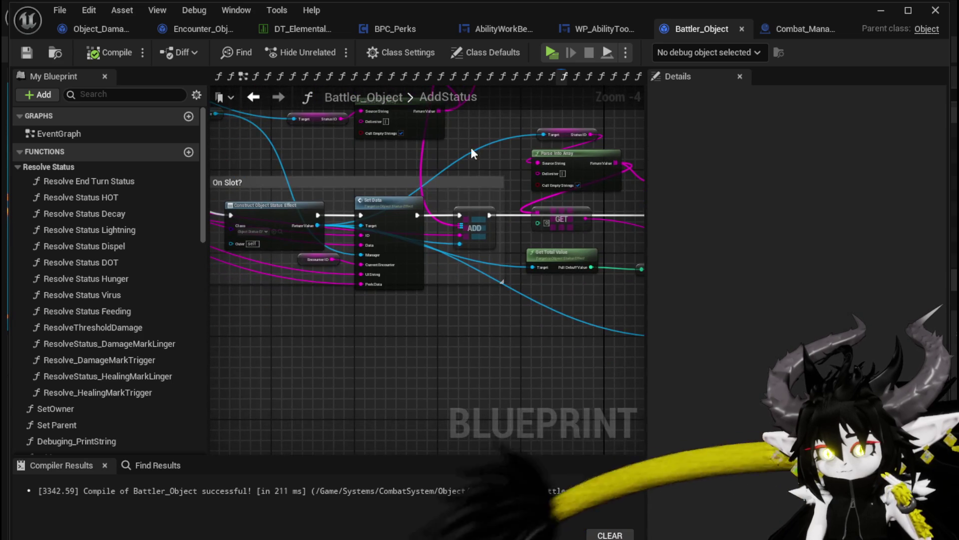
{"action": "left_click_drag", "start_coordinate": [347, 305], "coordinate": [574, 343]}
{"action": "mouse_move", "coordinate": [320, 193]}
{"action": "left_mouse_down"}
{"action": "mouse_move", "coordinate": [351, 403]}
{"action": "mouse_move", "coordinate": [343, 294]}
{"action": "left_mouse_up"}
{"action": "scroll", "coordinate": [342, 295], "scroll_direction": "up", "scroll_amount": 2}
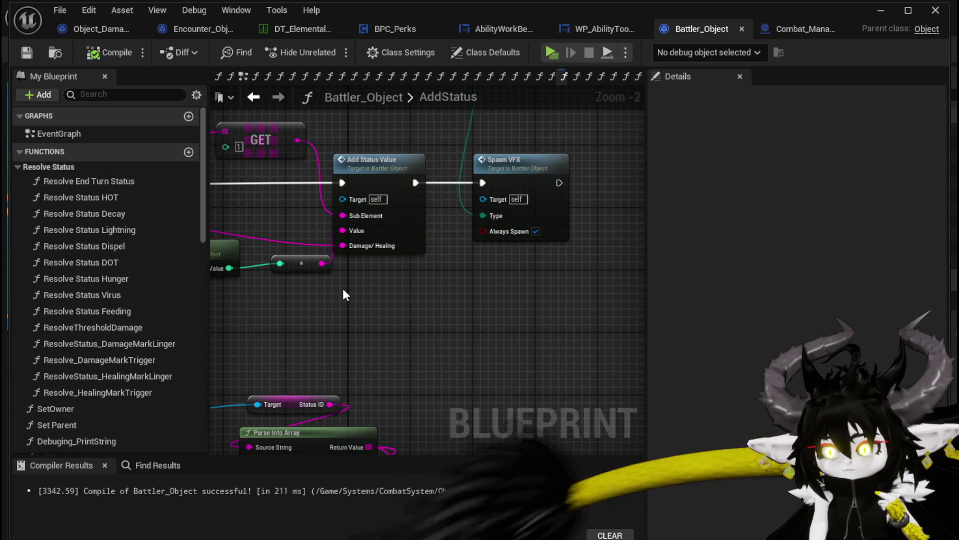
{"action": "scroll", "coordinate": [343, 295], "scroll_direction": "down", "scroll_amount": 2}
{"action": "mouse_move", "coordinate": [456, 255]}
{"action": "left_mouse_down"}
{"action": "mouse_move", "coordinate": [362, 351]}
{"action": "mouse_move", "coordinate": [451, 307]}
{"action": "mouse_move", "coordinate": [410, 290]}
{"action": "mouse_move", "coordinate": [417, 305]}
{"action": "left_mouse_up"}
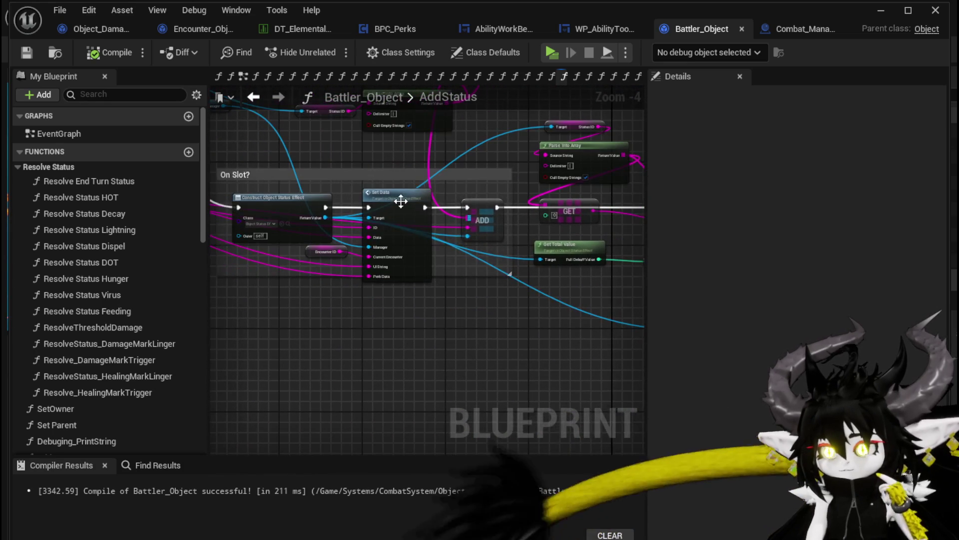
Step: Open the SetData function from the Set Data node and look over its Add Status UI call
{"action": "double_click", "coordinate": [401, 201]}
{"action": "scroll", "coordinate": [360, 277], "scroll_direction": "down", "scroll_amount": 4}
{"action": "left_click_drag", "start_coordinate": [366, 277], "coordinate": [330, 229]}
{"action": "mouse_move", "coordinate": [382, 323]}
{"action": "left_mouse_down"}
{"action": "mouse_move", "coordinate": [575, 302]}
{"action": "mouse_move", "coordinate": [392, 268]}
{"action": "mouse_move", "coordinate": [463, 272]}
{"action": "mouse_move", "coordinate": [350, 279]}
{"action": "mouse_move", "coordinate": [413, 298]}
{"action": "left_mouse_up"}
Step: Look inside Combat_Manager's AddStatus_UI function, then step back to the previous graph
{"action": "scroll", "coordinate": [425, 278], "scroll_direction": "up", "scroll_amount": 3}
{"action": "double_click", "coordinate": [412, 242]}
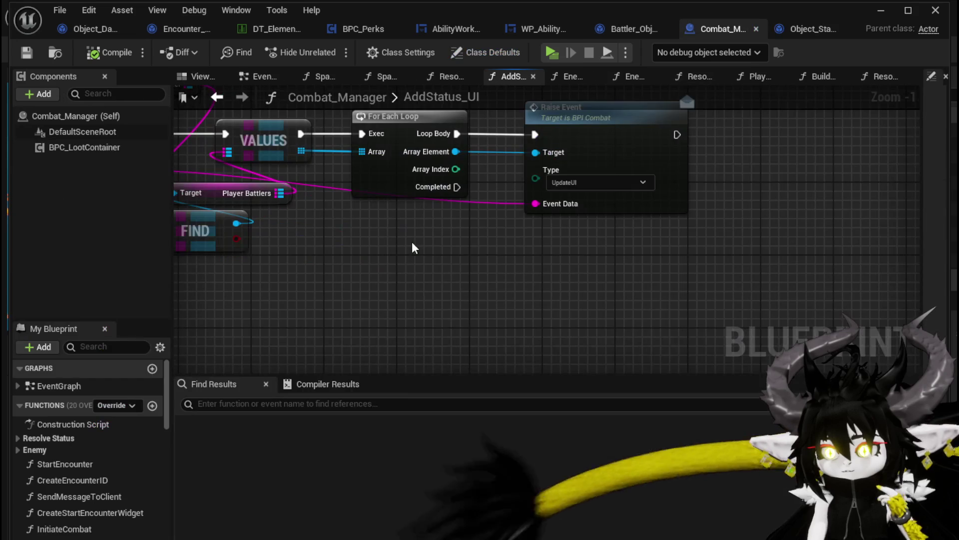
{"action": "scroll", "coordinate": [412, 242], "scroll_direction": "down", "scroll_amount": 2}
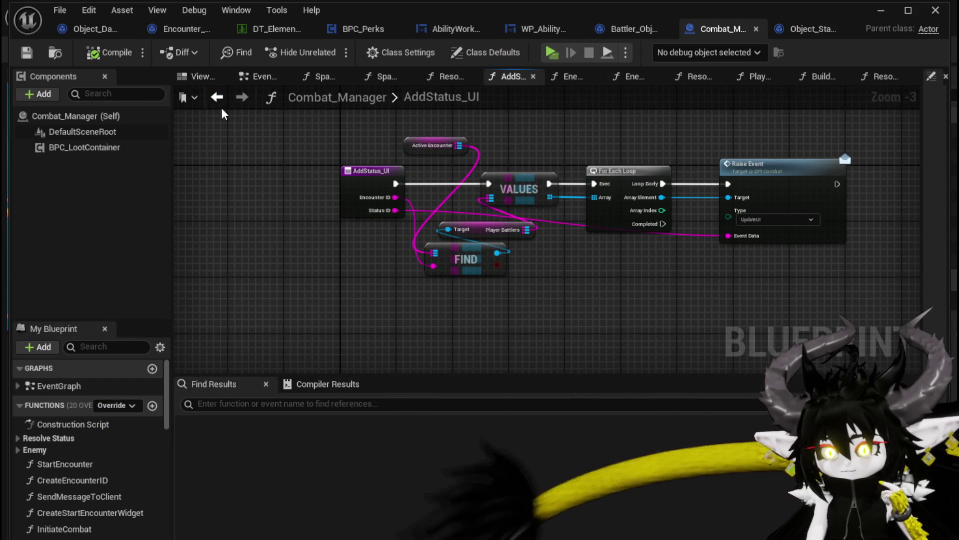
{"action": "left_click", "coordinate": [220, 106]}
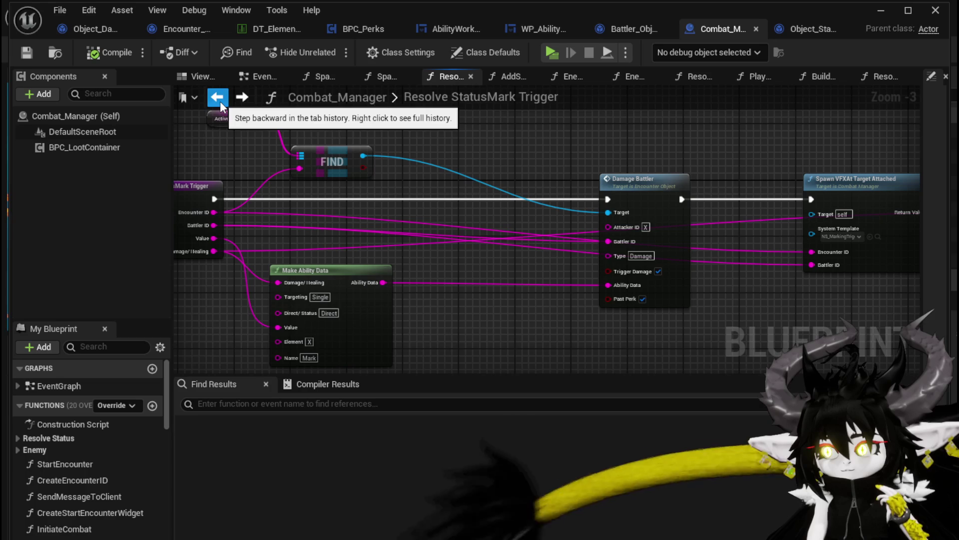
Step: Close Combat_Manager and select the Add Status Value call in Battler_Object
{"action": "left_click", "coordinate": [756, 29]}
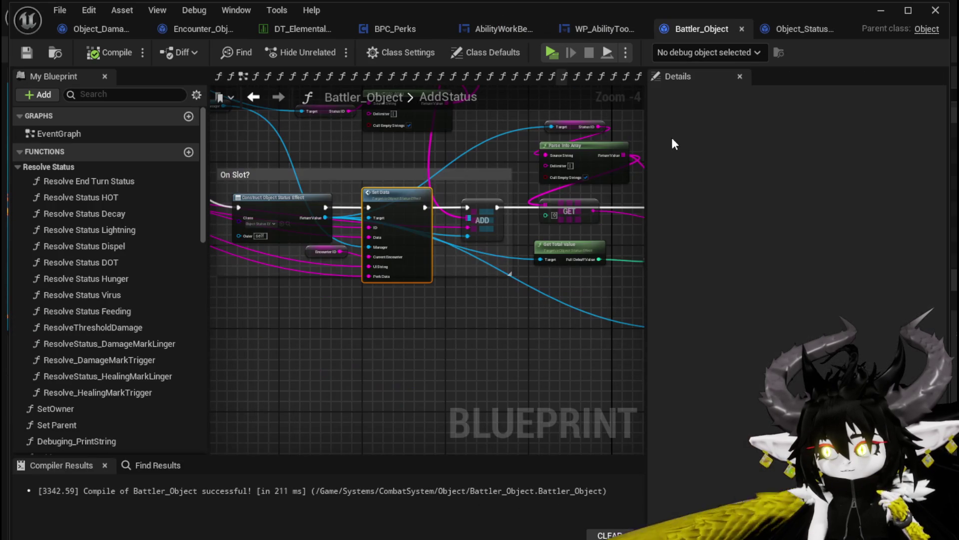
{"action": "left_click", "coordinate": [776, 30]}
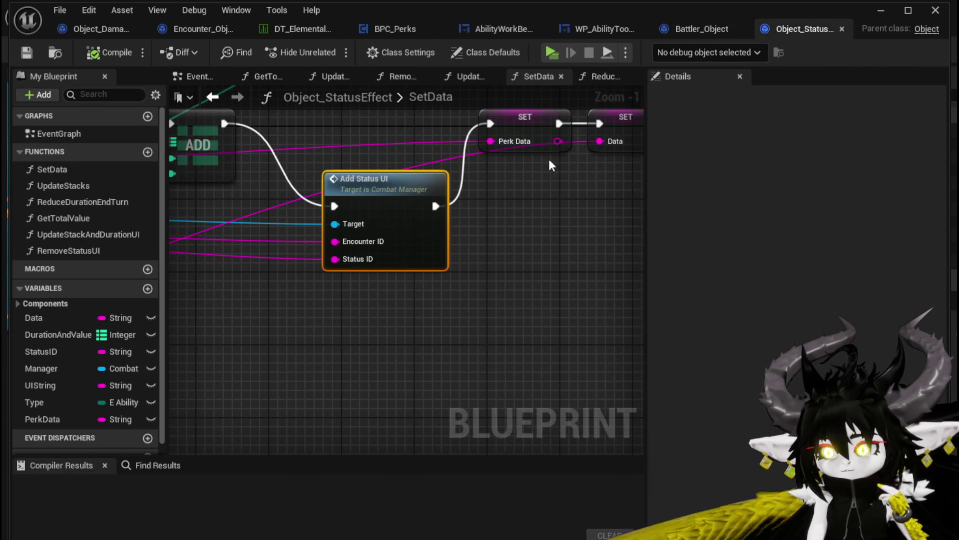
{"action": "left_click", "coordinate": [675, 31]}
{"action": "mouse_move", "coordinate": [530, 281]}
{"action": "left_mouse_down"}
{"action": "mouse_move", "coordinate": [513, 294]}
{"action": "mouse_move", "coordinate": [212, 282]}
{"action": "left_mouse_up"}
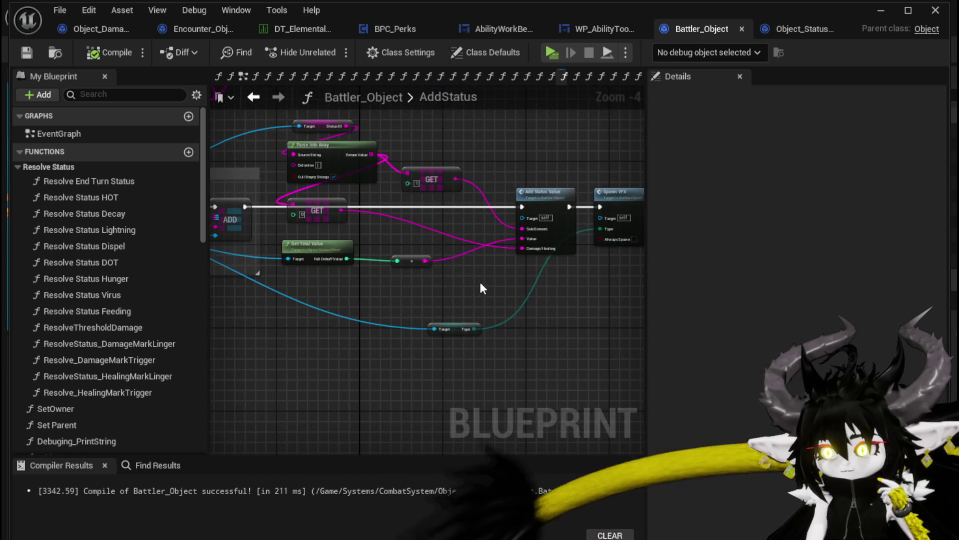
{"action": "scroll", "coordinate": [400, 286], "scroll_direction": "up", "scroll_amount": 2}
{"action": "left_click", "coordinate": [478, 166]}
Step: Inspect the AddStatusValue function graph, including its Branch and Switch on String nodes
{"action": "double_click", "coordinate": [478, 166]}
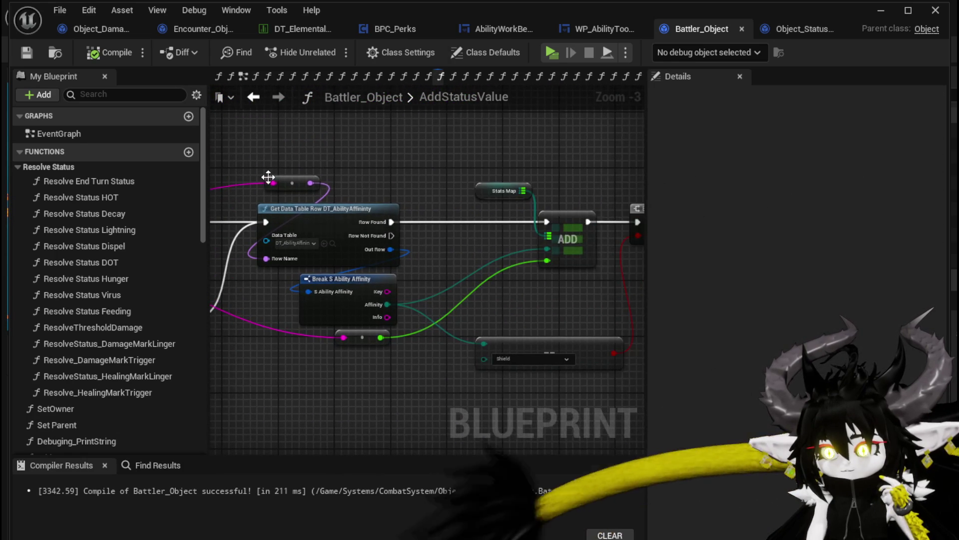
{"action": "mouse_move", "coordinate": [459, 184]}
{"action": "left_mouse_down"}
{"action": "mouse_move", "coordinate": [328, 167]}
{"action": "mouse_move", "coordinate": [407, 165]}
{"action": "left_mouse_up"}
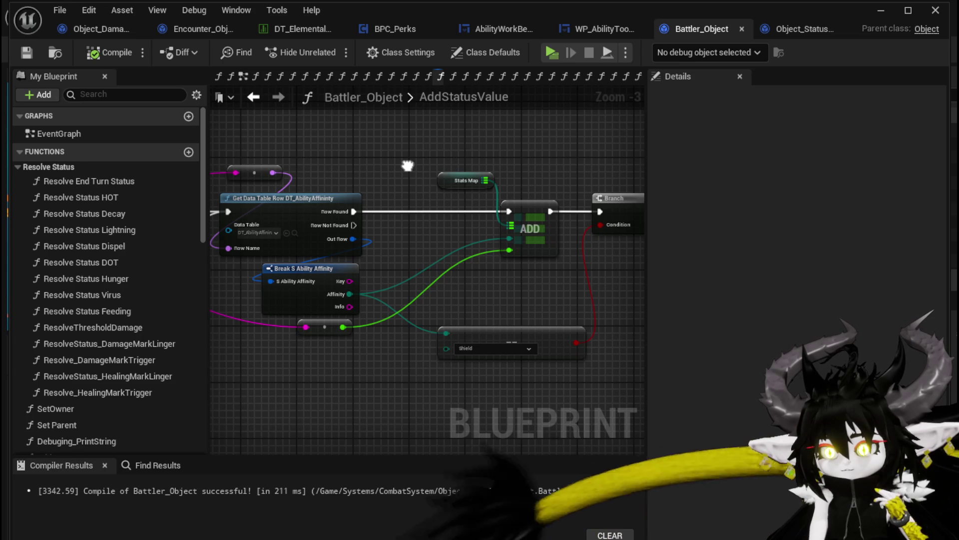
{"action": "mouse_move", "coordinate": [407, 165]}
{"action": "left_mouse_down"}
{"action": "mouse_move", "coordinate": [682, 180]}
{"action": "mouse_move", "coordinate": [410, 166]}
{"action": "mouse_move", "coordinate": [644, 172]}
{"action": "mouse_move", "coordinate": [398, 175]}
{"action": "mouse_move", "coordinate": [603, 184]}
{"action": "left_mouse_up"}
{"action": "mouse_move", "coordinate": [516, 187]}
{"action": "left_mouse_down"}
{"action": "mouse_move", "coordinate": [566, 188]}
{"action": "mouse_move", "coordinate": [473, 185]}
{"action": "left_mouse_up"}
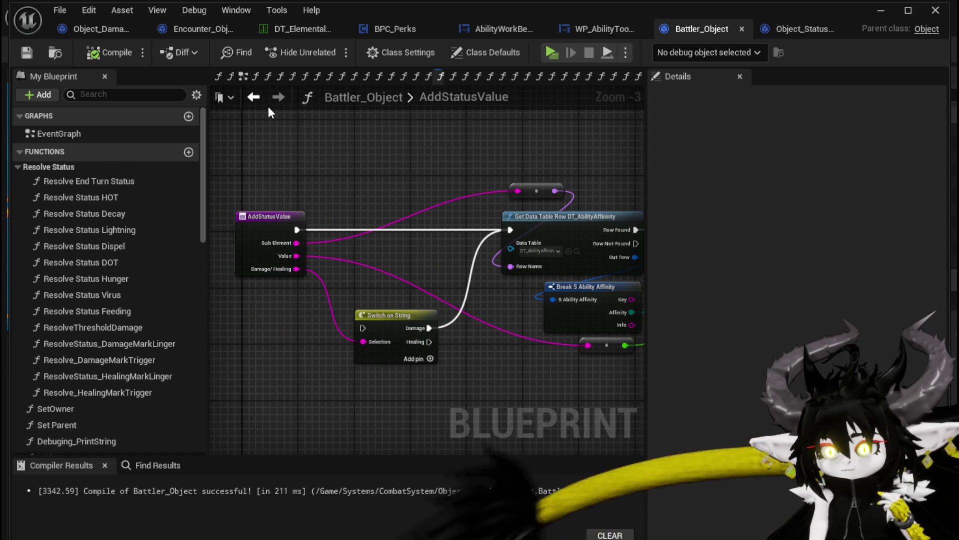
Step: Uncheck Cull Empty Strings on AddStatus's Parse Into Array node
{"action": "left_click", "coordinate": [255, 98]}
{"action": "left_click_drag", "start_coordinate": [372, 278], "coordinate": [550, 349]}
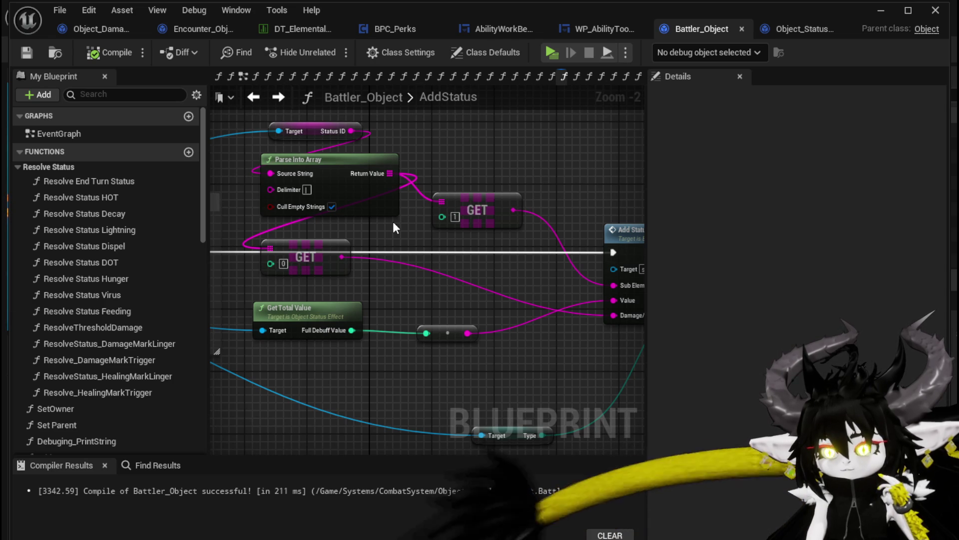
{"action": "mouse_move", "coordinate": [382, 223]}
{"action": "left_mouse_down"}
{"action": "mouse_move", "coordinate": [311, 221]}
{"action": "mouse_move", "coordinate": [451, 242]}
{"action": "mouse_move", "coordinate": [531, 276]}
{"action": "mouse_move", "coordinate": [581, 195]}
{"action": "mouse_move", "coordinate": [635, 187]}
{"action": "mouse_move", "coordinate": [361, 255]}
{"action": "mouse_move", "coordinate": [358, 245]}
{"action": "left_mouse_up"}
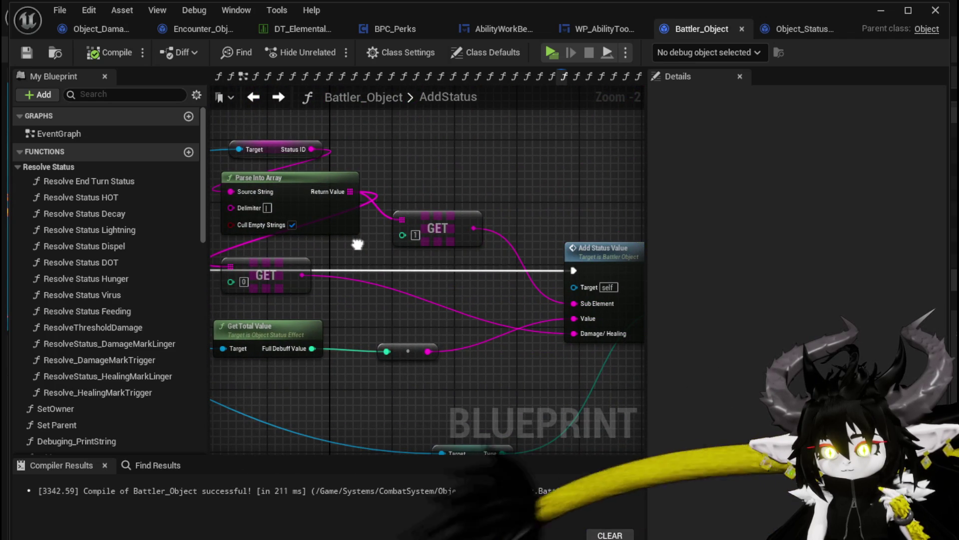
{"action": "left_click", "coordinate": [297, 228]}
{"action": "mouse_move", "coordinate": [363, 257]}
{"action": "left_mouse_down"}
{"action": "mouse_move", "coordinate": [378, 238]}
{"action": "mouse_move", "coordinate": [331, 223]}
{"action": "mouse_move", "coordinate": [570, 230]}
{"action": "mouse_move", "coordinate": [510, 220]}
{"action": "left_mouse_up"}
{"action": "scroll", "coordinate": [336, 220], "scroll_direction": "down", "scroll_amount": 2}
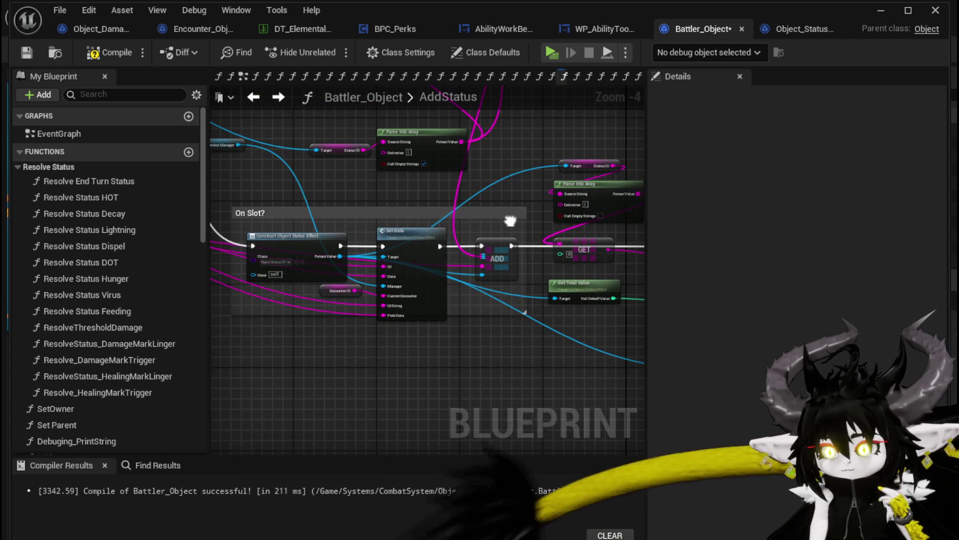
Step: Compile and save Battler_Object, then look over the Parse Into Array and Set Data area
{"action": "left_click", "coordinate": [28, 52]}
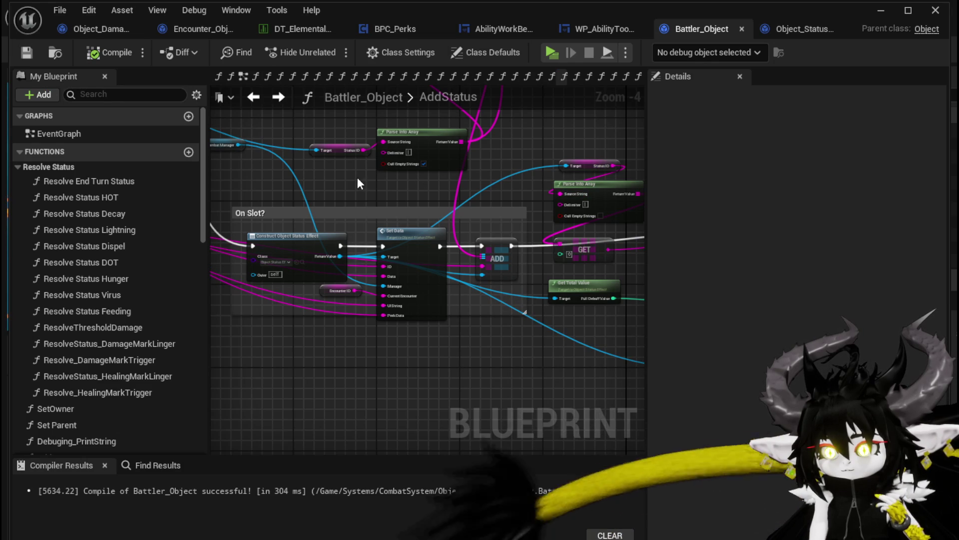
{"action": "scroll", "coordinate": [573, 167], "scroll_direction": "up", "scroll_amount": 2}
{"action": "left_click_drag", "start_coordinate": [498, 180], "coordinate": [274, 180]}
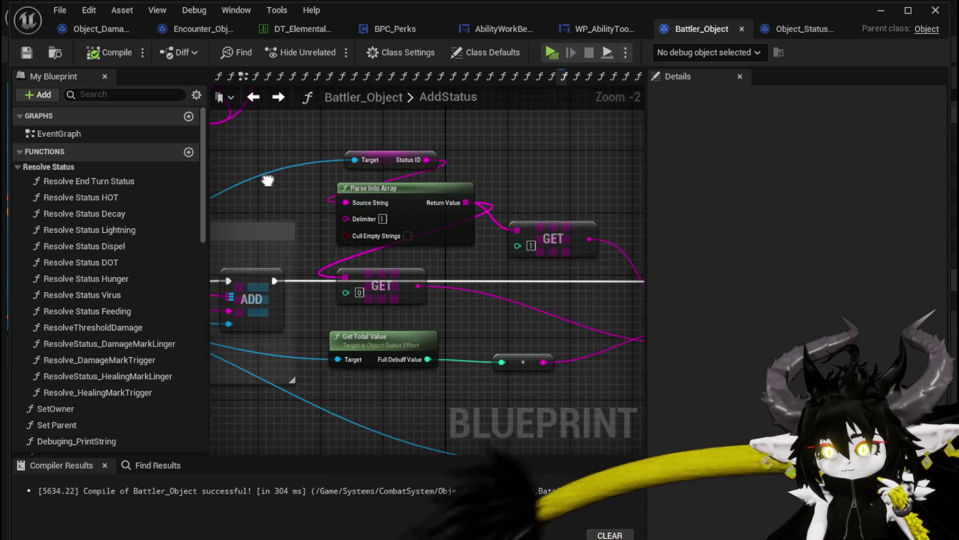
{"action": "left_click_drag", "start_coordinate": [644, 201], "coordinate": [580, 157]}
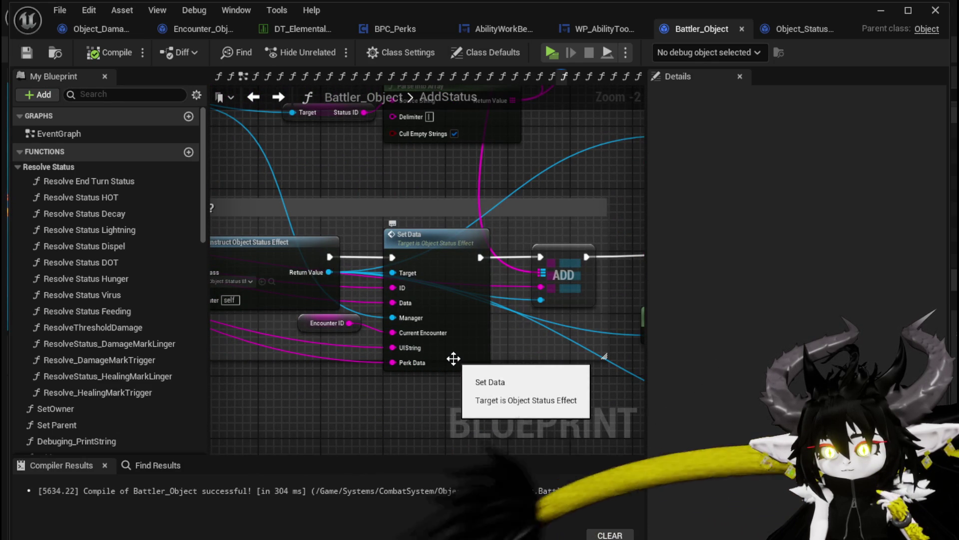
{"action": "double_click", "coordinate": [430, 289]}
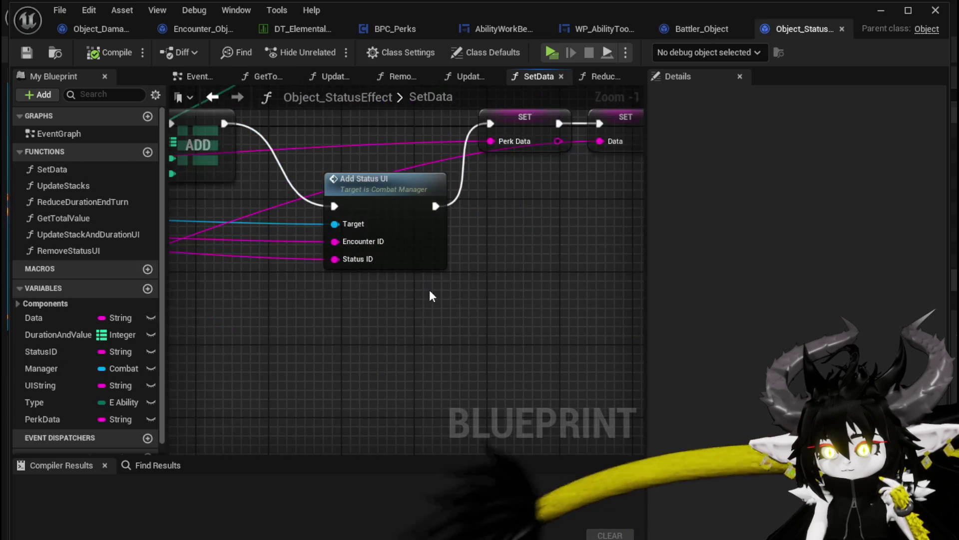
{"action": "scroll", "coordinate": [312, 284], "scroll_direction": "down", "scroll_amount": 4}
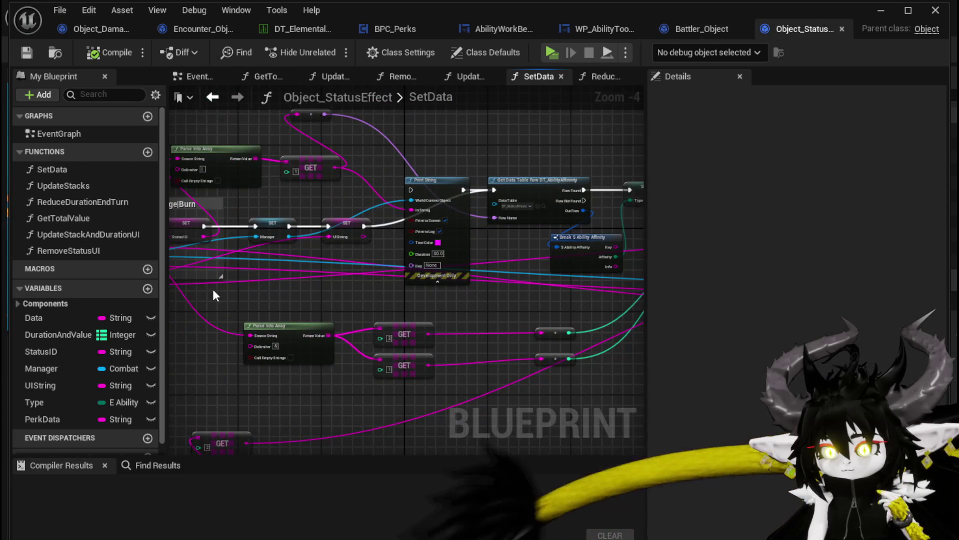
{"action": "scroll", "coordinate": [349, 289], "scroll_direction": "up", "scroll_amount": 2}
{"action": "mouse_move", "coordinate": [493, 287]}
{"action": "left_mouse_down"}
{"action": "mouse_move", "coordinate": [329, 364]}
{"action": "mouse_move", "coordinate": [142, 341]}
{"action": "left_mouse_up"}
{"action": "left_click_drag", "start_coordinate": [350, 280], "coordinate": [158, 257]}
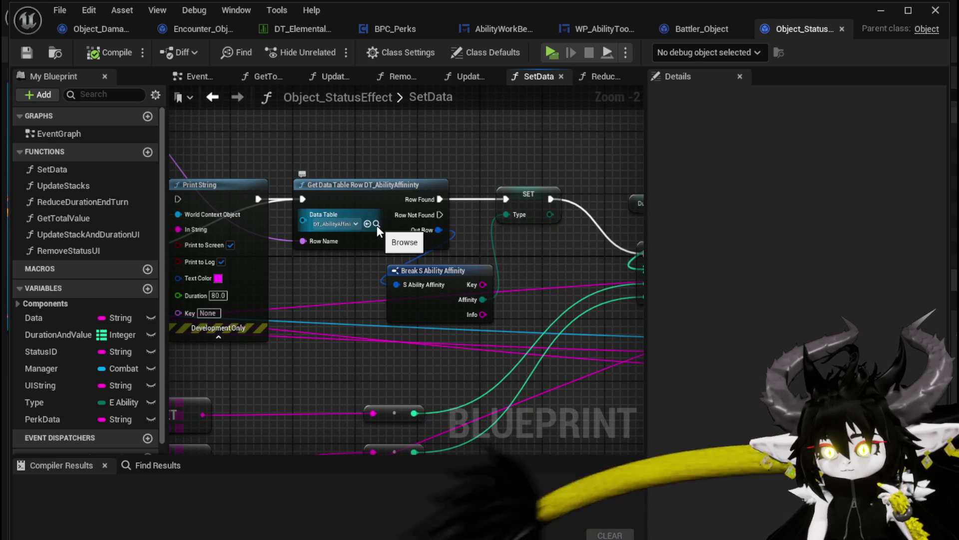
{"action": "left_click_drag", "start_coordinate": [306, 273], "coordinate": [640, 336]}
{"action": "left_click_drag", "start_coordinate": [349, 289], "coordinate": [472, 273]}
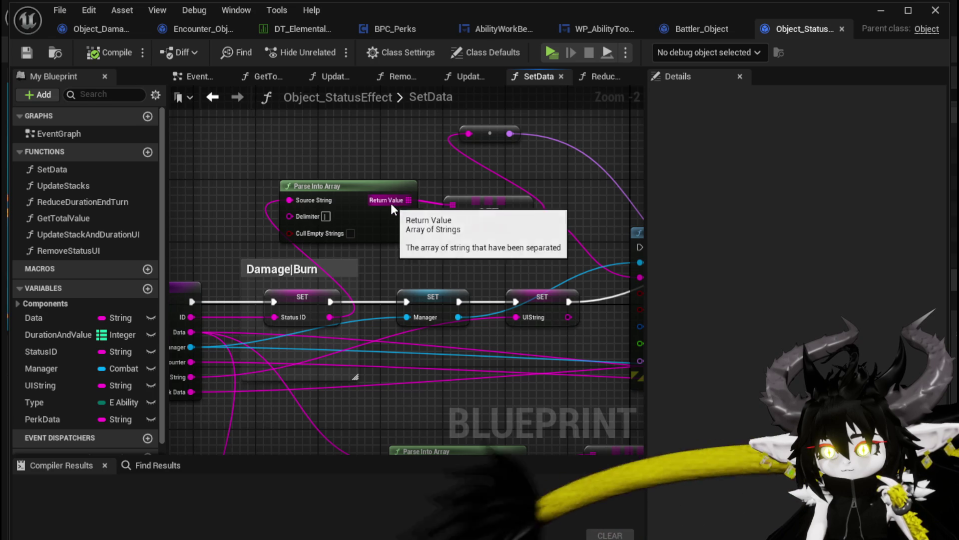
{"action": "mouse_move", "coordinate": [625, 225]}
{"action": "left_mouse_down"}
{"action": "mouse_move", "coordinate": [296, 195]}
{"action": "mouse_move", "coordinate": [559, 253]}
{"action": "left_mouse_up"}
{"action": "scroll", "coordinate": [297, 195], "scroll_direction": "down", "scroll_amount": 2}
{"action": "scroll", "coordinate": [296, 194], "scroll_direction": "down", "scroll_amount": 1}
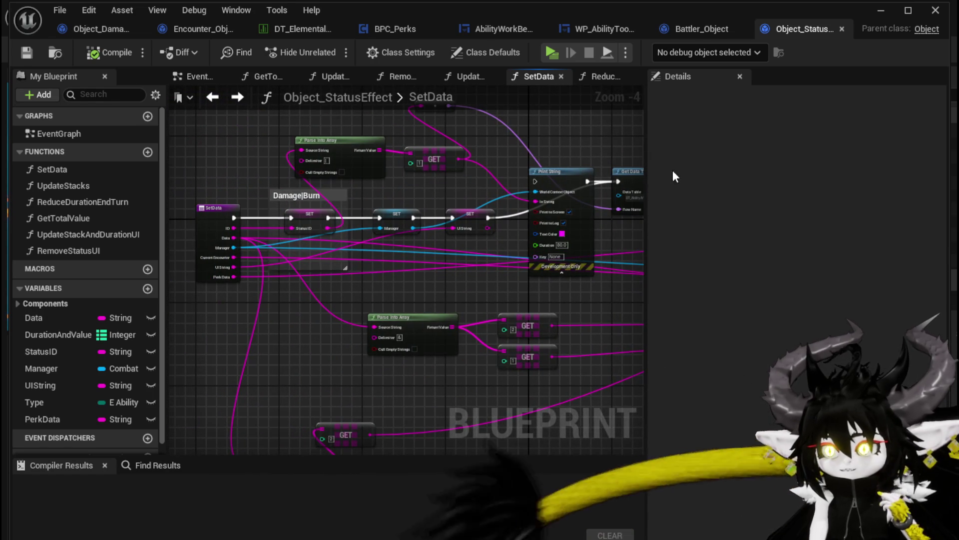
{"action": "left_click", "coordinate": [669, 36]}
{"action": "scroll", "coordinate": [280, 205], "scroll_direction": "down", "scroll_amount": 2}
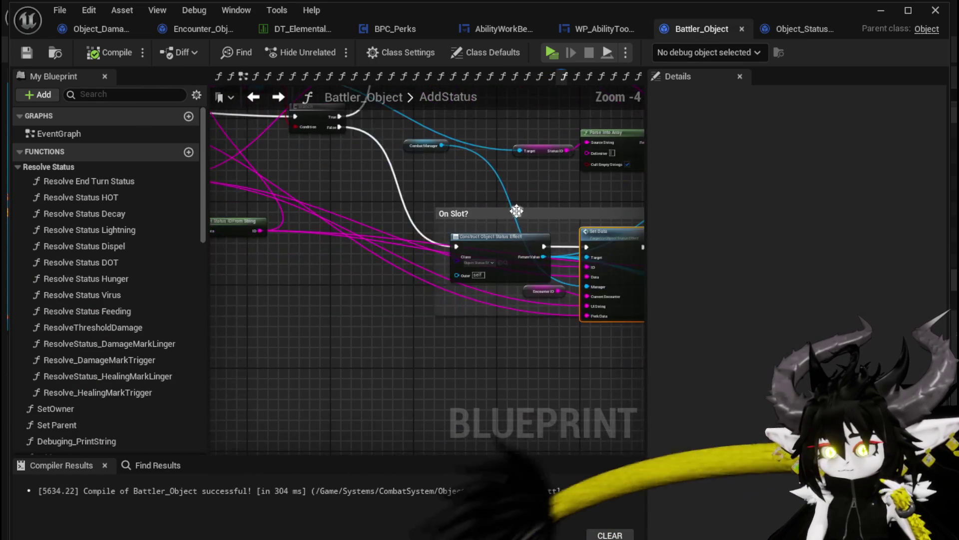
Step: In GetStatusIDFromString, turn off Cull Empty Strings on the & split and compile
{"action": "scroll", "coordinate": [280, 205], "scroll_direction": "up", "scroll_amount": 1}
{"action": "mouse_move", "coordinate": [350, 190]}
{"action": "left_mouse_down"}
{"action": "mouse_move", "coordinate": [454, 244]}
{"action": "mouse_move", "coordinate": [511, 248]}
{"action": "left_mouse_up"}
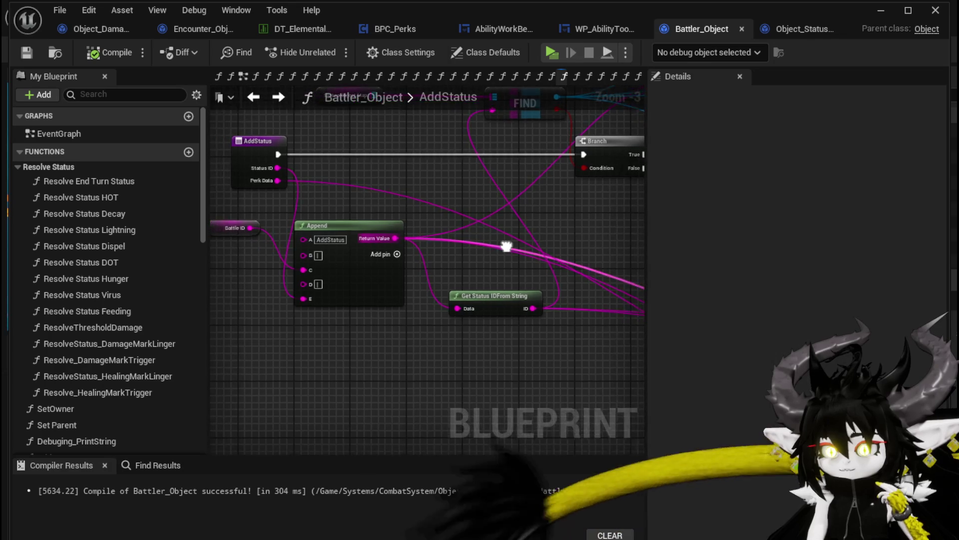
{"action": "mouse_move", "coordinate": [493, 214]}
{"action": "left_mouse_down"}
{"action": "mouse_move", "coordinate": [630, 375]}
{"action": "mouse_move", "coordinate": [484, 286]}
{"action": "mouse_move", "coordinate": [458, 283]}
{"action": "mouse_move", "coordinate": [622, 322]}
{"action": "mouse_move", "coordinate": [630, 287]}
{"action": "left_mouse_up"}
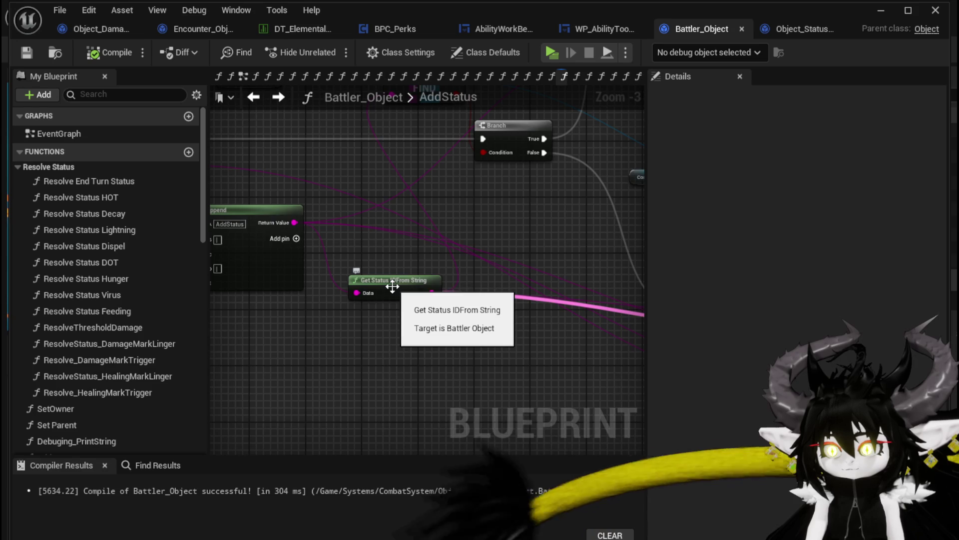
{"action": "double_click", "coordinate": [392, 287]}
{"action": "scroll", "coordinate": [446, 281], "scroll_direction": "down", "scroll_amount": 1}
{"action": "mouse_move", "coordinate": [446, 281]}
{"action": "left_mouse_down"}
{"action": "mouse_move", "coordinate": [389, 201]}
{"action": "mouse_move", "coordinate": [293, 201]}
{"action": "mouse_move", "coordinate": [399, 209]}
{"action": "mouse_move", "coordinate": [264, 215]}
{"action": "mouse_move", "coordinate": [379, 219]}
{"action": "left_mouse_up"}
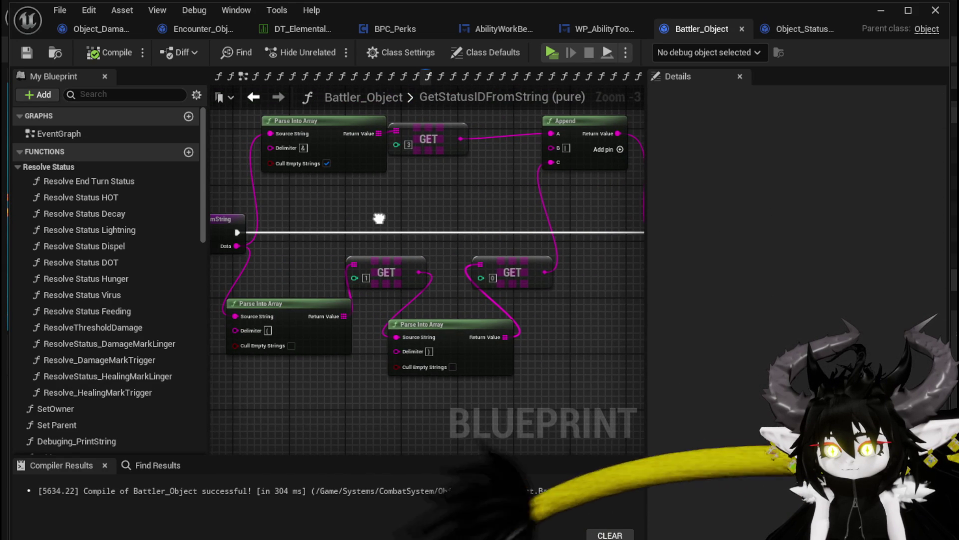
{"action": "mouse_move", "coordinate": [457, 205]}
{"action": "left_mouse_down"}
{"action": "mouse_move", "coordinate": [505, 229]}
{"action": "mouse_move", "coordinate": [298, 171]}
{"action": "mouse_move", "coordinate": [356, 215]}
{"action": "left_mouse_up"}
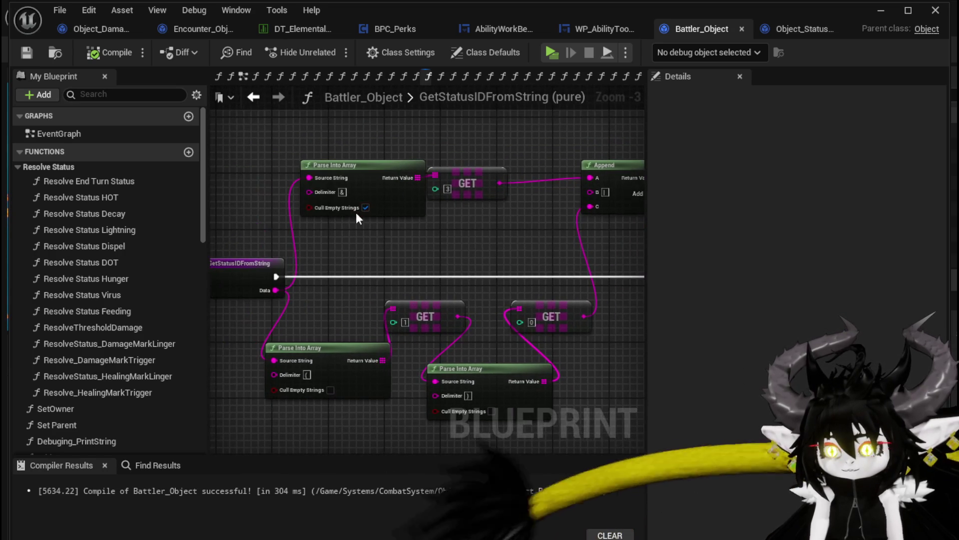
{"action": "left_click", "coordinate": [366, 208]}
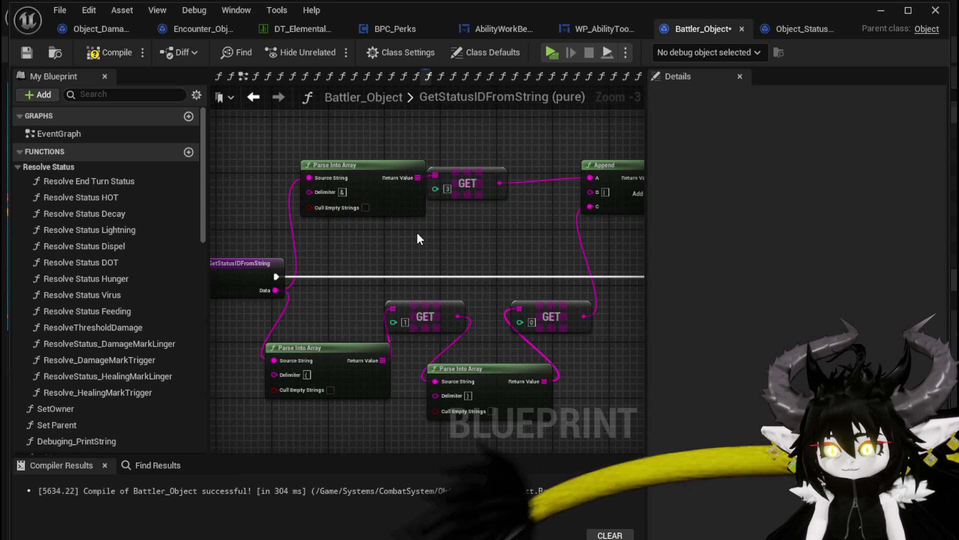
{"action": "left_click", "coordinate": [20, 52]}
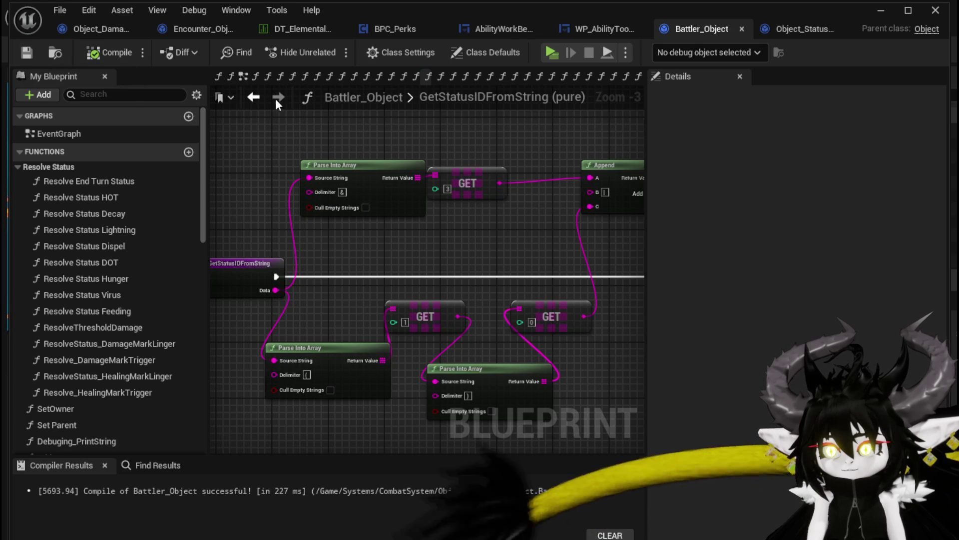
Step: Connect SetData's SET UIString exec to Print String, compile Object_StatusEffect, and start a game preview
{"action": "left_click", "coordinate": [252, 97]}
{"action": "scroll", "coordinate": [472, 206], "scroll_direction": "down", "scroll_amount": 3}
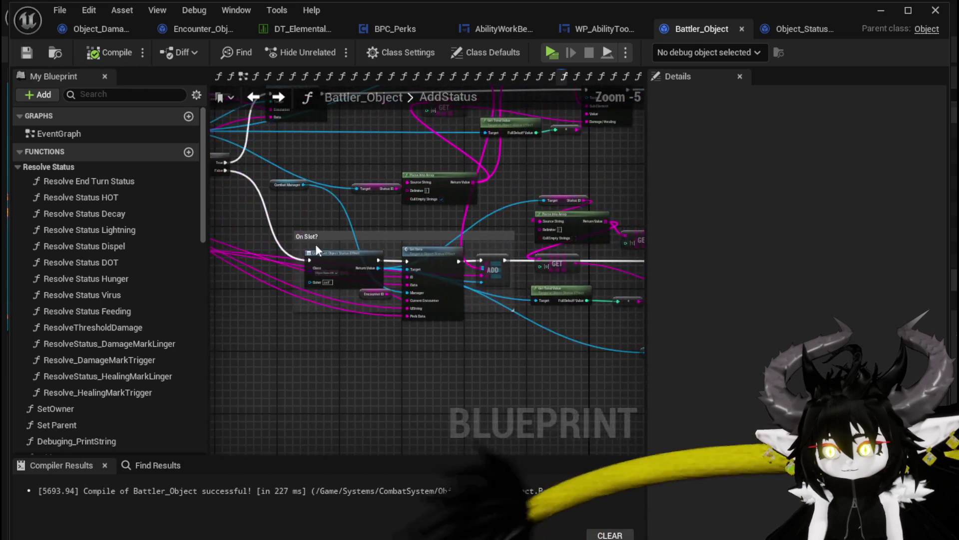
{"action": "scroll", "coordinate": [493, 310], "scroll_direction": "up", "scroll_amount": 2}
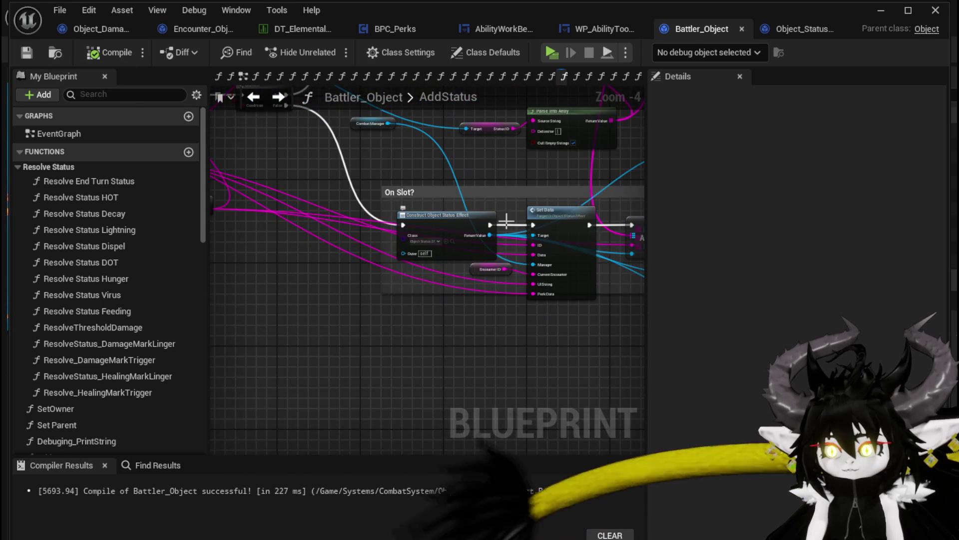
{"action": "double_click", "coordinate": [547, 211]}
{"action": "left_click_drag", "start_coordinate": [319, 250], "coordinate": [285, 286]}
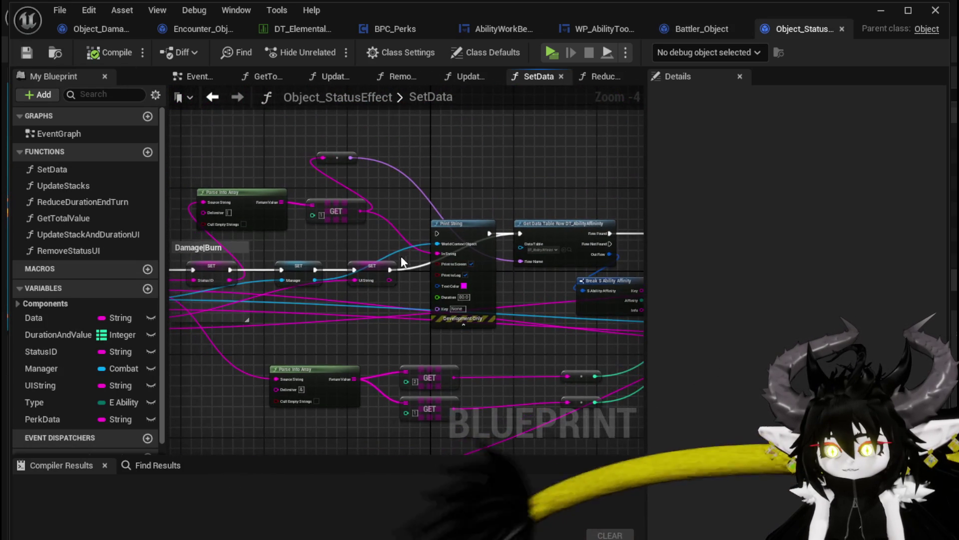
{"action": "left_click_drag", "start_coordinate": [389, 268], "coordinate": [437, 234]}
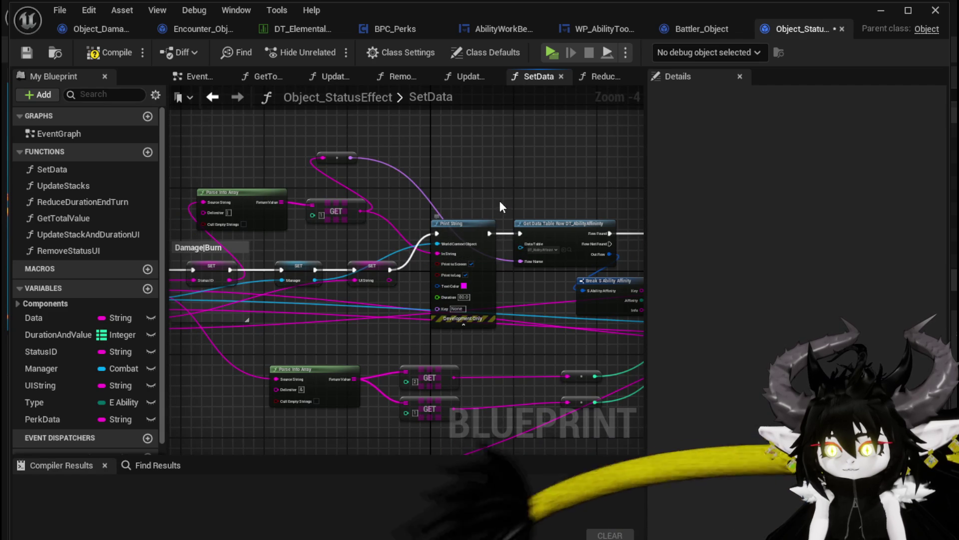
{"action": "scroll", "coordinate": [498, 202], "scroll_direction": "up", "scroll_amount": 1}
{"action": "left_click_drag", "start_coordinate": [315, 213], "coordinate": [322, 214]}
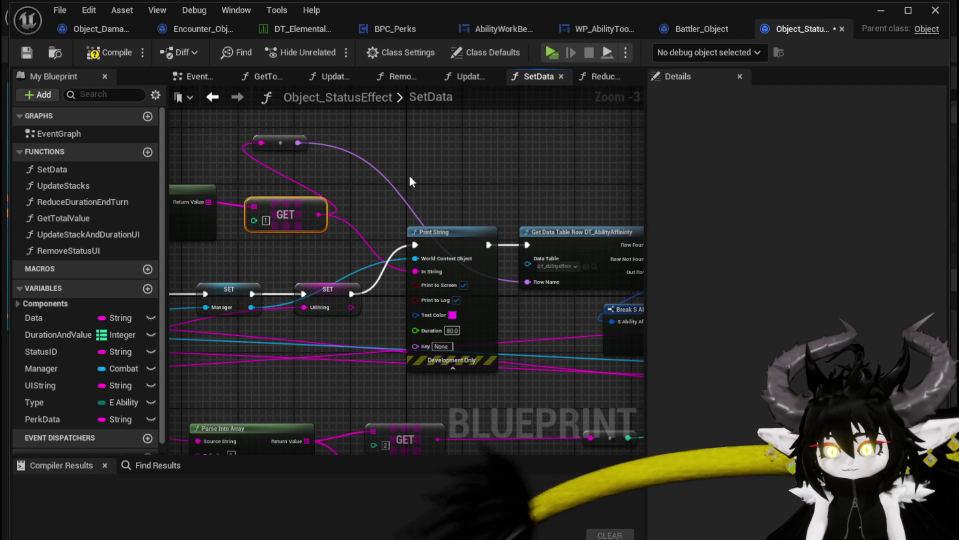
{"action": "left_click", "coordinate": [92, 54]}
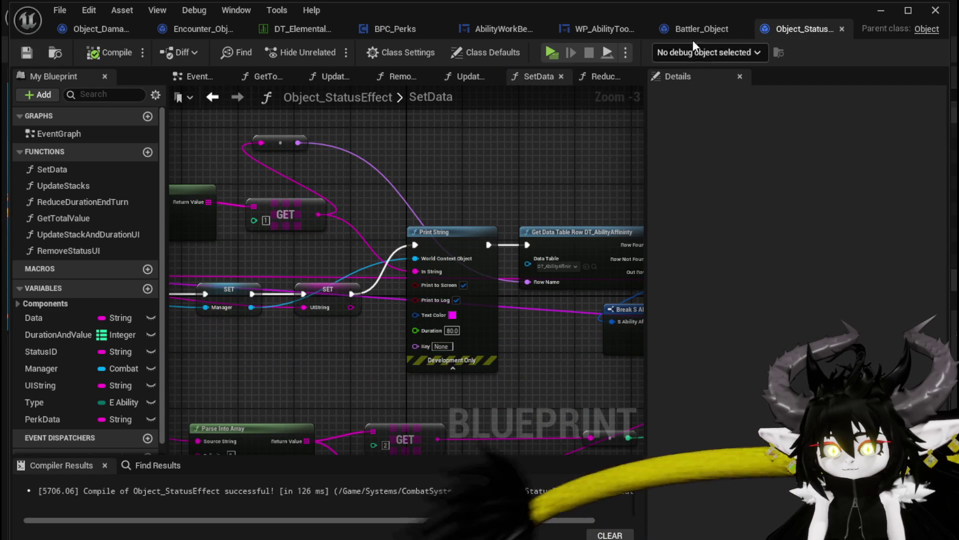
{"action": "left_click", "coordinate": [879, 11]}
{"action": "left_click", "coordinate": [325, 51]}
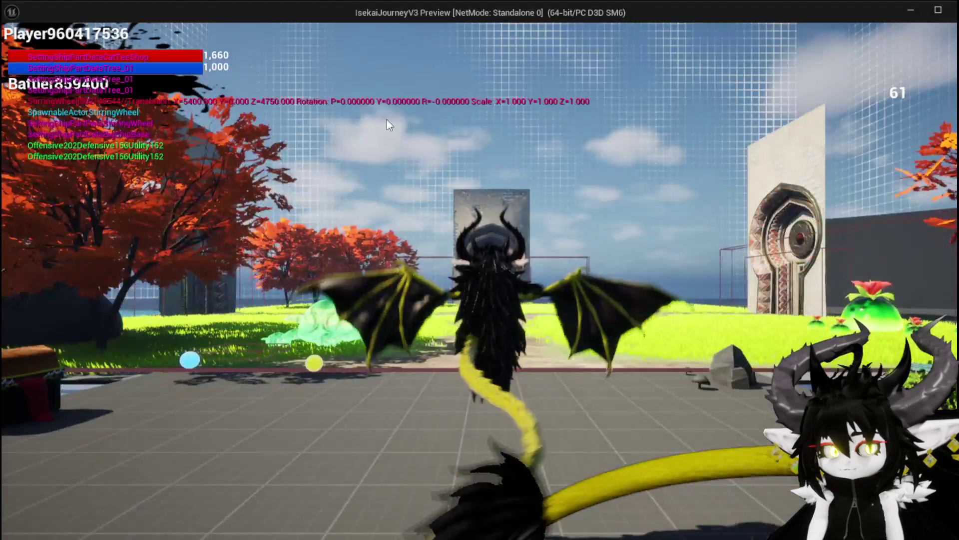
Step: Run into the red slime, cast the Slow card for 1,090 damage, and end the preview
{"action": "key", "text": "space"}
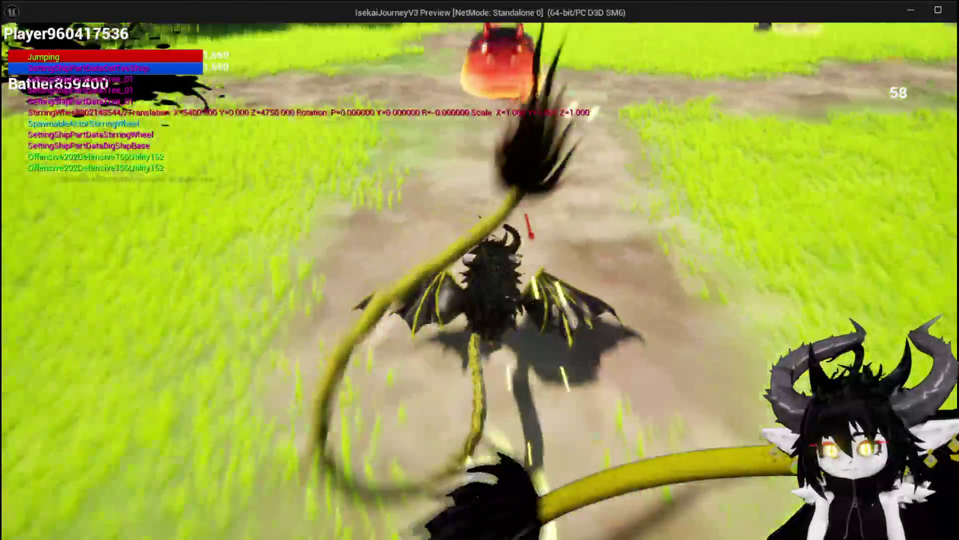
{"action": "key", "text": "w"}
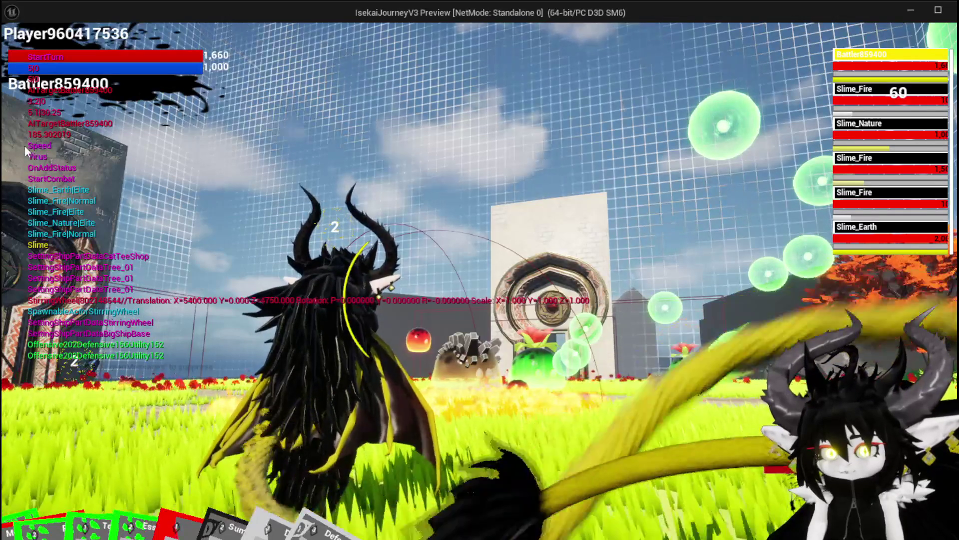
{"action": "mouse_move", "coordinate": [57, 516]}
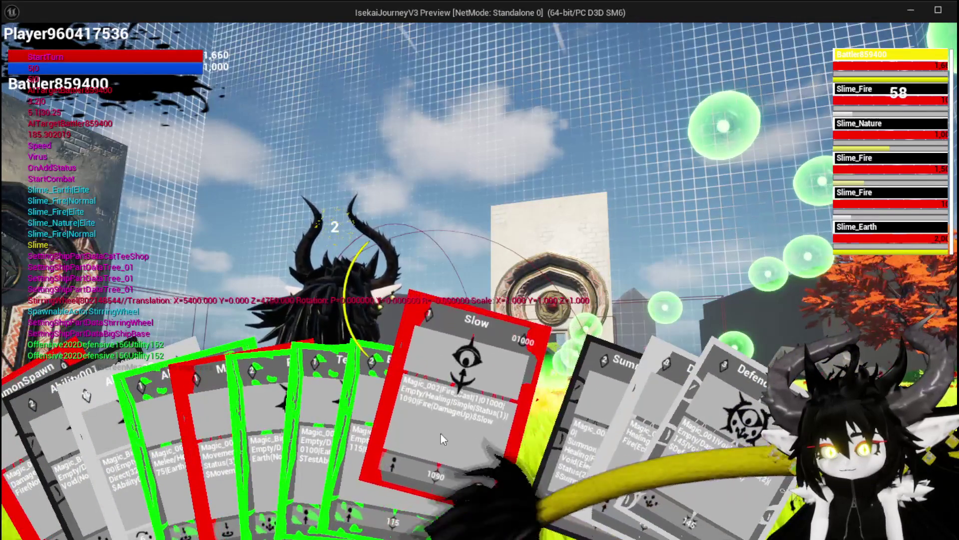
{"action": "left_click", "coordinate": [441, 434]}
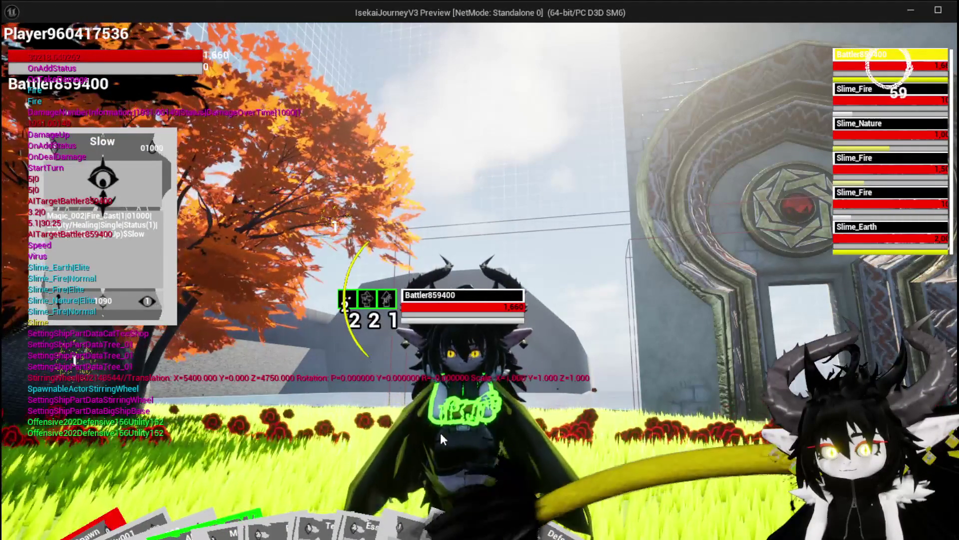
{"action": "key", "text": "Escape"}
{"action": "key", "text": "ctrl+s"}
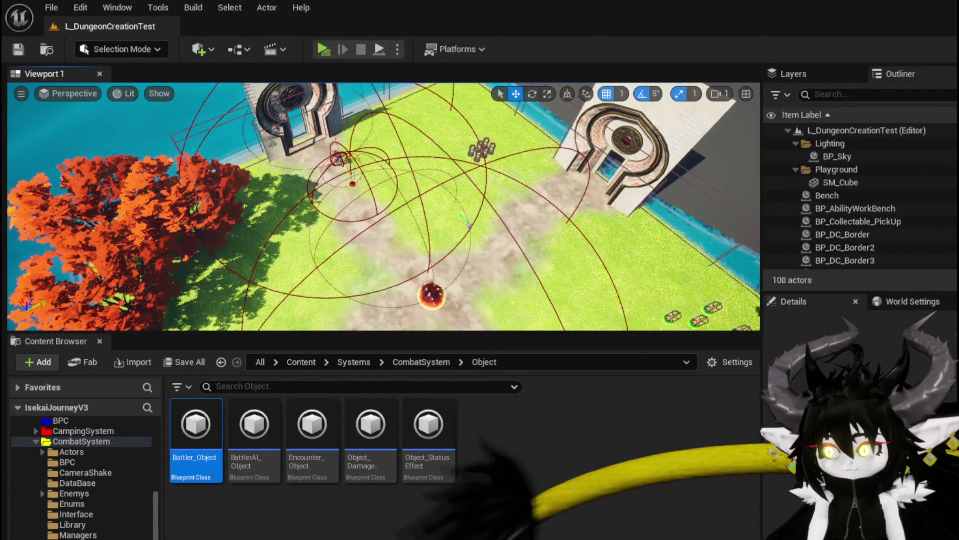
Step: Review Object_StatusEffect's SetData graph: data table lookup, Break S Ability Affinity, Add Status UI
{"action": "key", "text": "alt+Tab"}
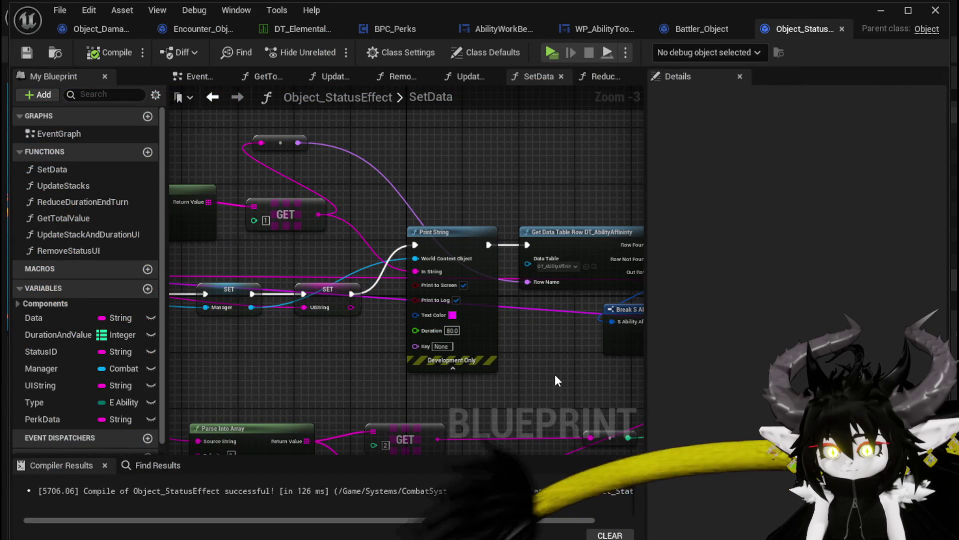
{"action": "left_click_drag", "start_coordinate": [555, 373], "coordinate": [256, 332]}
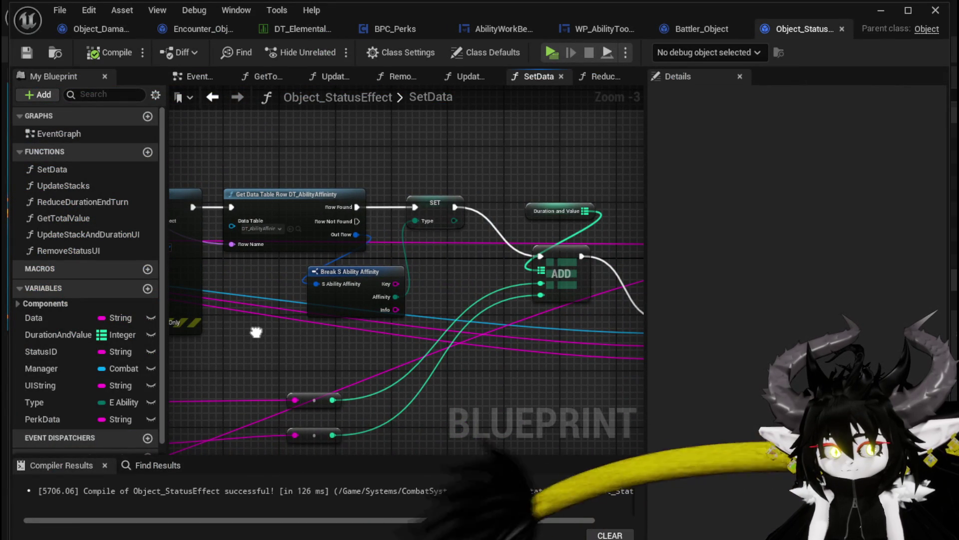
{"action": "left_click_drag", "start_coordinate": [256, 332], "coordinate": [303, 326]}
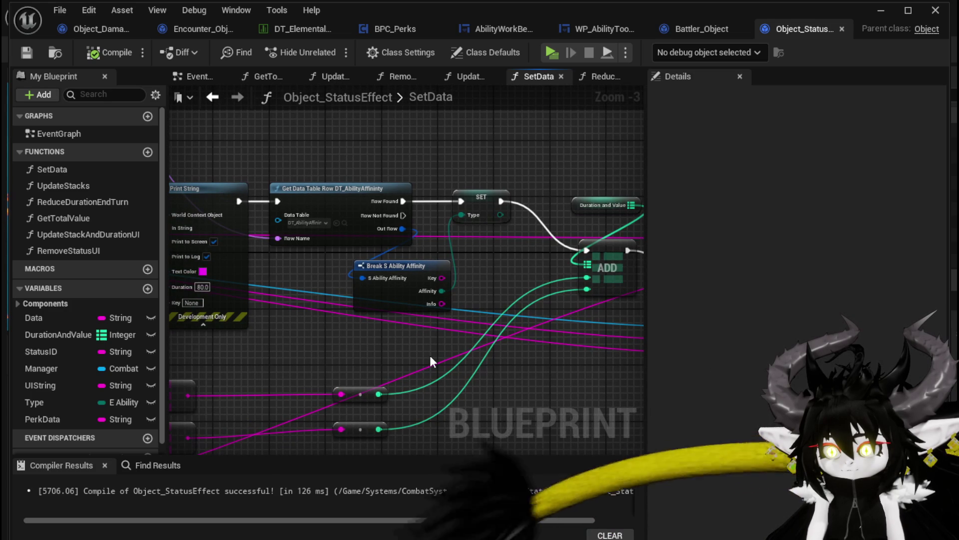
{"action": "left_click_drag", "start_coordinate": [564, 380], "coordinate": [248, 327]}
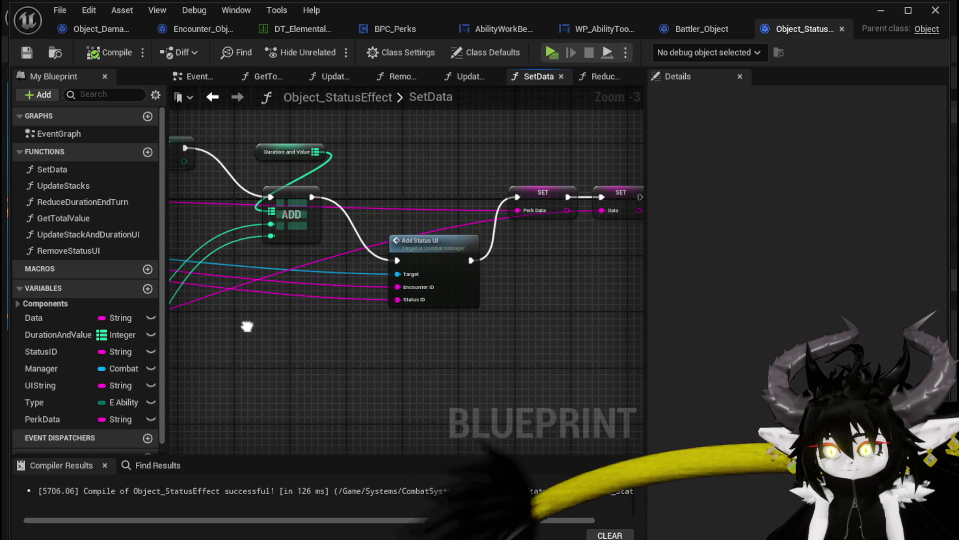
{"action": "mouse_move", "coordinate": [468, 351]}
{"action": "left_mouse_down"}
{"action": "mouse_move", "coordinate": [316, 335]}
{"action": "mouse_move", "coordinate": [497, 338]}
{"action": "mouse_move", "coordinate": [299, 334]}
{"action": "left_mouse_up"}
{"action": "scroll", "coordinate": [498, 338], "scroll_direction": "down", "scroll_amount": 2}
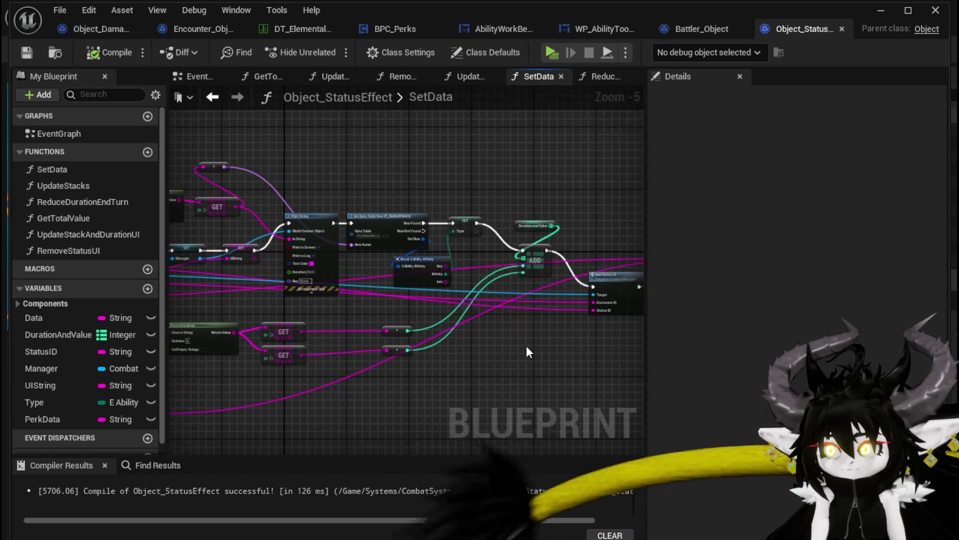
{"action": "left_click", "coordinate": [215, 100]}
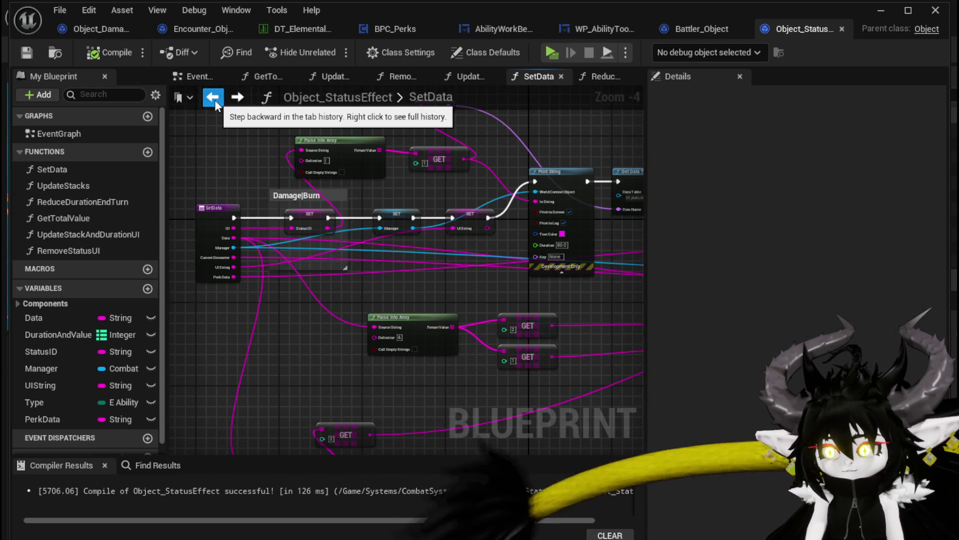
{"action": "left_click", "coordinate": [231, 98]}
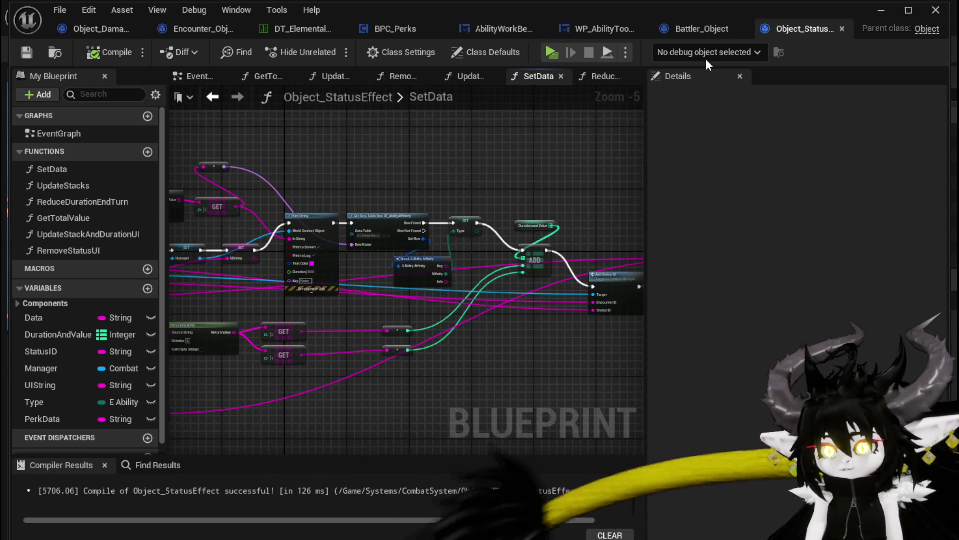
Step: In Battler_Object, open the Spawn VFX node's function graph
{"action": "left_click", "coordinate": [686, 27]}
{"action": "left_click_drag", "start_coordinate": [526, 182], "coordinate": [218, 159]}
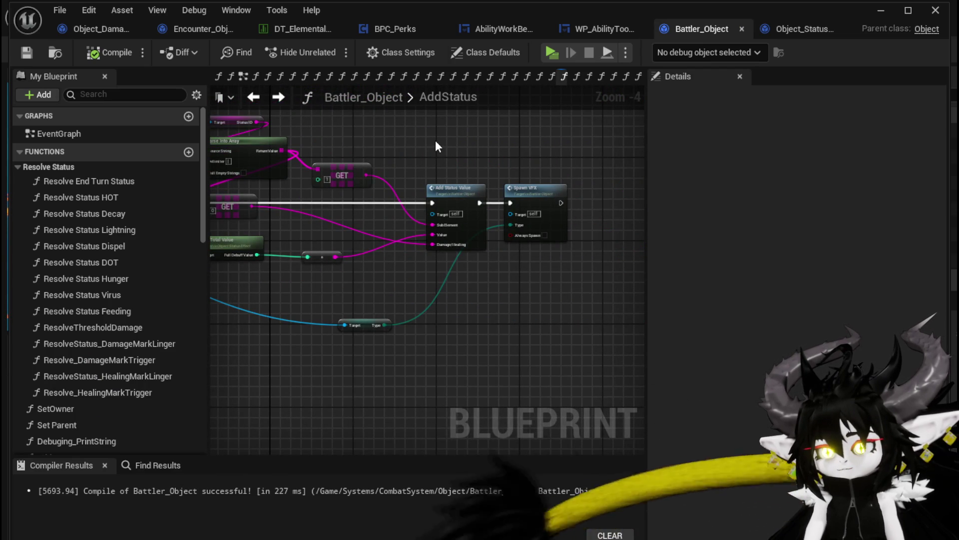
{"action": "left_click_drag", "start_coordinate": [436, 141], "coordinate": [371, 130]}
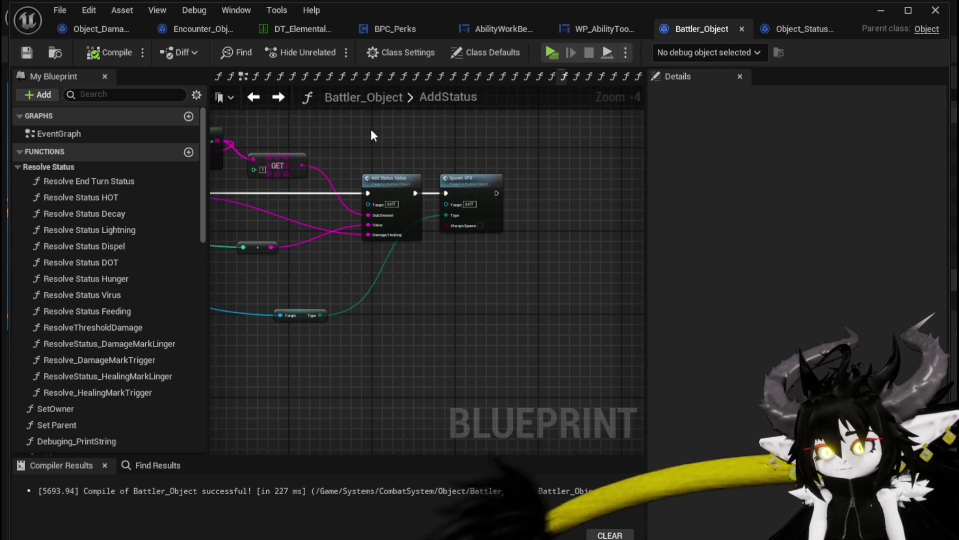
{"action": "double_click", "coordinate": [458, 178]}
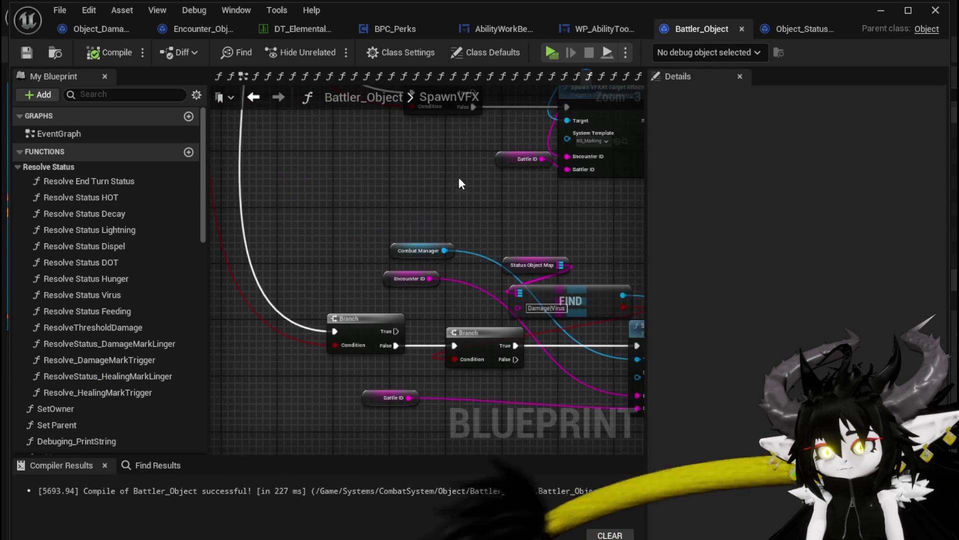
Step: Duplicate the Spawn VFX node group with its inputs using copy and paste
{"action": "scroll", "coordinate": [420, 189], "scroll_direction": "down", "scroll_amount": 3}
{"action": "scroll", "coordinate": [386, 207], "scroll_direction": "up", "scroll_amount": 2}
{"action": "scroll", "coordinate": [386, 207], "scroll_direction": "up", "scroll_amount": 2}
{"action": "mouse_move", "coordinate": [421, 177]}
{"action": "left_mouse_down"}
{"action": "mouse_move", "coordinate": [427, 270]}
{"action": "mouse_move", "coordinate": [412, 222]}
{"action": "mouse_move", "coordinate": [417, 250]}
{"action": "left_mouse_up"}
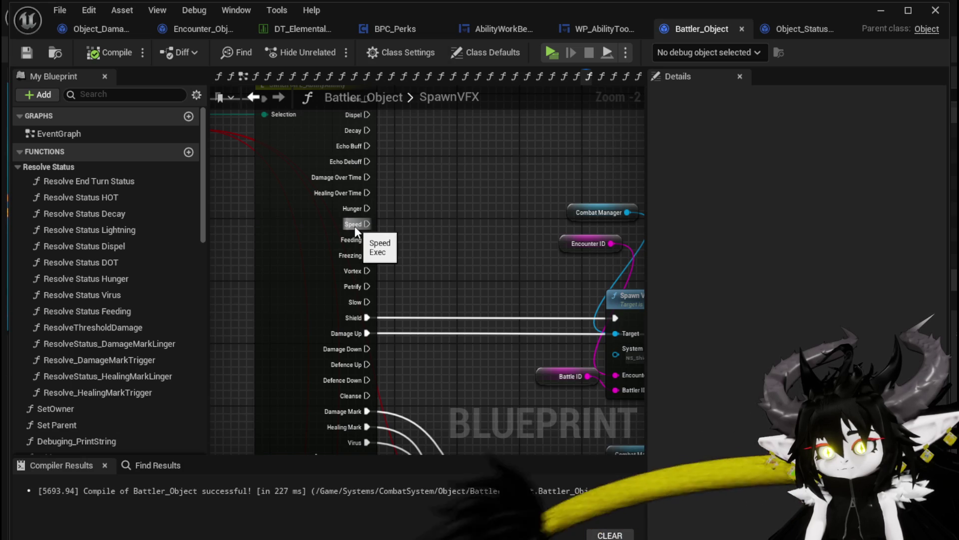
{"action": "mouse_move", "coordinate": [356, 229]}
{"action": "left_mouse_down"}
{"action": "mouse_move", "coordinate": [235, 193]}
{"action": "mouse_move", "coordinate": [358, 224]}
{"action": "left_mouse_up"}
{"action": "scroll", "coordinate": [235, 192], "scroll_direction": "down", "scroll_amount": 2}
{"action": "scroll", "coordinate": [358, 225], "scroll_direction": "up", "scroll_amount": 1}
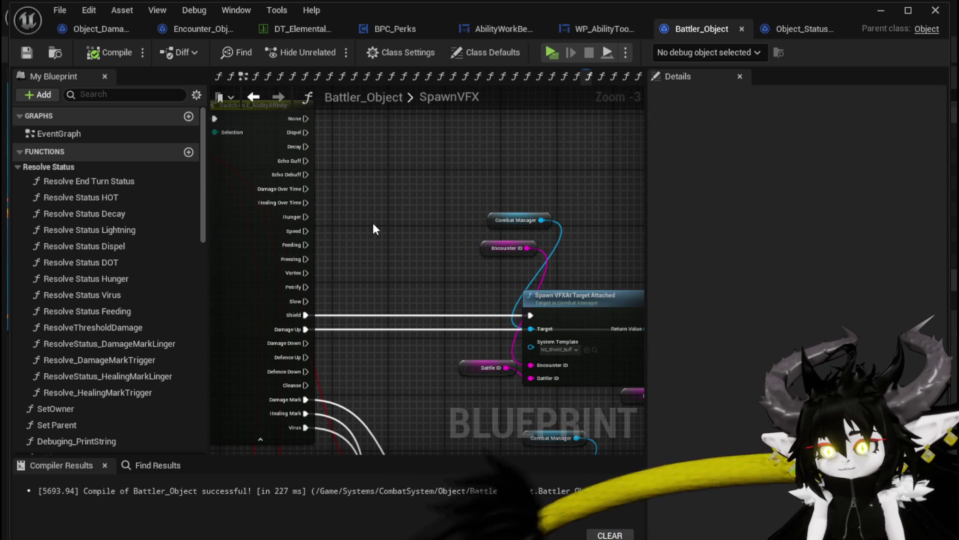
{"action": "mouse_move", "coordinate": [373, 228]}
{"action": "left_mouse_down"}
{"action": "mouse_move", "coordinate": [238, 207]}
{"action": "mouse_move", "coordinate": [328, 250]}
{"action": "mouse_move", "coordinate": [343, 229]}
{"action": "left_mouse_up"}
{"action": "left_click", "coordinate": [440, 312]}
{"action": "mouse_move", "coordinate": [429, 154]}
{"action": "left_mouse_down"}
{"action": "mouse_move", "coordinate": [349, 160]}
{"action": "mouse_move", "coordinate": [389, 186]}
{"action": "left_mouse_up"}
{"action": "left_click", "coordinate": [398, 192]}
{"action": "mouse_move", "coordinate": [300, 181]}
{"action": "left_mouse_down"}
{"action": "mouse_move", "coordinate": [358, 409]}
{"action": "mouse_move", "coordinate": [379, 411]}
{"action": "left_mouse_up"}
{"action": "key", "text": "ctrl+c"}
{"action": "key", "text": "ctrl+v"}
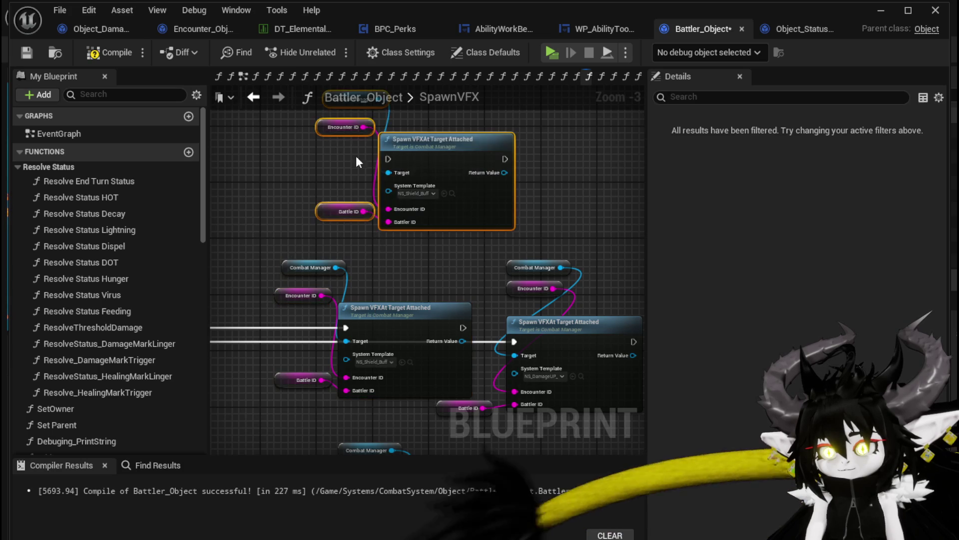
Step: Wire the Speed case into the copy and set its System Template to NS_ElectricMagic_Hit
{"action": "left_click_drag", "start_coordinate": [331, 279], "coordinate": [360, 274]}
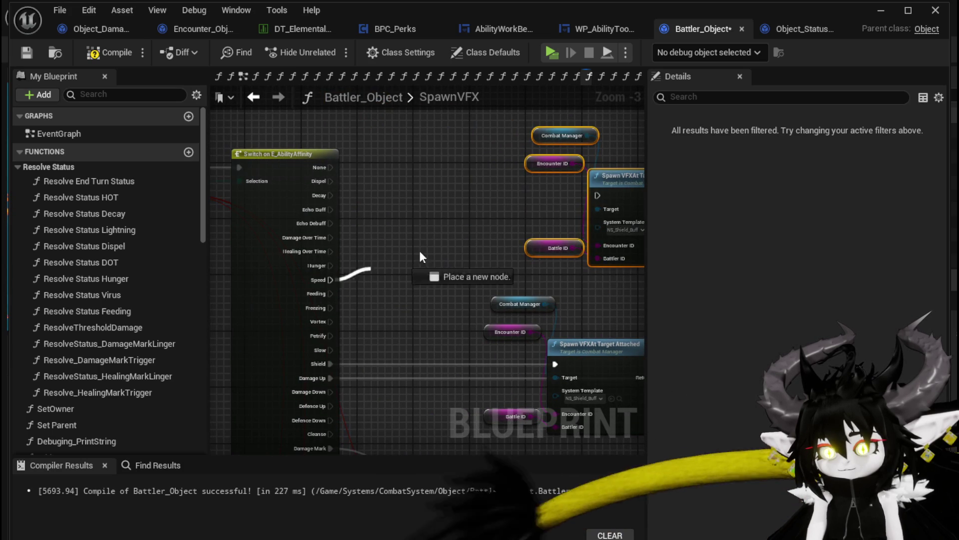
{"action": "scroll", "coordinate": [597, 195], "scroll_direction": "up", "scroll_amount": 1}
{"action": "left_click", "coordinate": [370, 250]}
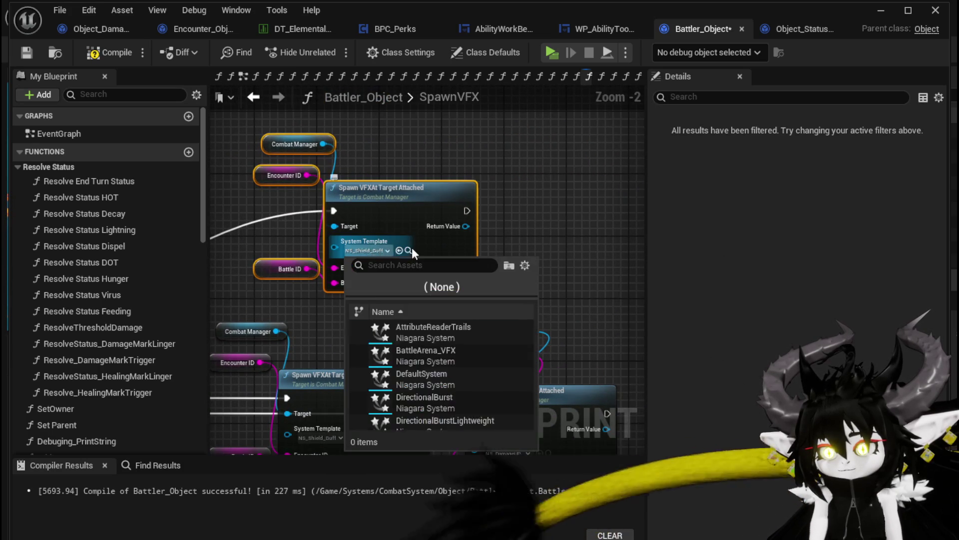
{"action": "type", "text": "Lightn"}
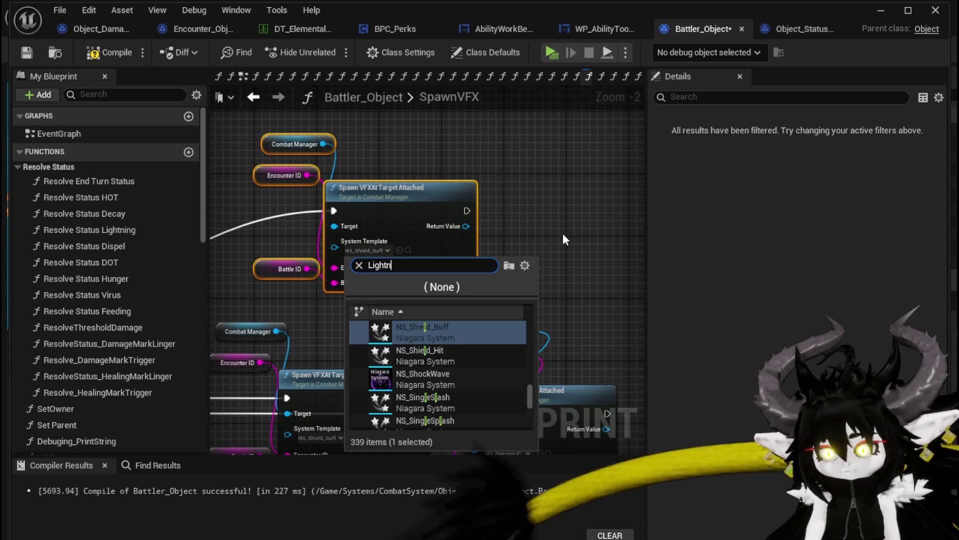
{"action": "type", "text": "ing Hit"}
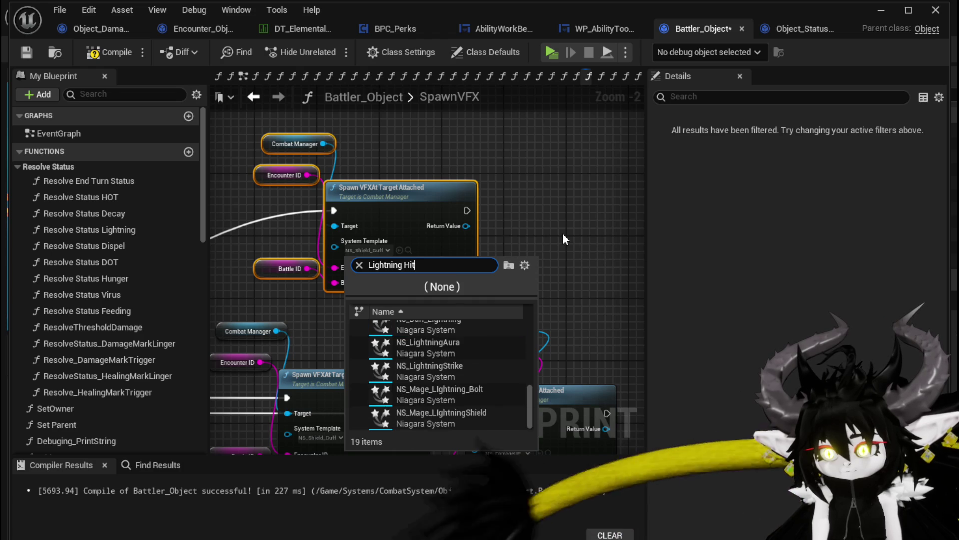
{"action": "key", "text": "BackSpace"}
{"action": "key", "text": "BackSpace"}
{"action": "key", "text": "BackSpace"}
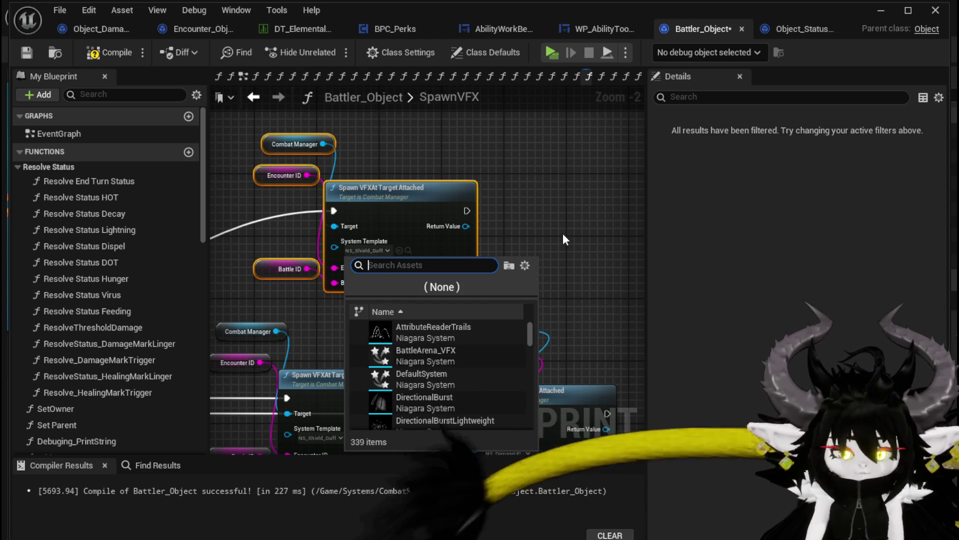
{"action": "type", "text": "Hit"}
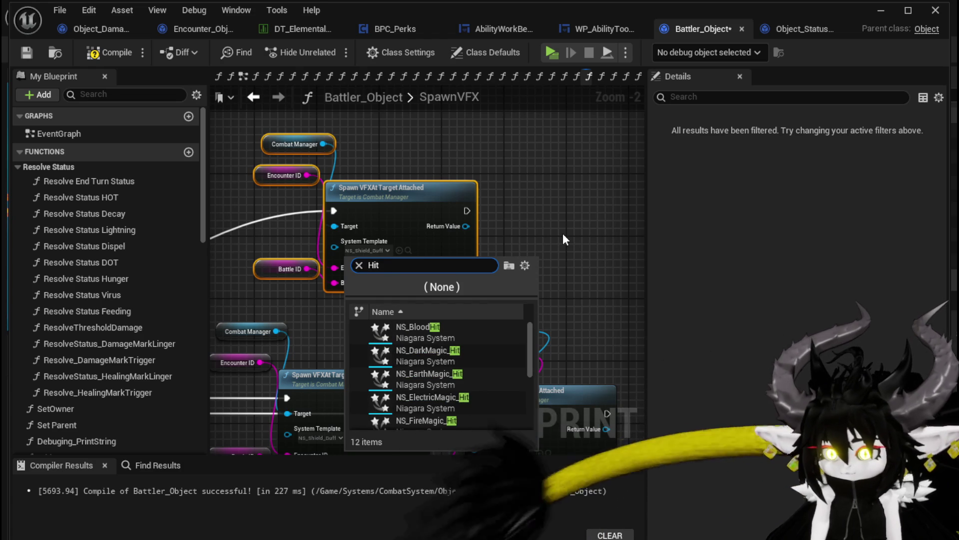
{"action": "left_click", "coordinate": [444, 398]}
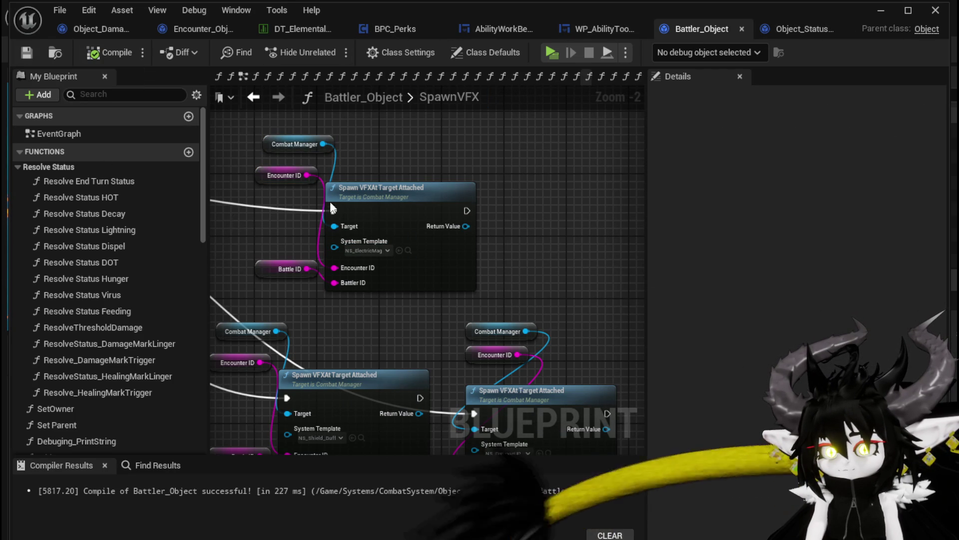
{"action": "left_click", "coordinate": [880, 10]}
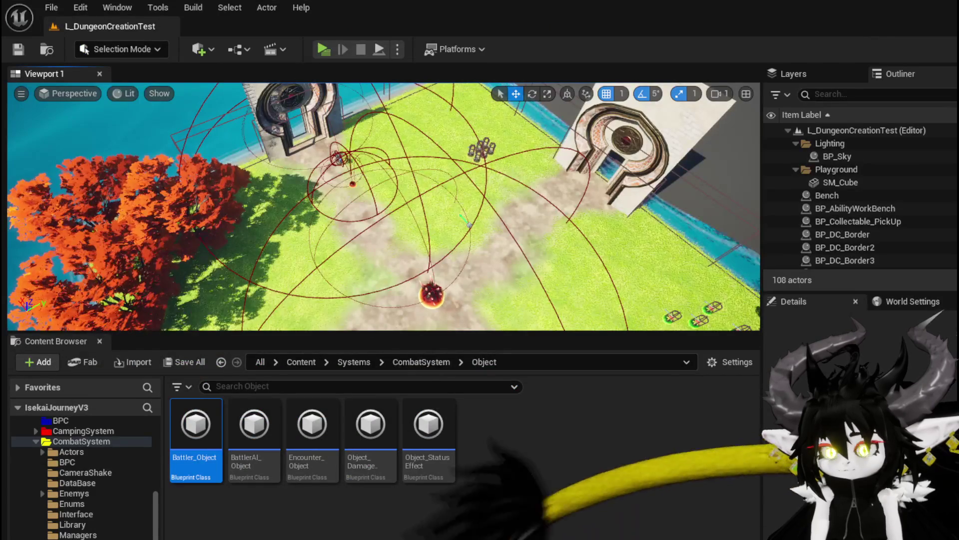
Step: In BPC_Perks OnStartCombatPerks, run Print String after Spawn System at Location, then compile and save
{"action": "left_click", "coordinate": [78, 534]}
{"action": "double_click", "coordinate": [256, 437]}
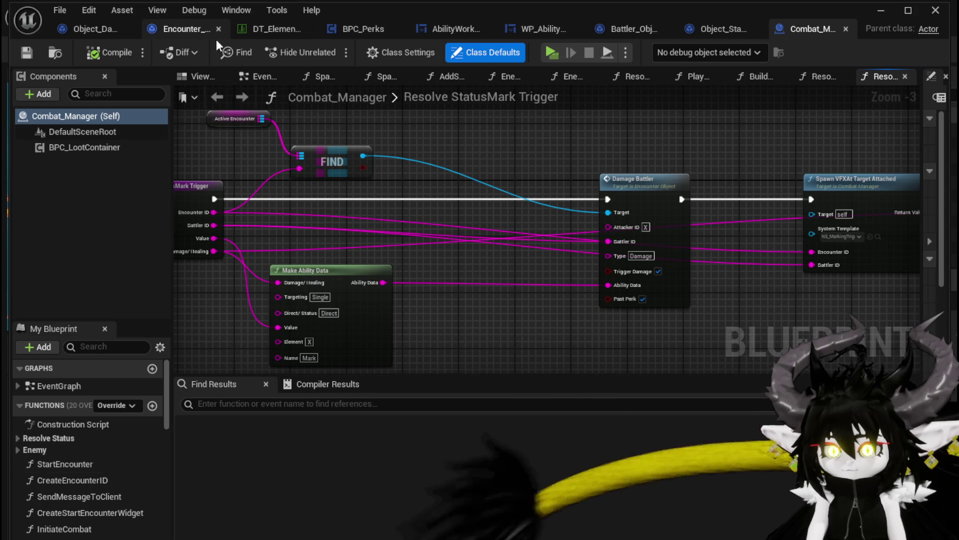
{"action": "left_click", "coordinate": [342, 31]}
{"action": "mouse_move", "coordinate": [430, 142]}
{"action": "left_mouse_down"}
{"action": "mouse_move", "coordinate": [325, 190]}
{"action": "mouse_move", "coordinate": [225, 279]}
{"action": "mouse_move", "coordinate": [289, 235]}
{"action": "mouse_move", "coordinate": [219, 221]}
{"action": "left_mouse_up"}
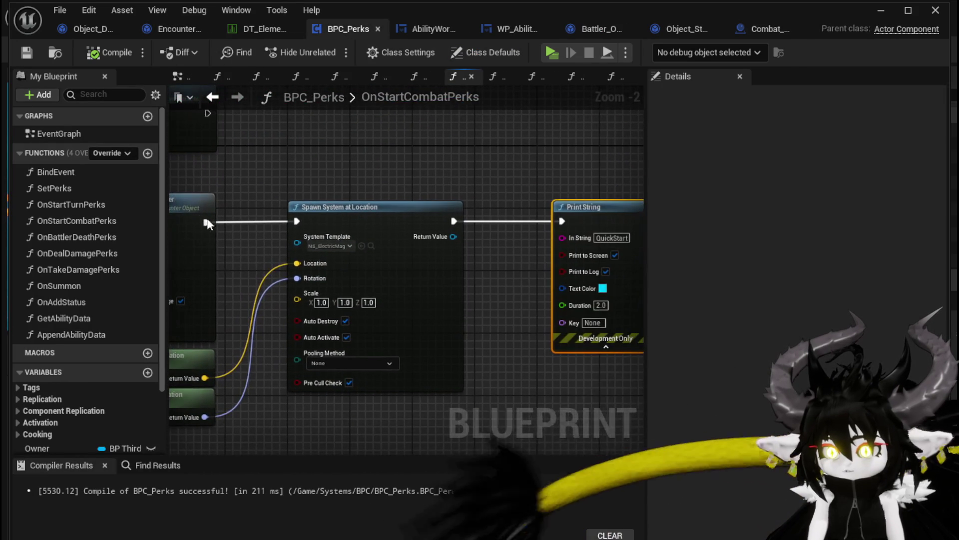
{"action": "left_click_drag", "start_coordinate": [576, 221], "coordinate": [562, 222]}
{"action": "left_click", "coordinate": [97, 56]}
{"action": "type", "text": "10"}
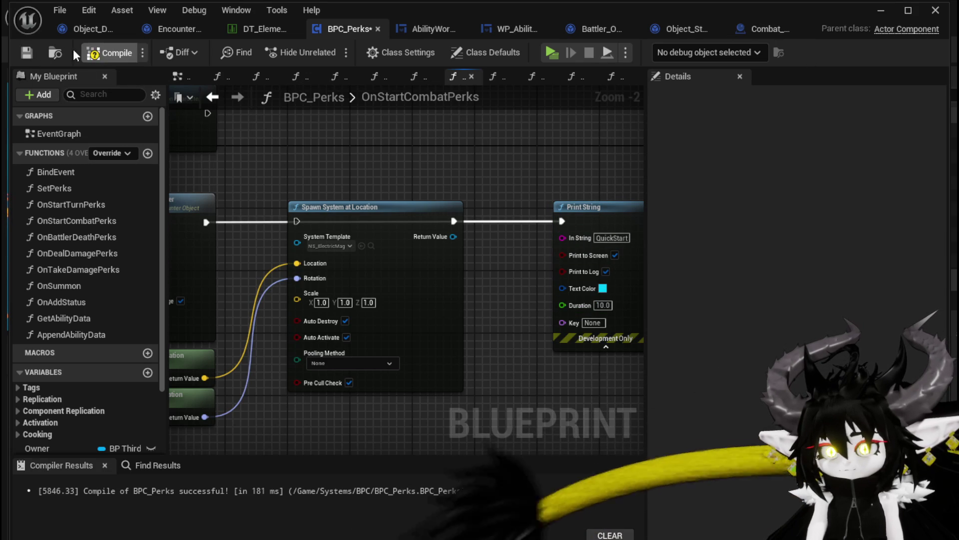
{"action": "left_click", "coordinate": [23, 56]}
{"action": "left_click", "coordinate": [880, 14]}
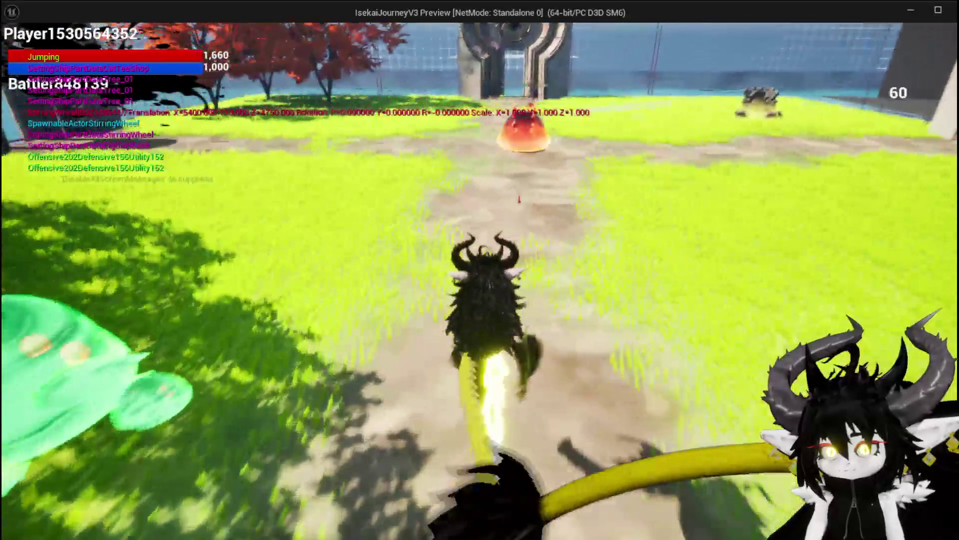
Step: Run into a slime, choose X, play and aim the Movement card, then stop the preview
{"action": "key", "text": "w"}
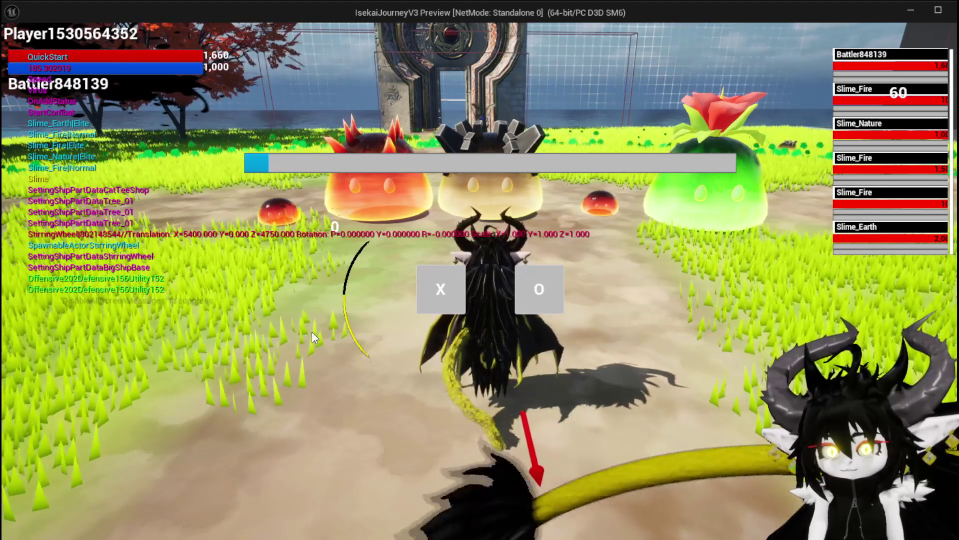
{"action": "left_click", "coordinate": [439, 290]}
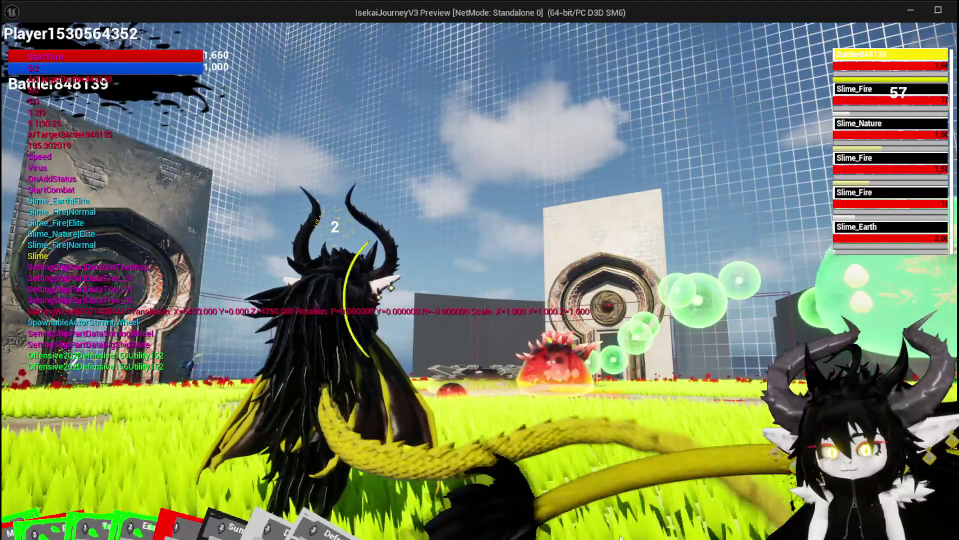
{"action": "left_click", "coordinate": [267, 435]}
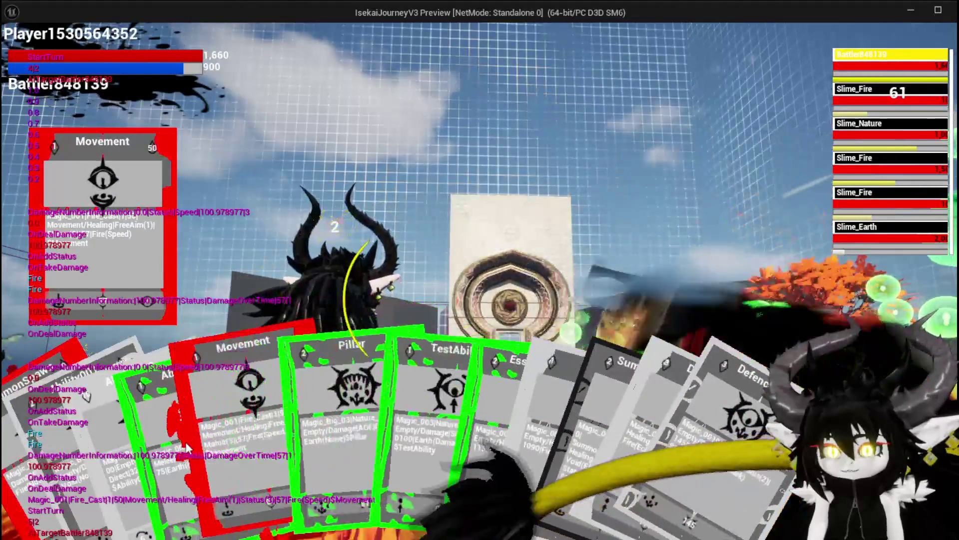
{"action": "left_click", "coordinate": [230, 451]}
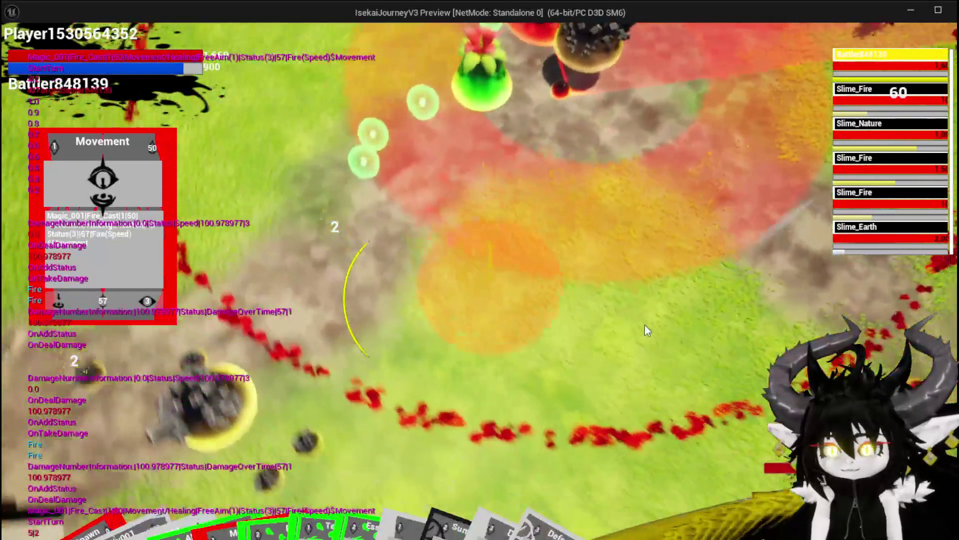
{"action": "left_click", "coordinate": [645, 325]}
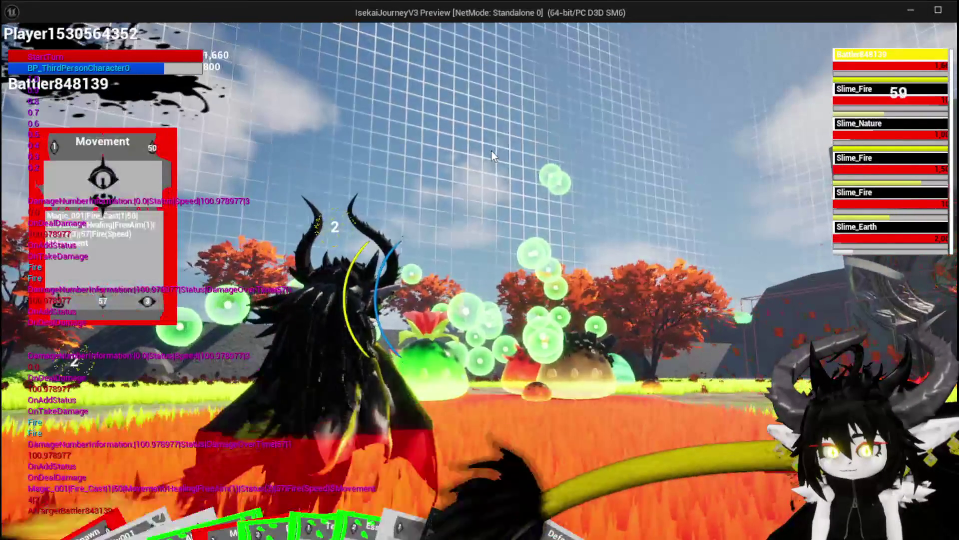
{"action": "key", "text": "Escape"}
{"action": "key", "text": "ctrl+s"}
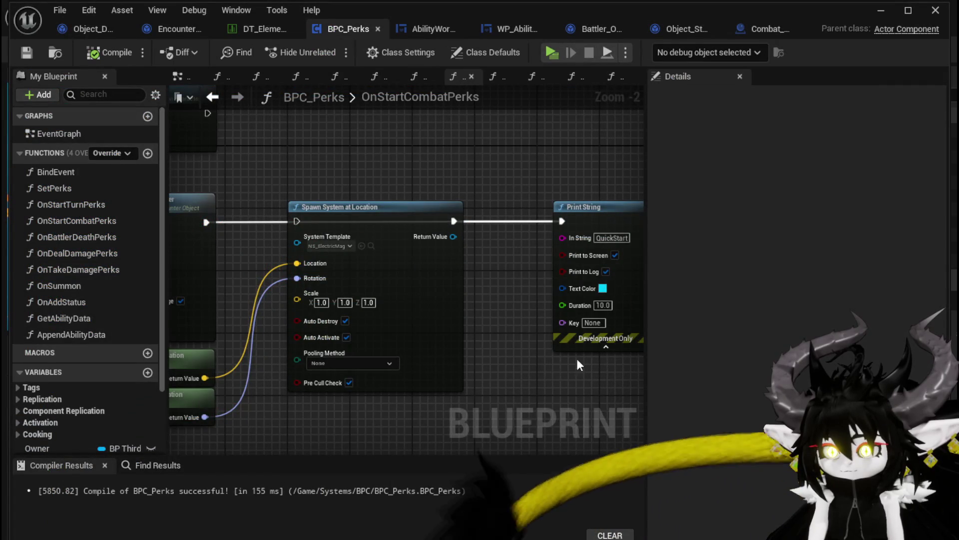
Step: Raise Append Ability Data's Value from 1000 to 10000 and compile BPC_Perks
{"action": "scroll", "coordinate": [489, 318], "scroll_direction": "down", "scroll_amount": 2}
{"action": "scroll", "coordinate": [423, 335], "scroll_direction": "up", "scroll_amount": 2}
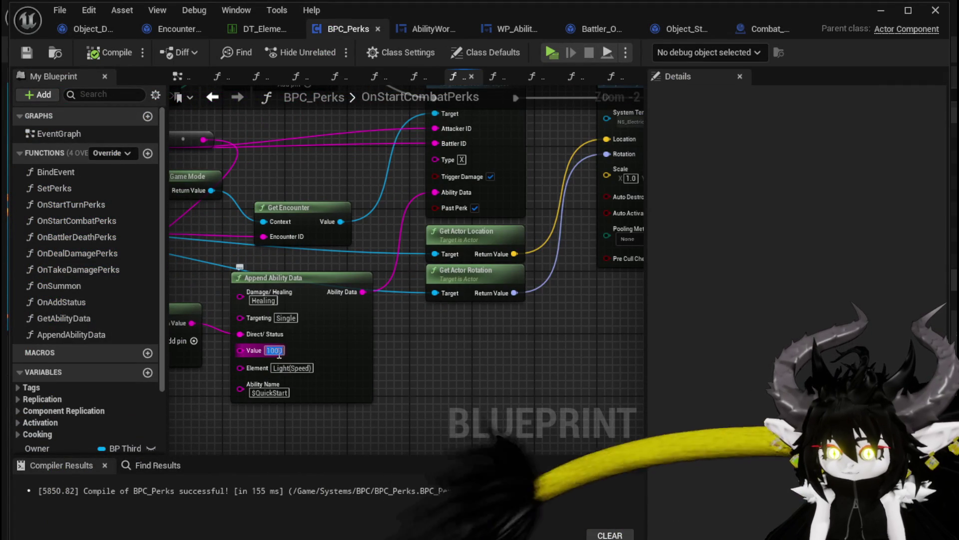
{"action": "type", "text": "00"}
{"action": "key", "text": "Return"}
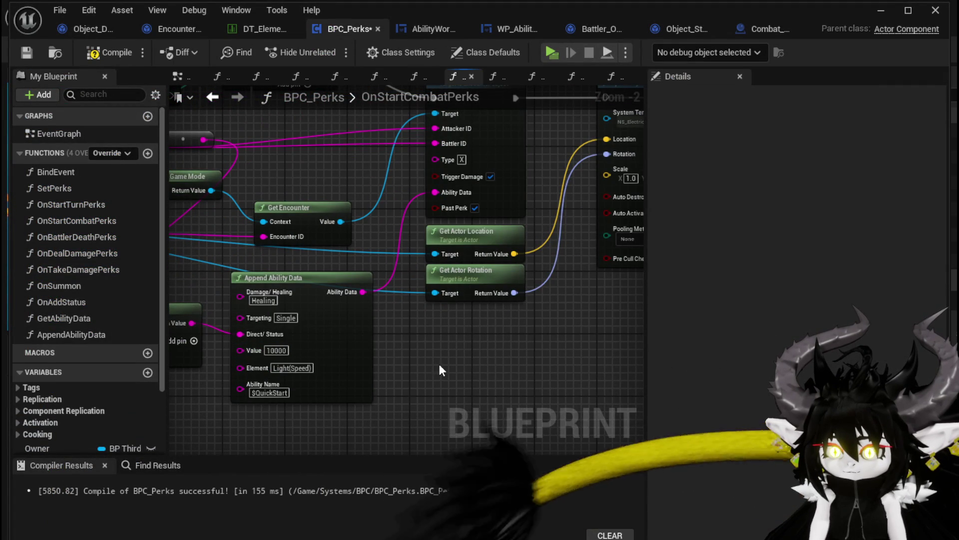
{"action": "left_click", "coordinate": [103, 54]}
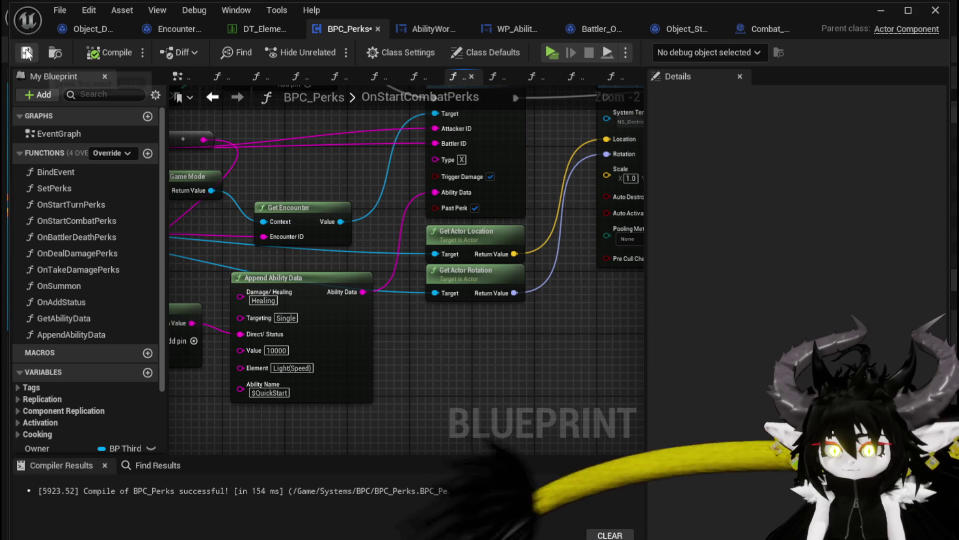
Step: Start a play session and run toward the red slime
{"action": "left_click", "coordinate": [882, 10]}
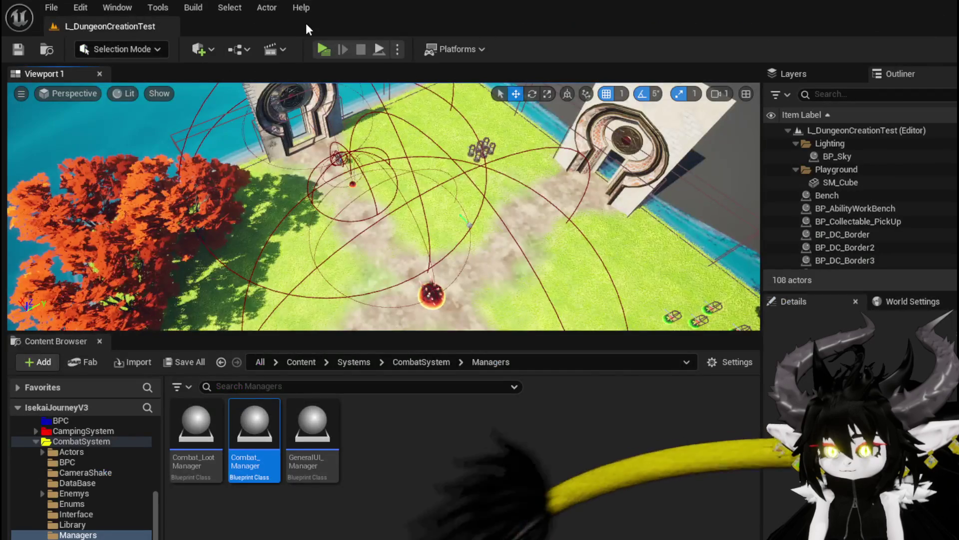
{"action": "left_click", "coordinate": [320, 50]}
{"action": "key", "text": "space"}
{"action": "key", "text": "w"}
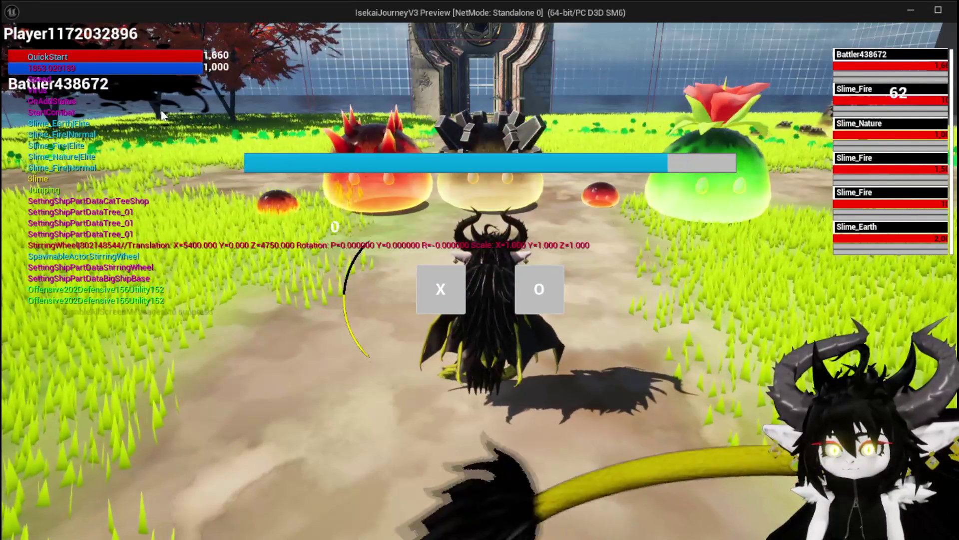
Step: Pick X at the combat prompt to start the slime fight, then end the preview
{"action": "left_click", "coordinate": [417, 298]}
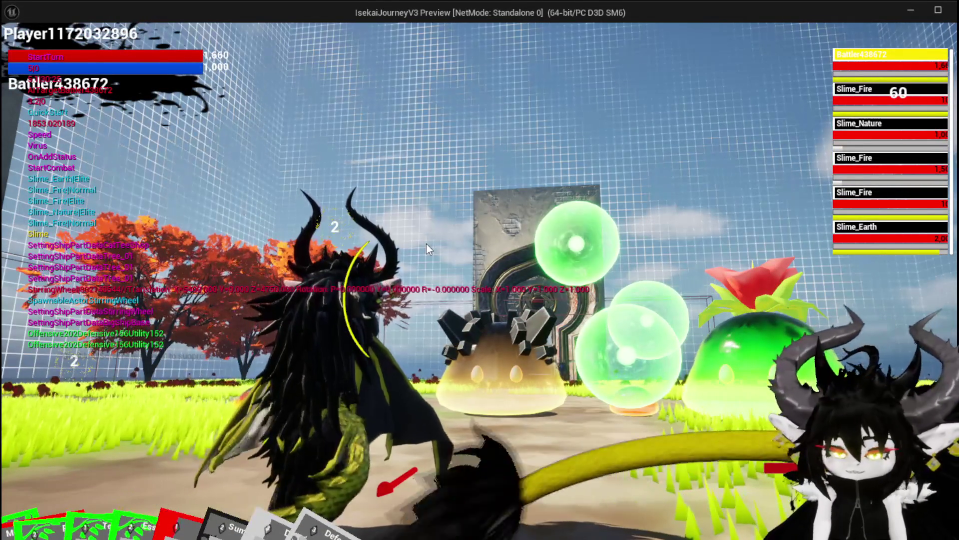
{"action": "key", "text": "Escape"}
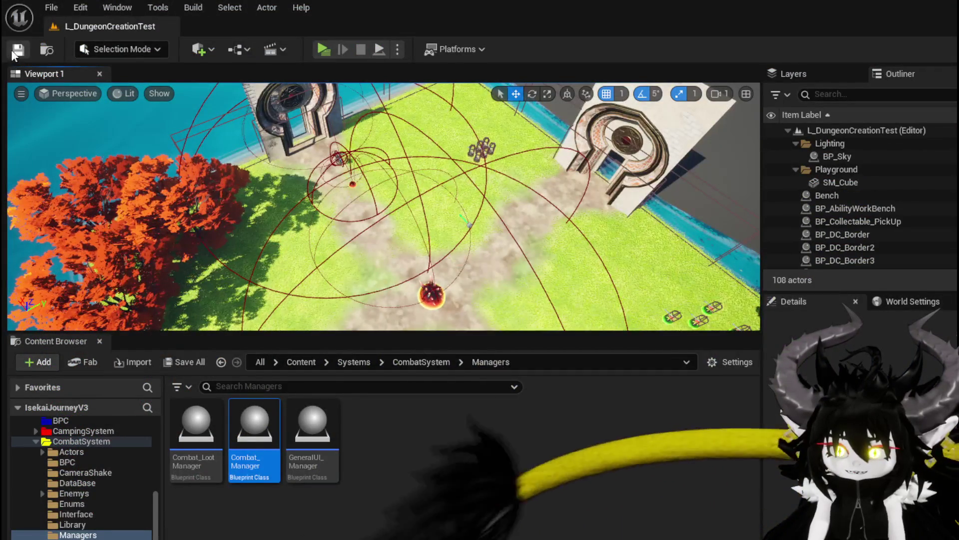
Step: Look over the Spawn System at Location and OnStartCombatPerks sections of the BPC_Perks graph
{"action": "key", "text": "alt+Tab"}
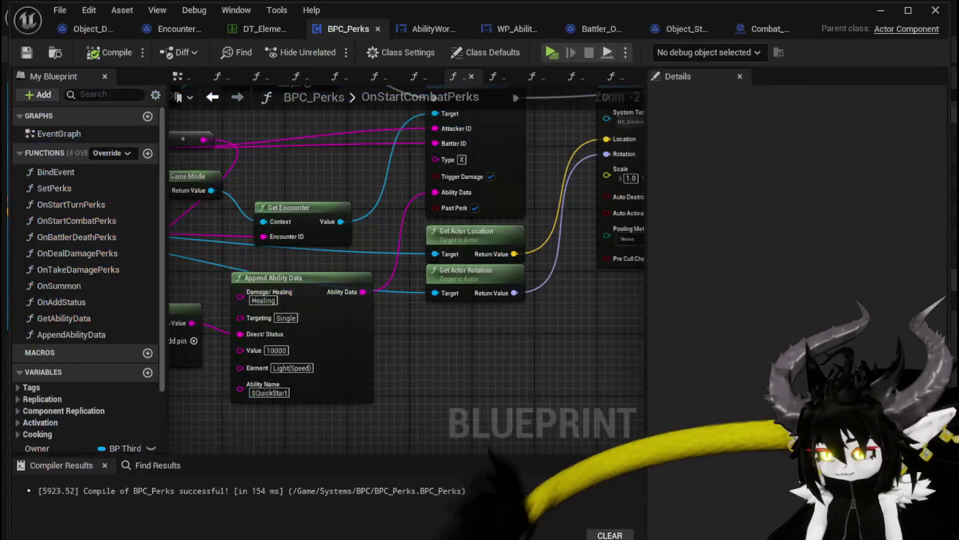
{"action": "mouse_move", "coordinate": [514, 374]}
{"action": "left_mouse_down"}
{"action": "mouse_move", "coordinate": [365, 392]}
{"action": "mouse_move", "coordinate": [498, 388]}
{"action": "left_mouse_up"}
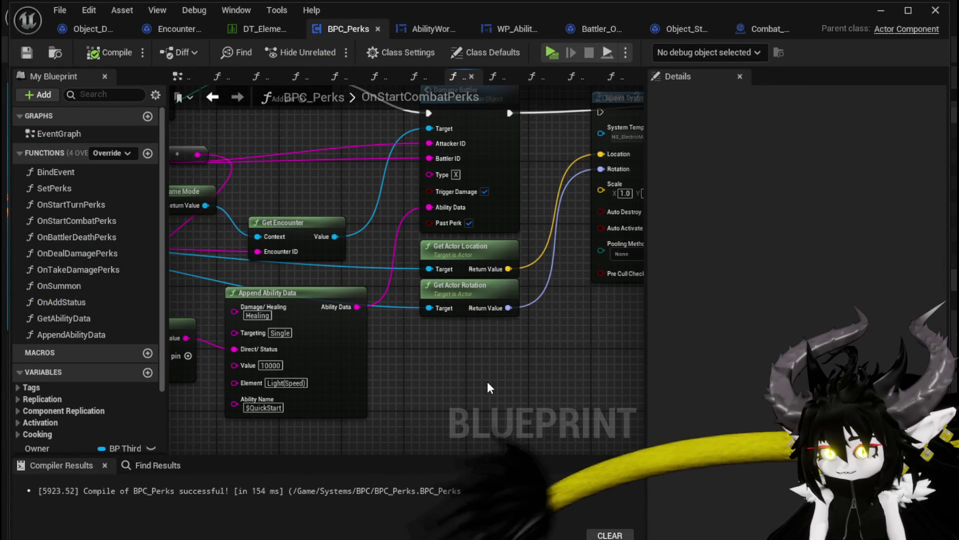
{"action": "scroll", "coordinate": [487, 381], "scroll_direction": "down", "scroll_amount": 1}
{"action": "mouse_move", "coordinate": [487, 382]}
{"action": "left_mouse_down"}
{"action": "mouse_move", "coordinate": [443, 417]}
{"action": "mouse_move", "coordinate": [490, 404]}
{"action": "left_mouse_up"}
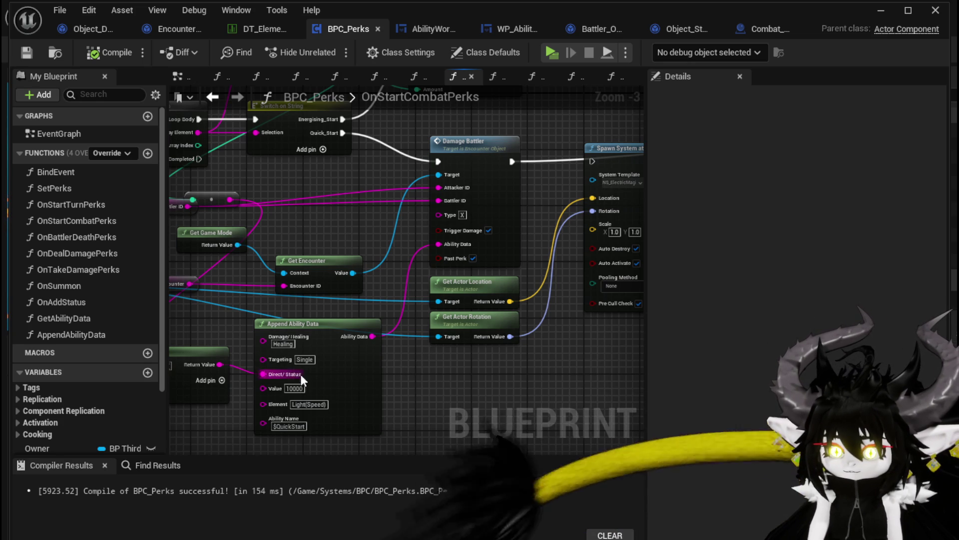
{"action": "scroll", "coordinate": [355, 365], "scroll_direction": "up", "scroll_amount": 2}
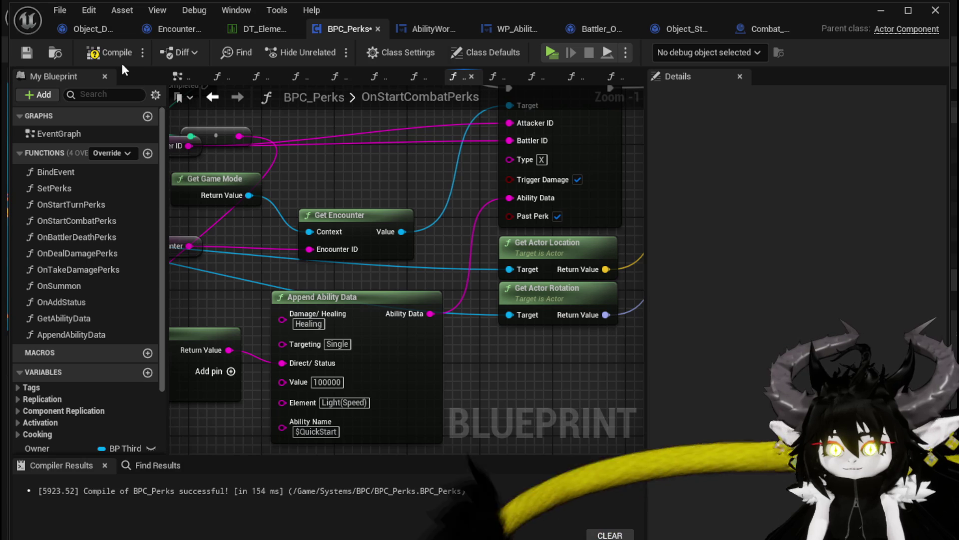
Step: Compile BPC_Perks and launch a play session from the level editor
{"action": "left_click", "coordinate": [29, 52]}
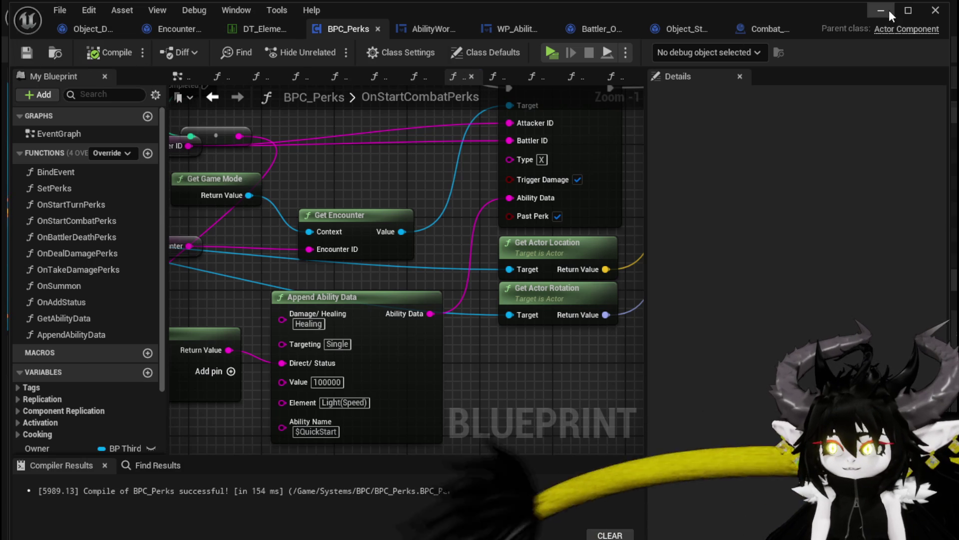
{"action": "left_click", "coordinate": [889, 10]}
{"action": "left_click", "coordinate": [327, 45]}
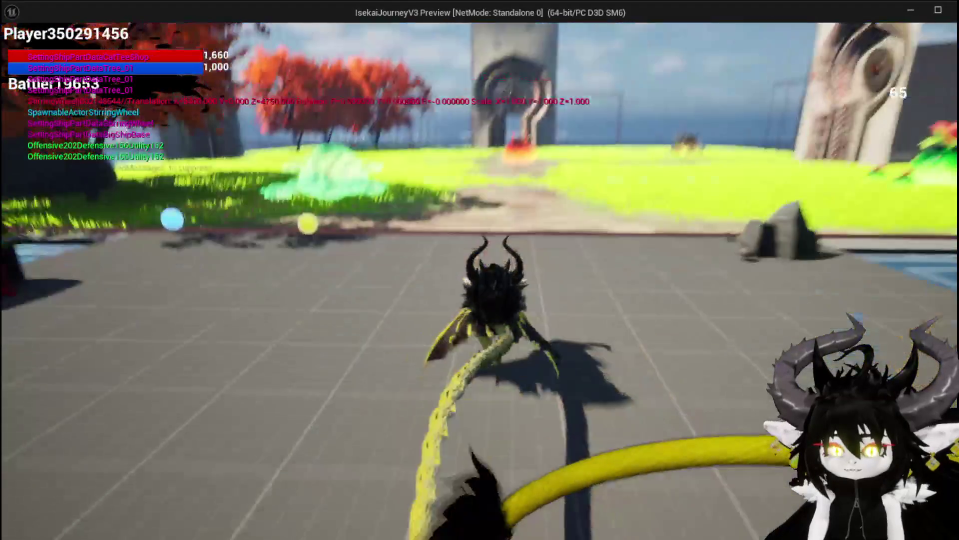
Step: Run into the fire slime, start the battle with the X option, fight, then stop with Esc
{"action": "key", "text": "w"}
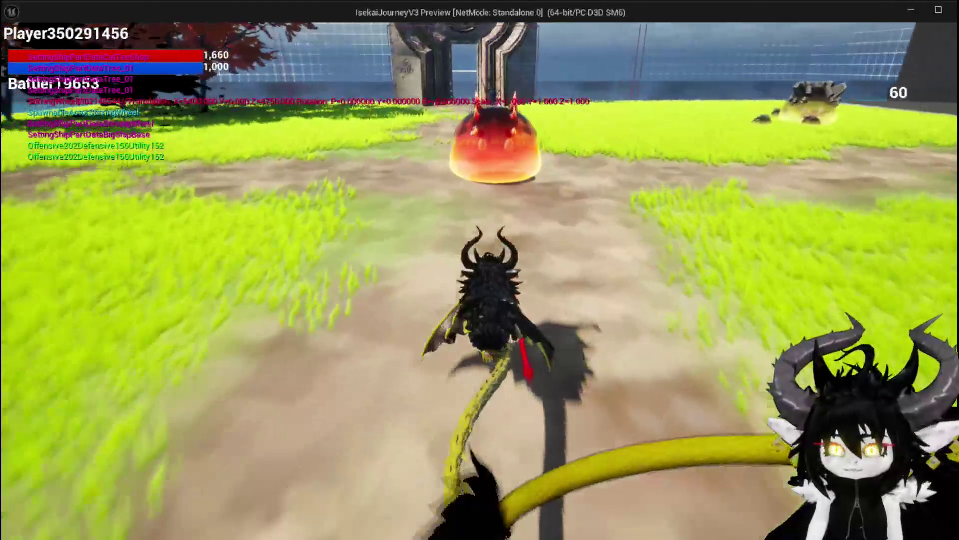
{"action": "key", "text": "w"}
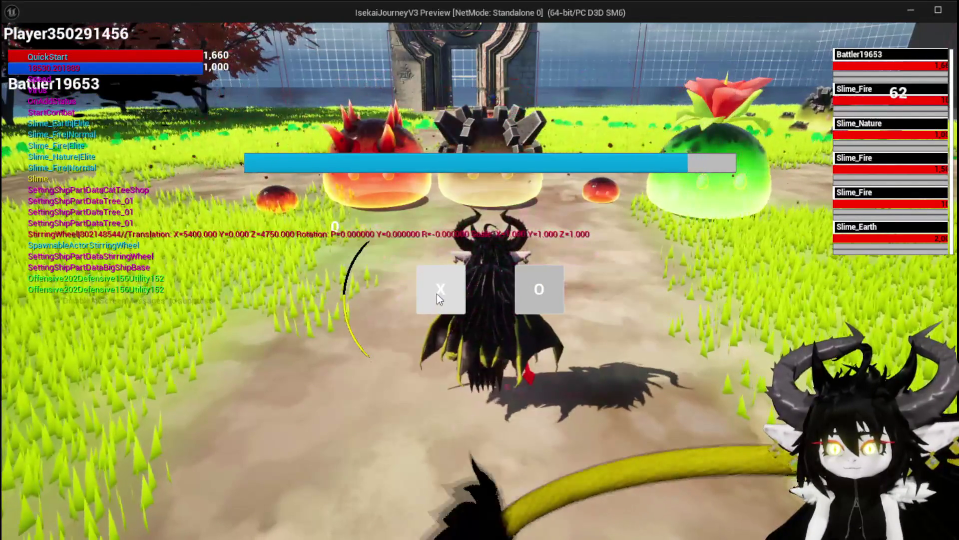
{"action": "left_click", "coordinate": [437, 295]}
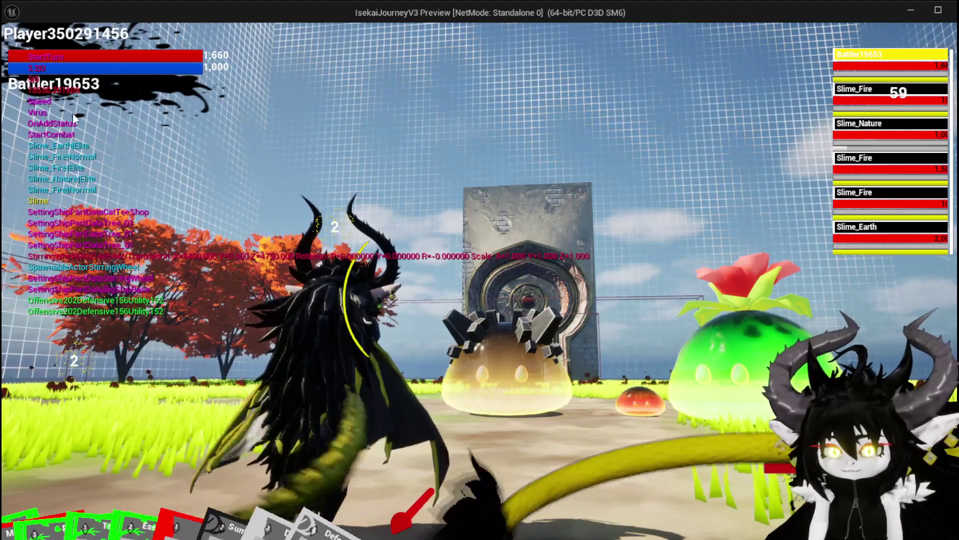
{"action": "mouse_move", "coordinate": [133, 421]}
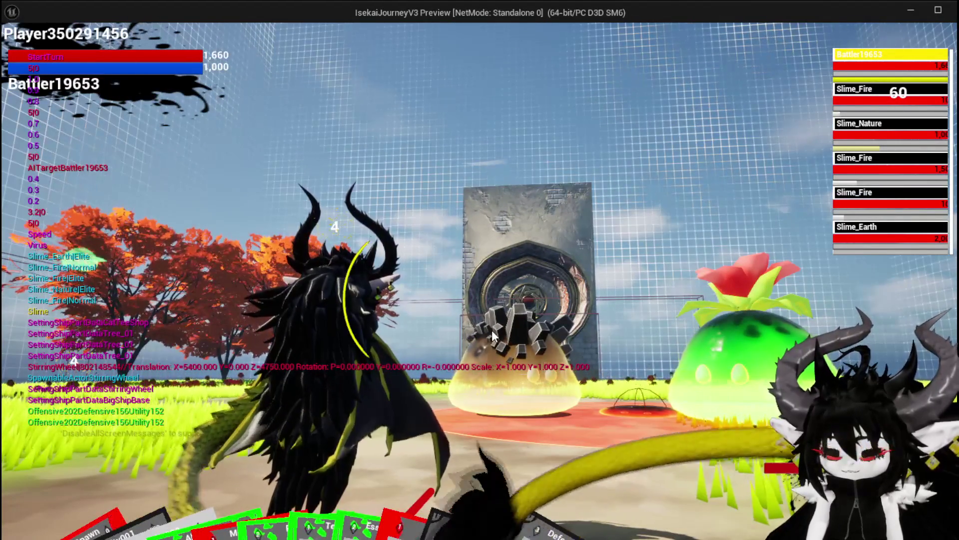
{"action": "key", "text": "Escape"}
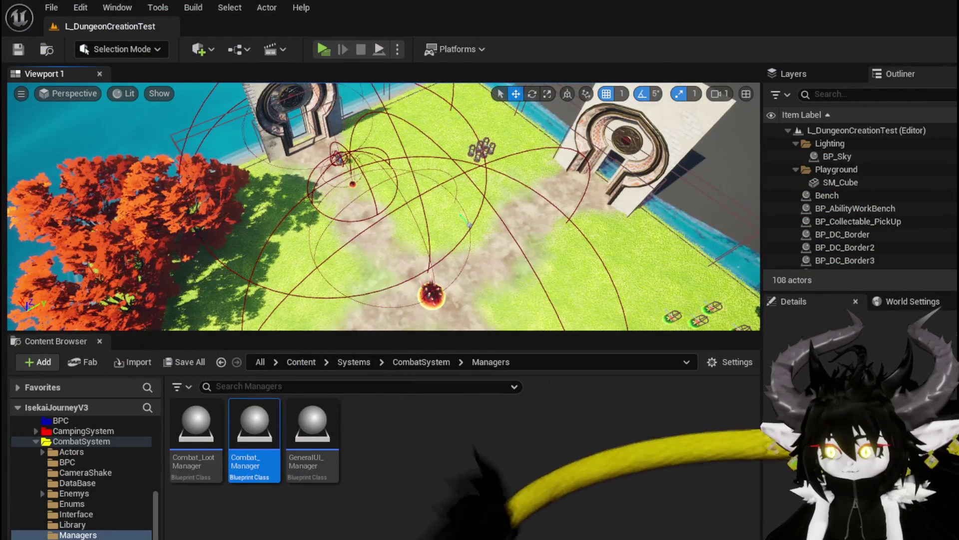
Step: Open the FillTurnbar function graph in the Battler_Object Blueprint
{"action": "key", "text": "alt+Tab"}
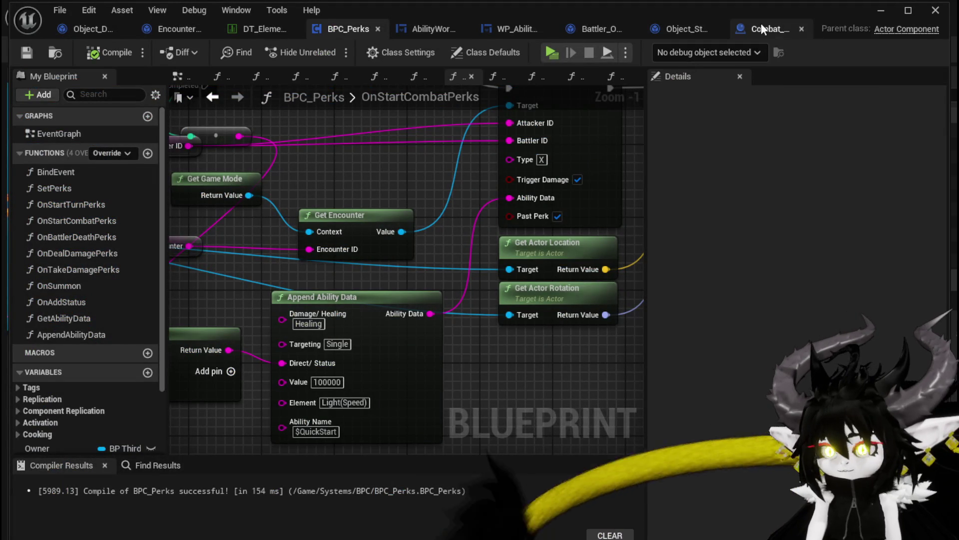
{"action": "left_click", "coordinate": [685, 36]}
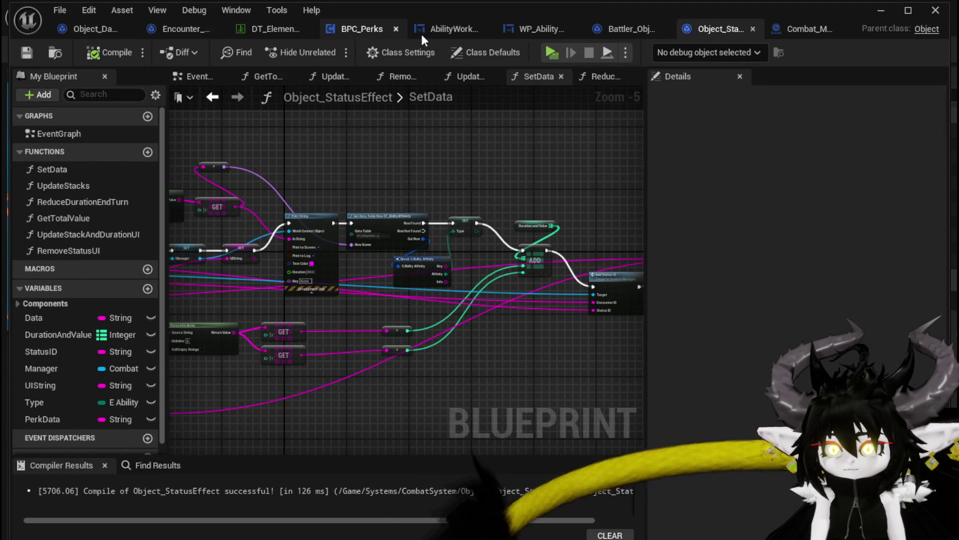
{"action": "left_click", "coordinate": [600, 34]}
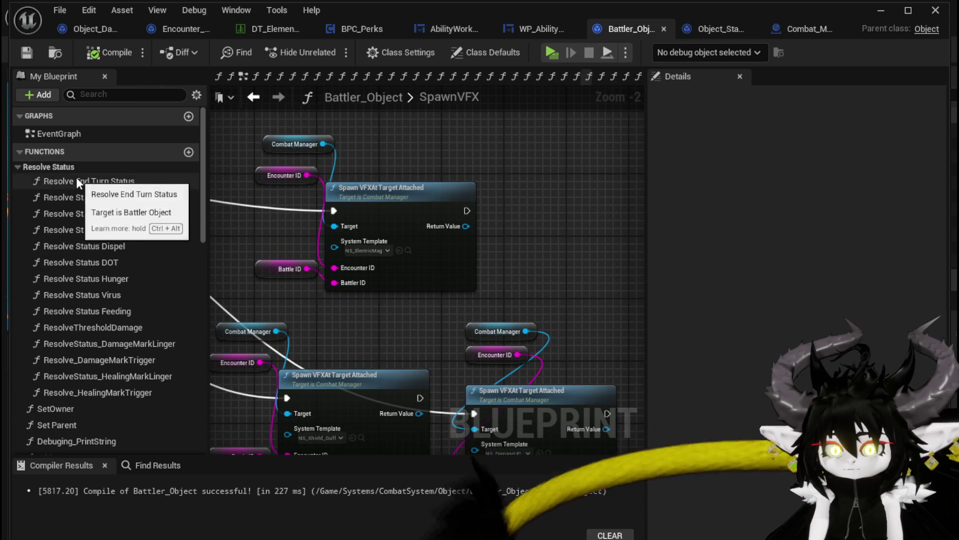
{"action": "scroll", "coordinate": [100, 388], "scroll_direction": "down", "scroll_amount": 2}
{"action": "scroll", "coordinate": [110, 395], "scroll_direction": "down", "scroll_amount": 1}
{"action": "double_click", "coordinate": [75, 402]}
Step: Inspect FillTurnbar's Clamp (Float), speed calculation, FIND map and Turn Bar nodes
{"action": "scroll", "coordinate": [361, 364], "scroll_direction": "up", "scroll_amount": 3}
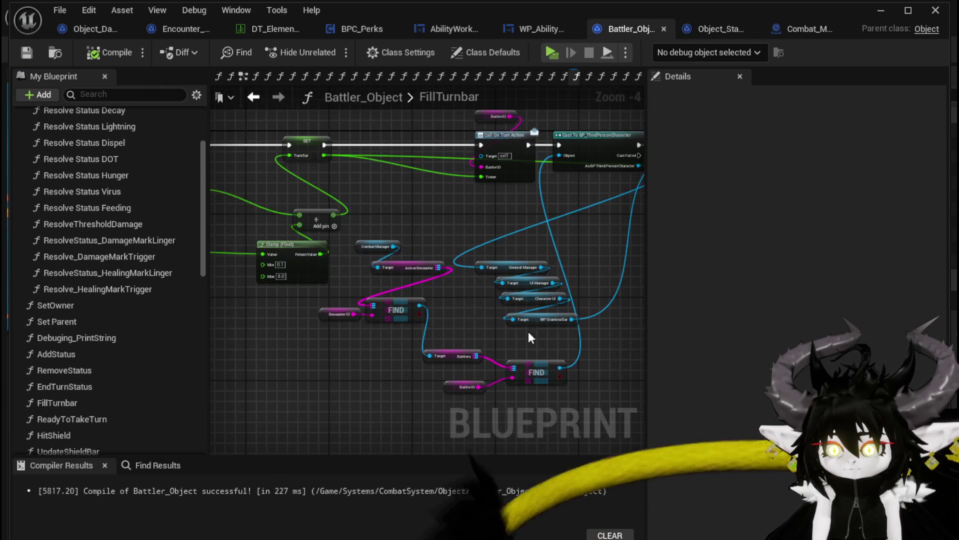
{"action": "mouse_move", "coordinate": [279, 289]}
{"action": "left_mouse_down"}
{"action": "mouse_move", "coordinate": [406, 336]}
{"action": "mouse_move", "coordinate": [603, 317]}
{"action": "left_mouse_up"}
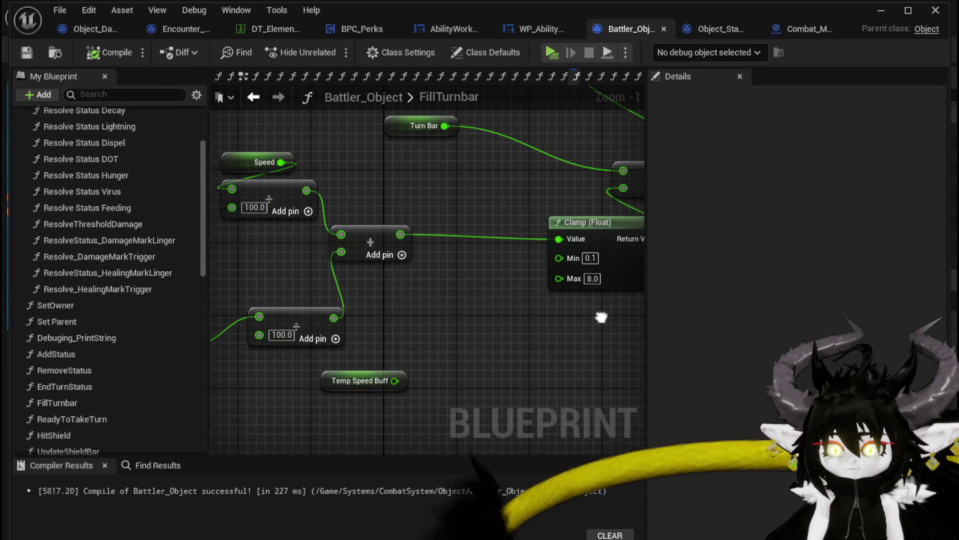
{"action": "left_click_drag", "start_coordinate": [488, 305], "coordinate": [516, 299]}
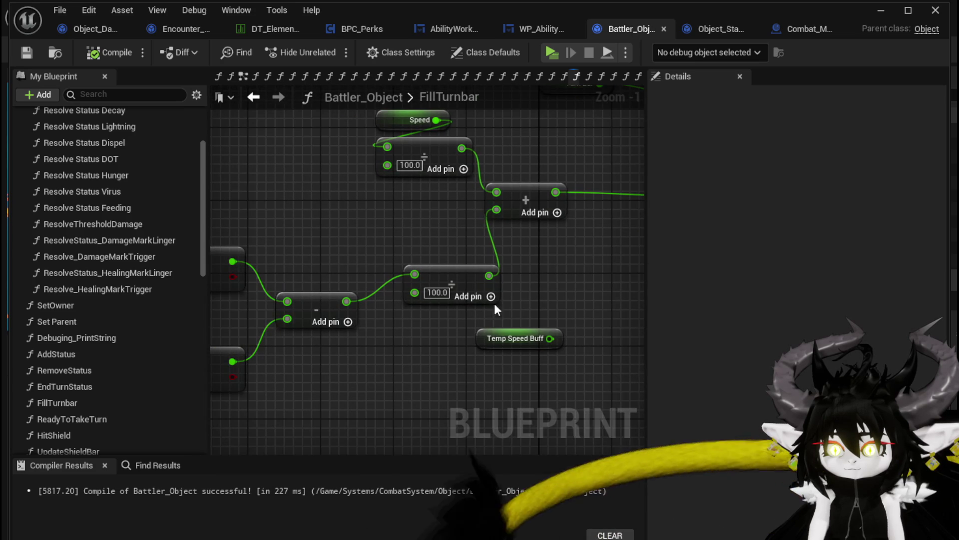
{"action": "mouse_move", "coordinate": [375, 238]}
{"action": "left_mouse_down"}
{"action": "mouse_move", "coordinate": [583, 250]}
{"action": "mouse_move", "coordinate": [464, 265]}
{"action": "mouse_move", "coordinate": [450, 316]}
{"action": "mouse_move", "coordinate": [492, 328]}
{"action": "mouse_move", "coordinate": [508, 318]}
{"action": "left_mouse_up"}
{"action": "scroll", "coordinate": [583, 250], "scroll_direction": "down", "scroll_amount": 1}
{"action": "scroll", "coordinate": [415, 262], "scroll_direction": "up", "scroll_amount": 2}
{"action": "mouse_move", "coordinate": [423, 283]}
{"action": "left_mouse_down"}
{"action": "mouse_move", "coordinate": [525, 327]}
{"action": "mouse_move", "coordinate": [460, 306]}
{"action": "mouse_move", "coordinate": [433, 278]}
{"action": "left_mouse_up"}
{"action": "scroll", "coordinate": [531, 326], "scroll_direction": "down", "scroll_amount": 2}
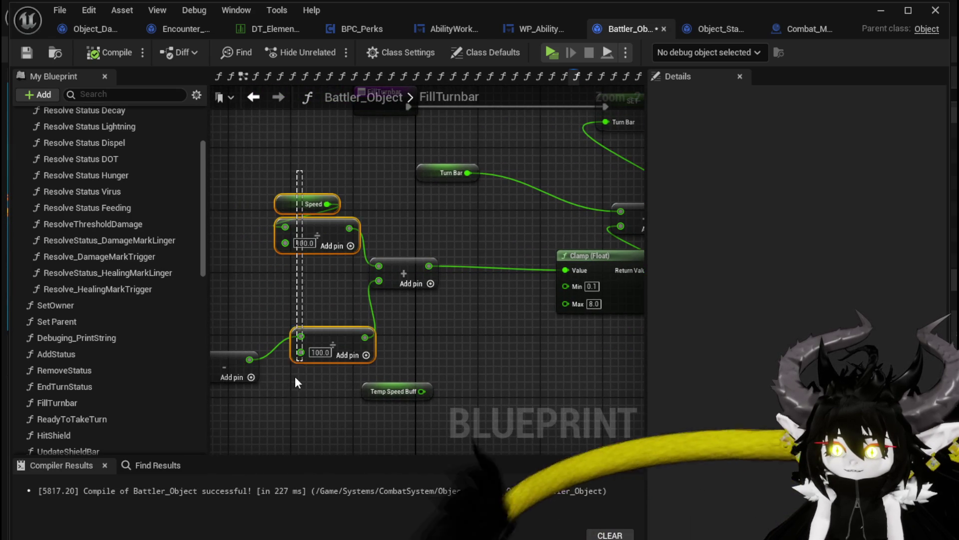
{"action": "left_click", "coordinate": [432, 342]}
{"action": "mouse_move", "coordinate": [432, 342]}
{"action": "left_mouse_down"}
{"action": "mouse_move", "coordinate": [435, 321]}
{"action": "mouse_move", "coordinate": [561, 302]}
{"action": "mouse_move", "coordinate": [361, 310]}
{"action": "mouse_move", "coordinate": [352, 410]}
{"action": "mouse_move", "coordinate": [363, 310]}
{"action": "left_mouse_up"}
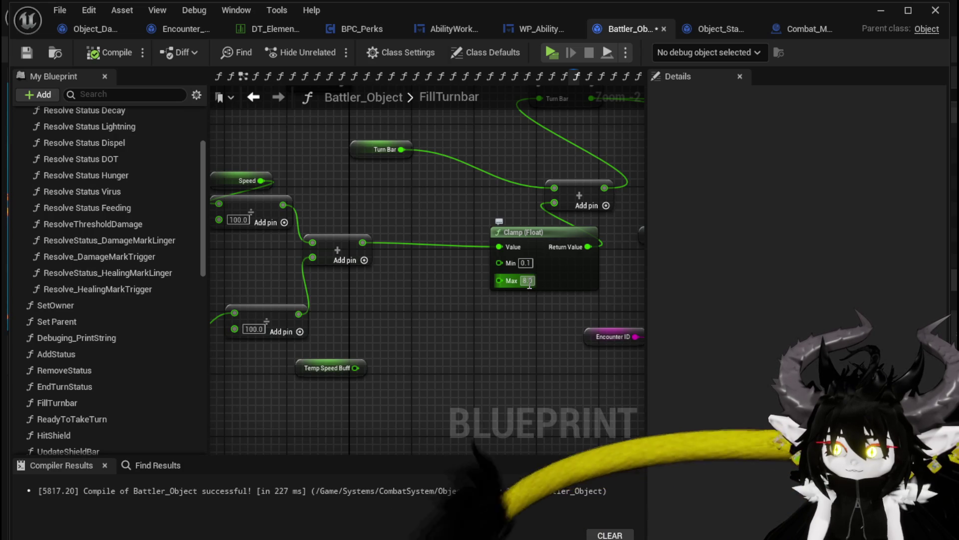
Step: Set the Clamp (Float) Max to 10, compile Battler_Object, and launch the game
{"action": "type", "text": "10"}
{"action": "left_click", "coordinate": [468, 333]}
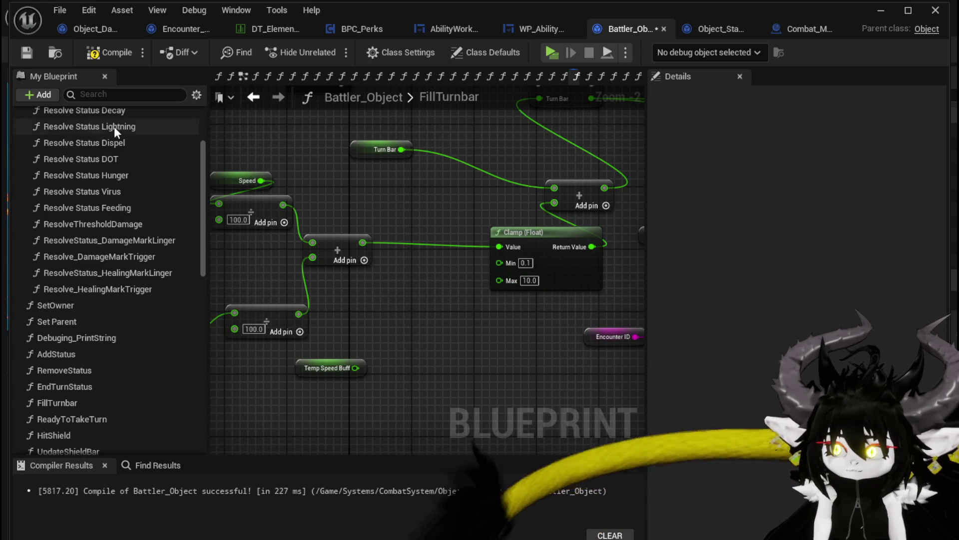
{"action": "left_click", "coordinate": [104, 55]}
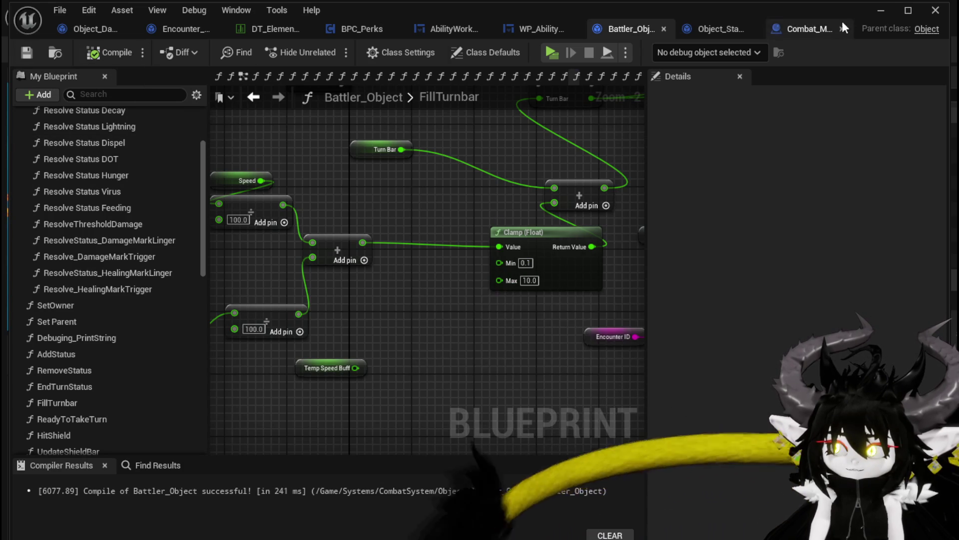
{"action": "left_click", "coordinate": [888, 14]}
{"action": "left_click", "coordinate": [323, 49]}
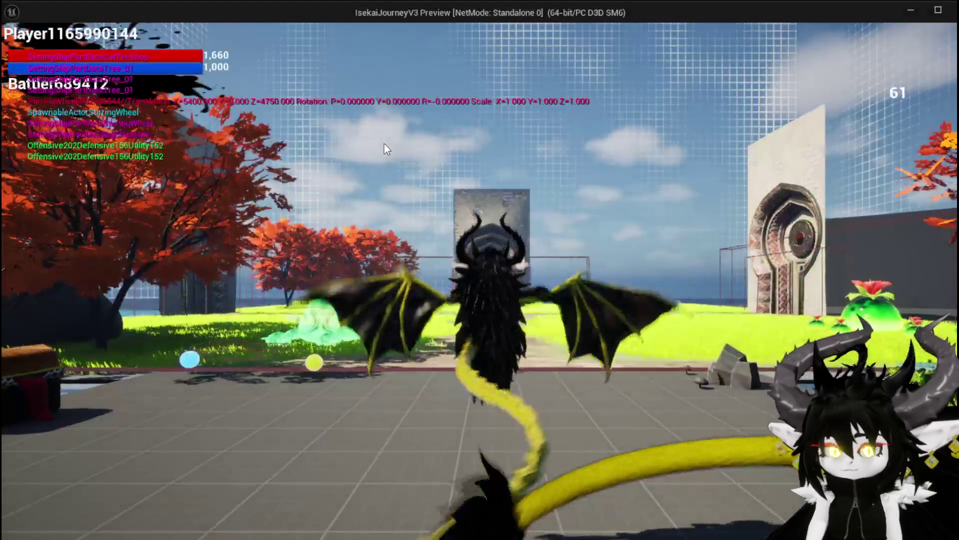
Step: Run at the slime, start the battle with X, then stop the preview
{"action": "key", "text": "w"}
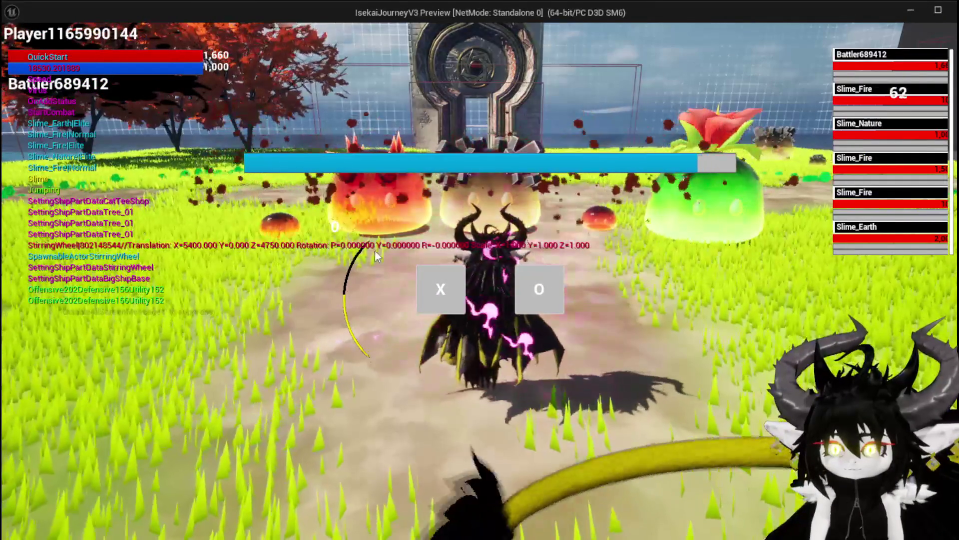
{"action": "left_click", "coordinate": [439, 292]}
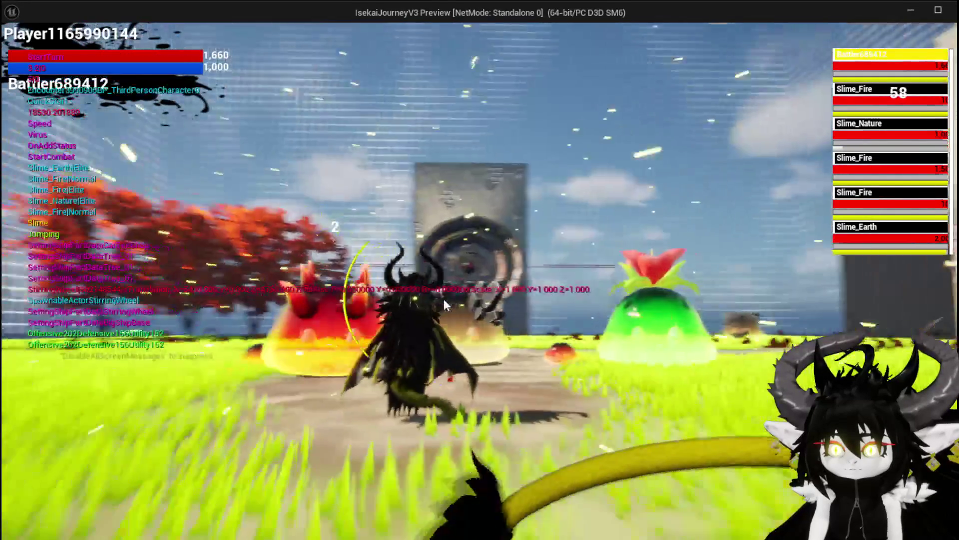
{"action": "key", "text": "Escape"}
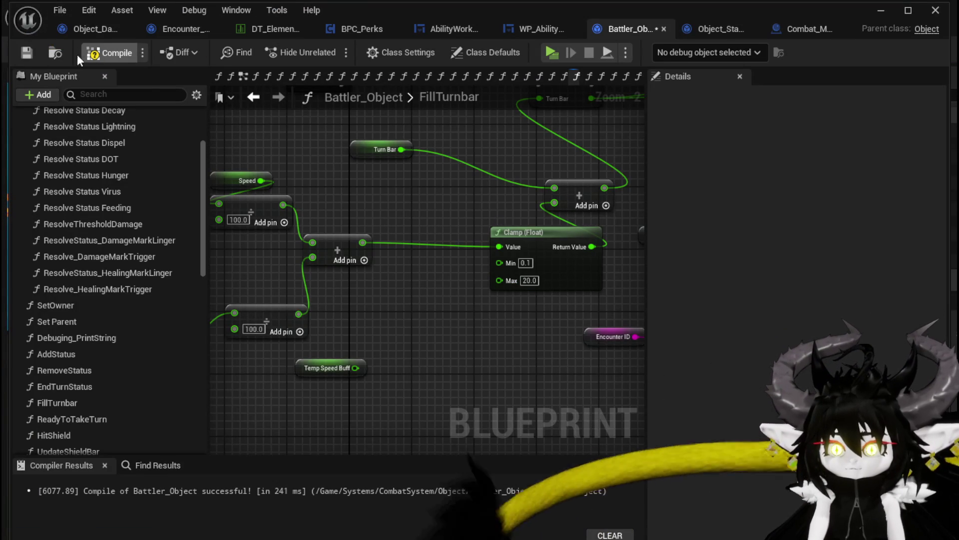
Step: Relaunch the game, engage the fire slime, begin the battle, and stop play again
{"action": "left_click", "coordinate": [881, 11]}
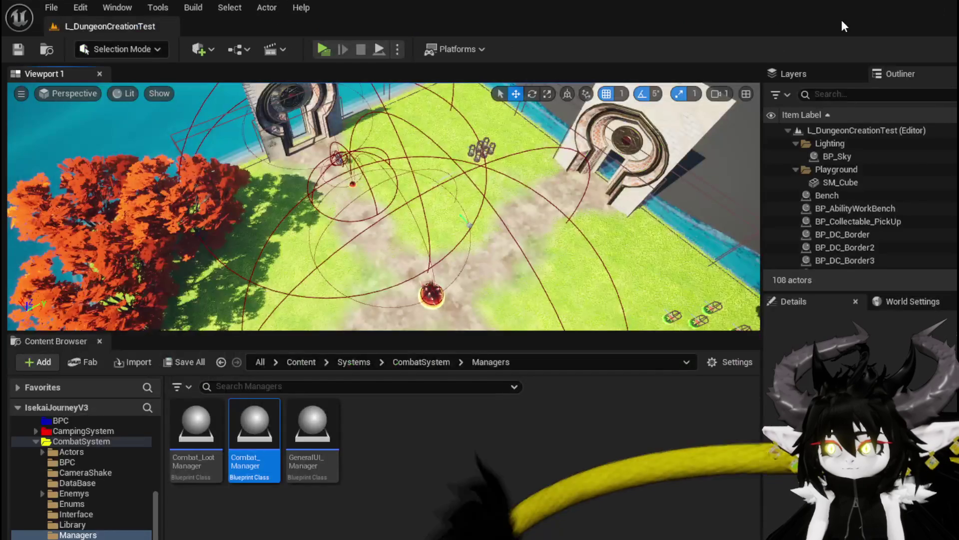
{"action": "left_click", "coordinate": [321, 49]}
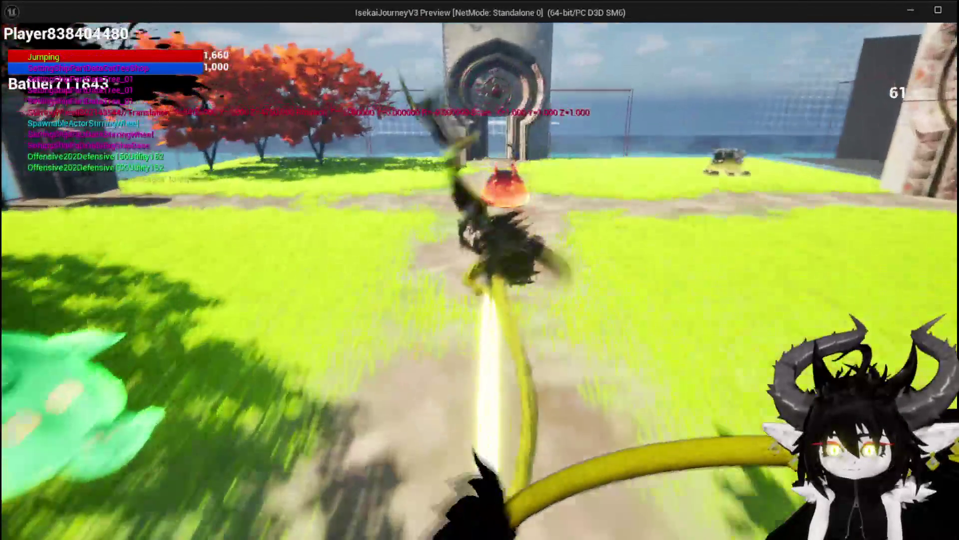
{"action": "key", "text": "w"}
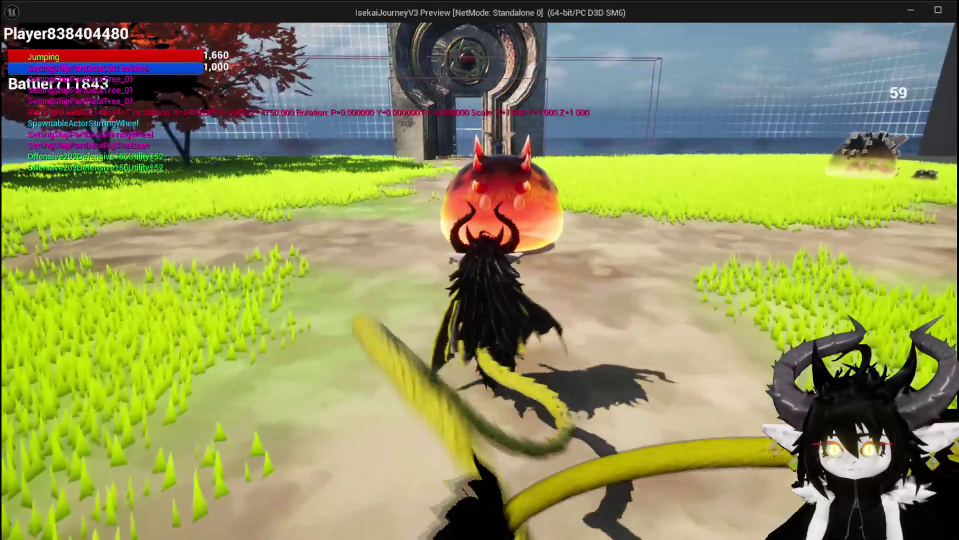
{"action": "key", "text": "w"}
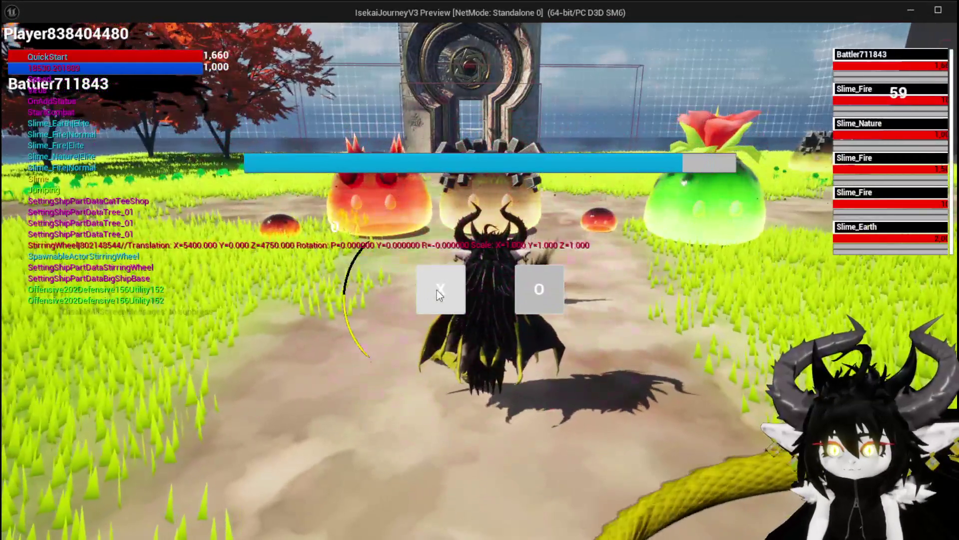
{"action": "left_click", "coordinate": [436, 289]}
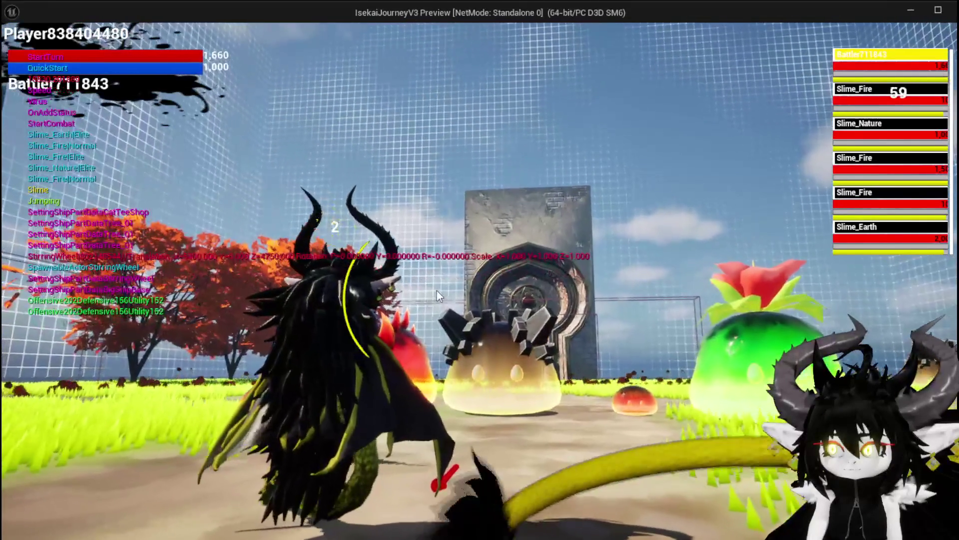
{"action": "key", "text": "Escape"}
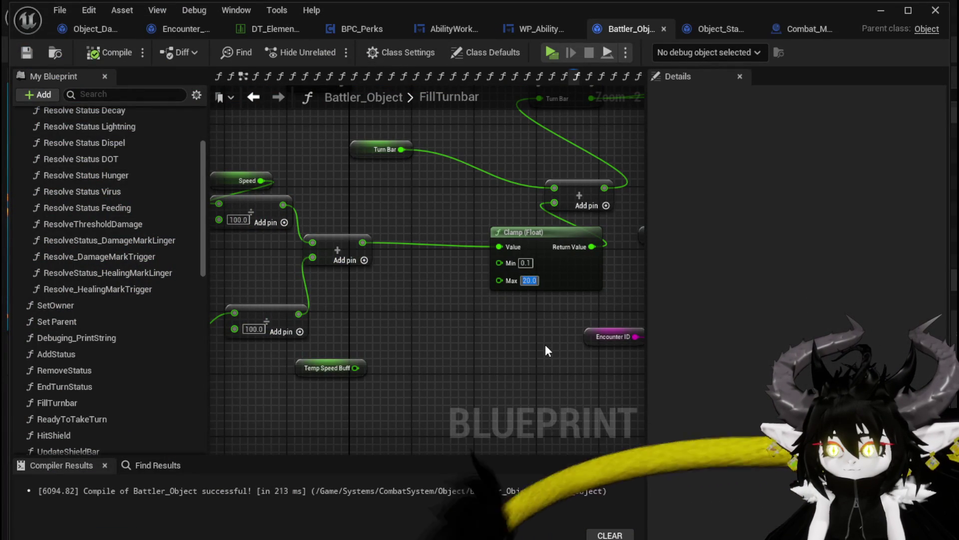
Step: Set the clamp maximum to 50 and launch another play-test
{"action": "type", "text": "50"}
{"action": "key", "text": "Return"}
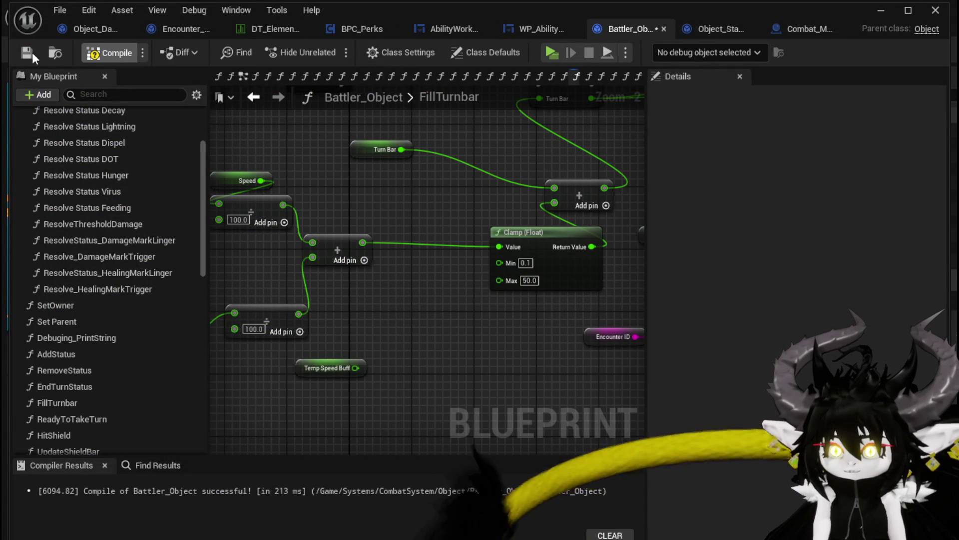
{"action": "left_click", "coordinate": [881, 11]}
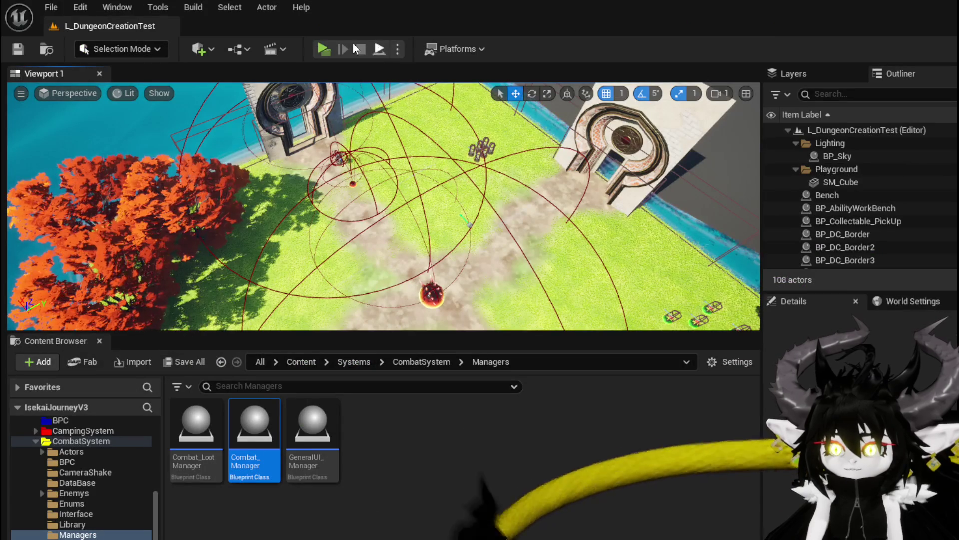
{"action": "left_click", "coordinate": [323, 49]}
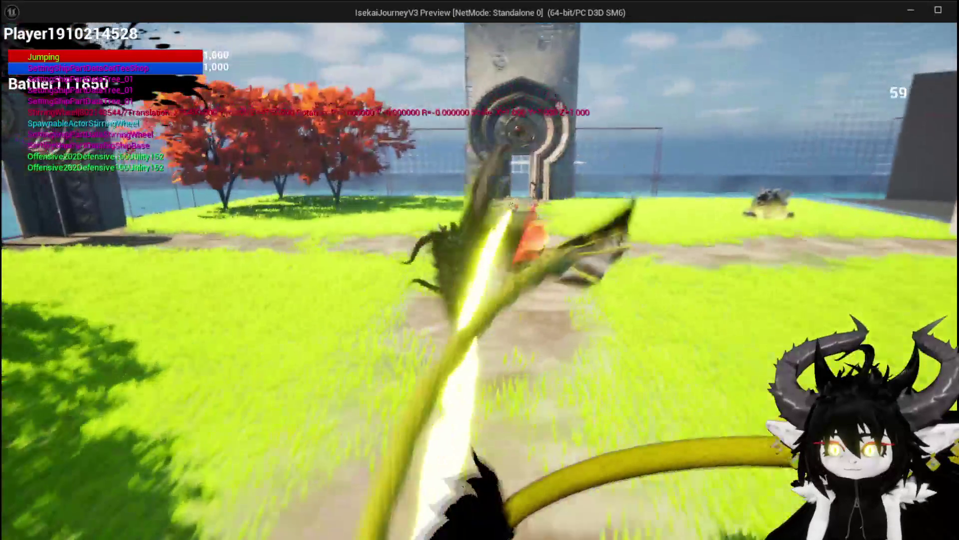
Step: Run at the orange slime, enter battle, play the Movement card on a ground spot, then stop
{"action": "key", "text": "w"}
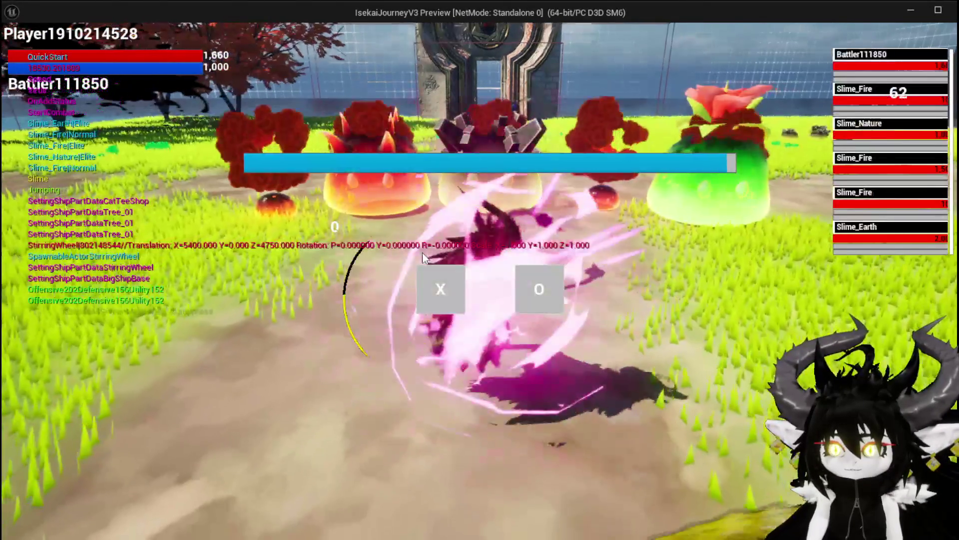
{"action": "left_click", "coordinate": [437, 282]}
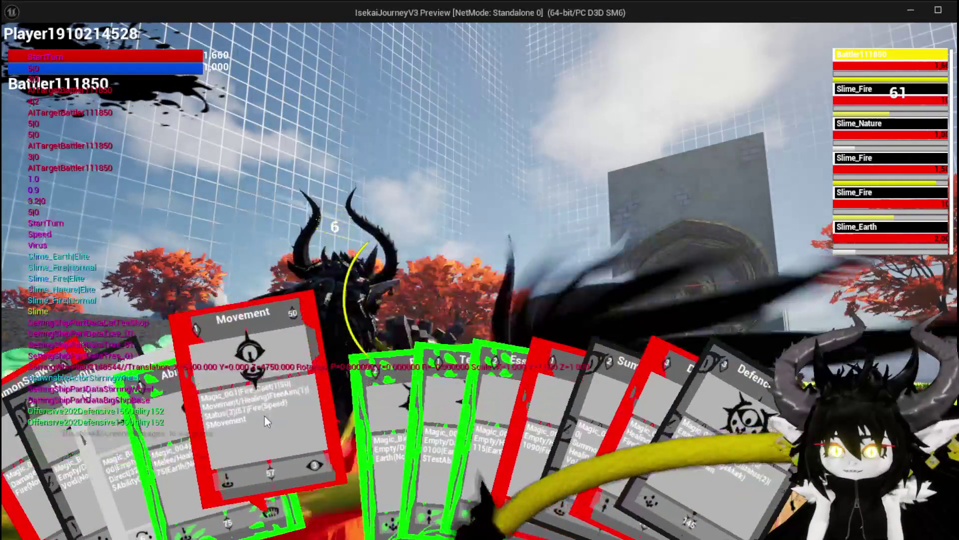
{"action": "left_click", "coordinate": [265, 416]}
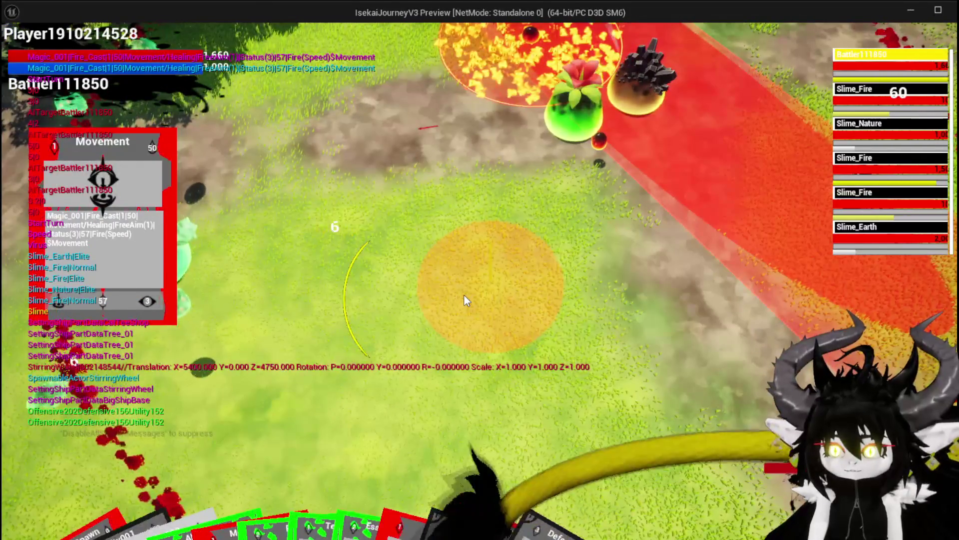
{"action": "left_click", "coordinate": [464, 297]}
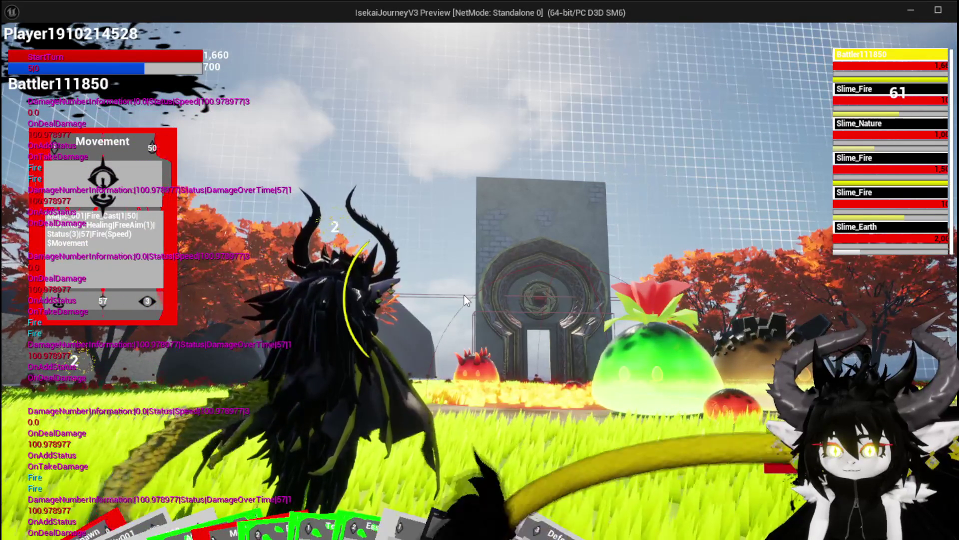
{"action": "mouse_move", "coordinate": [99, 525]}
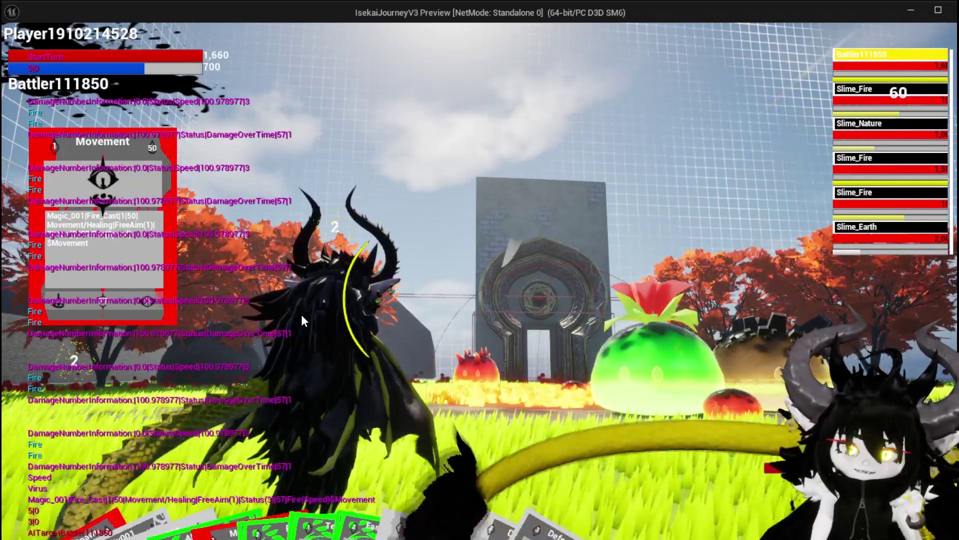
{"action": "key", "text": "Escape"}
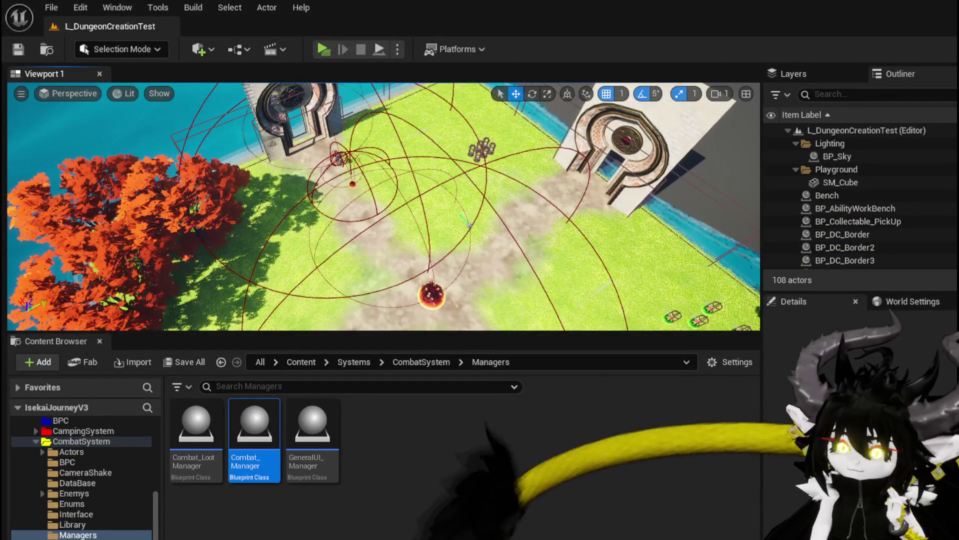
Step: Save the level, review FillTurnbar's entry and Speed nodes, and minimize Battler_Object
{"action": "left_click", "coordinate": [17, 52]}
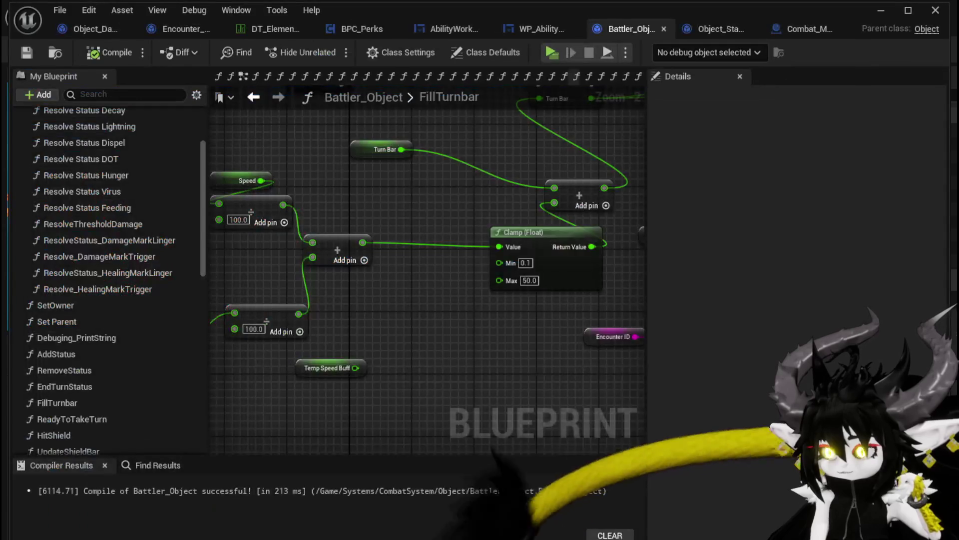
{"action": "scroll", "coordinate": [478, 327], "scroll_direction": "down", "scroll_amount": 2}
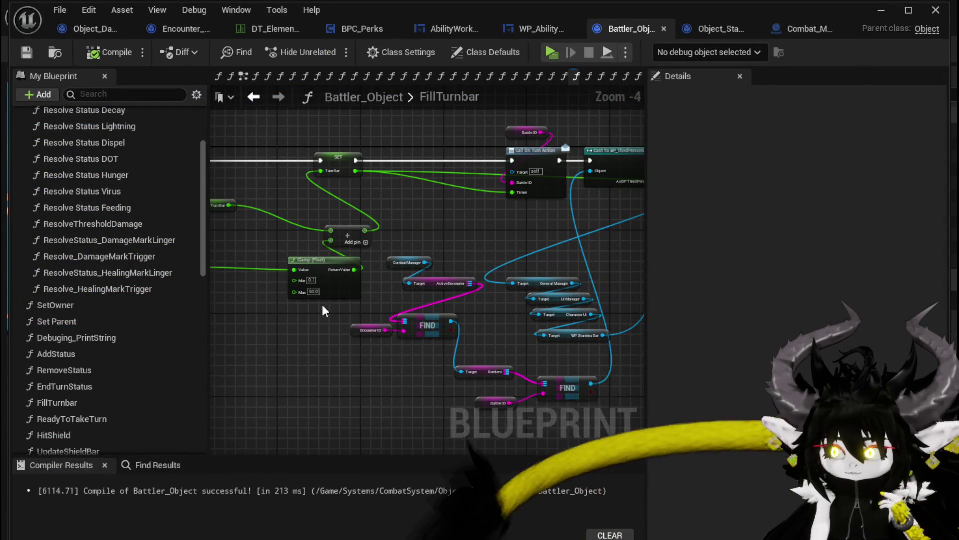
{"action": "mouse_move", "coordinate": [367, 292]}
{"action": "left_mouse_down"}
{"action": "mouse_move", "coordinate": [324, 290]}
{"action": "mouse_move", "coordinate": [382, 295]}
{"action": "left_mouse_up"}
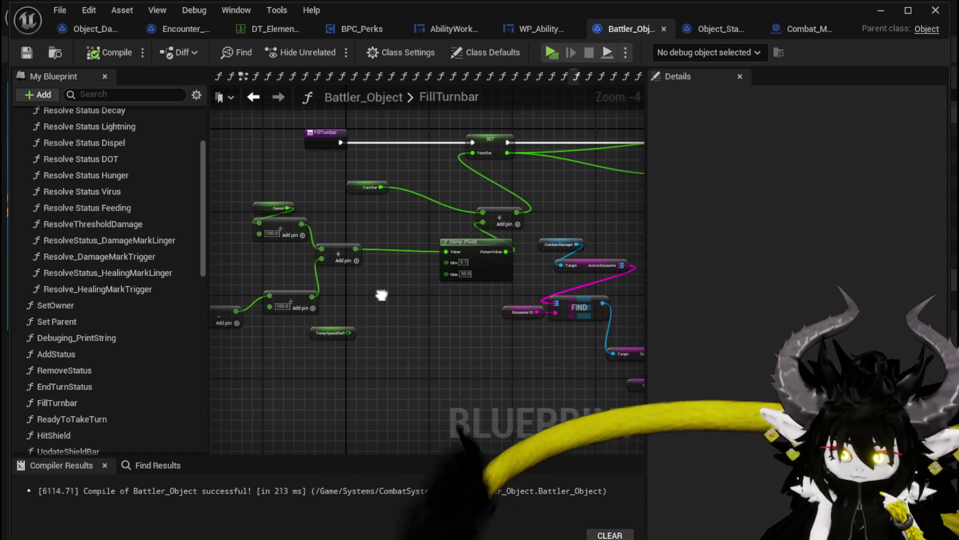
{"action": "left_click_drag", "start_coordinate": [381, 295], "coordinate": [334, 302]}
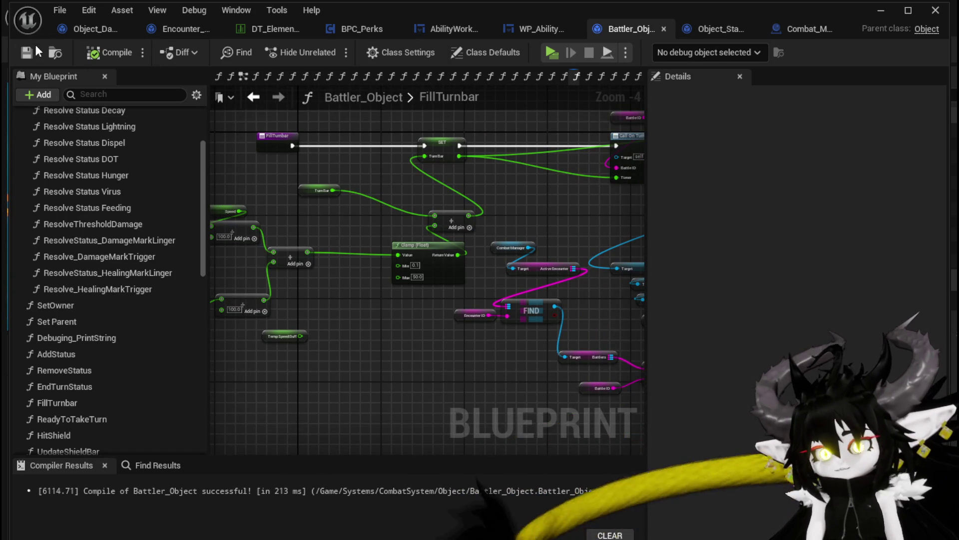
{"action": "left_click", "coordinate": [882, 11]}
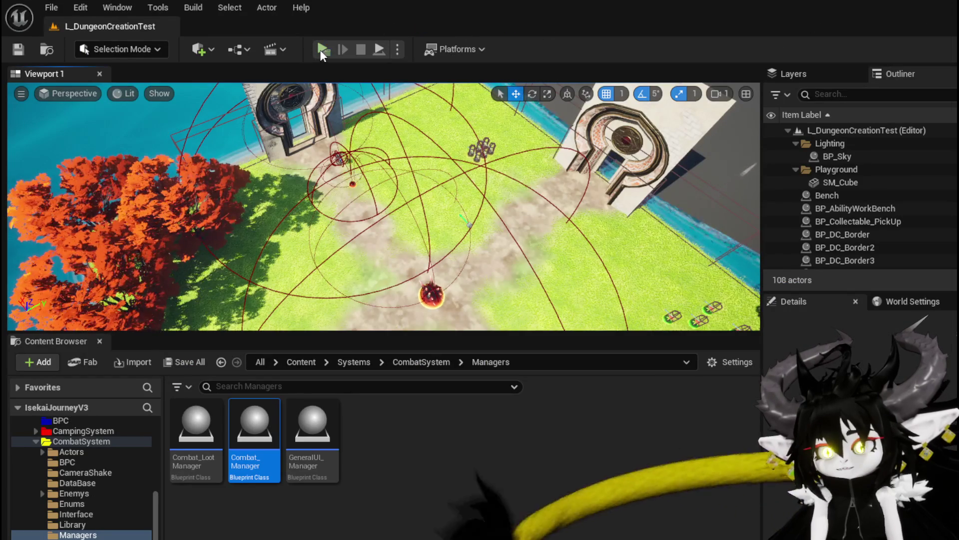
Step: Launch a Standalone play-test, run to the red slime, and attack it to enter combat
{"action": "left_click", "coordinate": [321, 49]}
{"action": "key", "text": "w"}
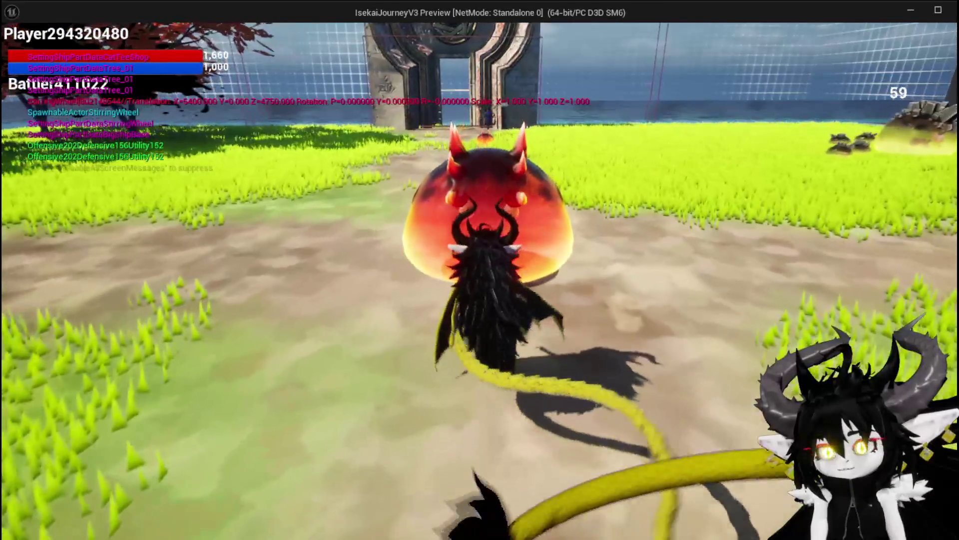
{"action": "key", "text": "q"}
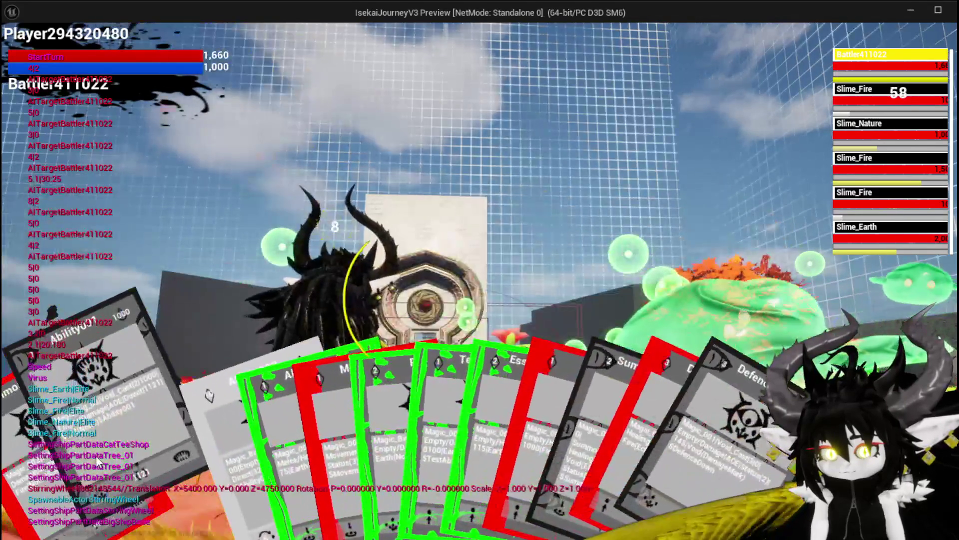
Step: Cast Ability001 on the switched slime target, play the Ability003 summon card, then close the preview
{"action": "left_click", "coordinate": [96, 454]}
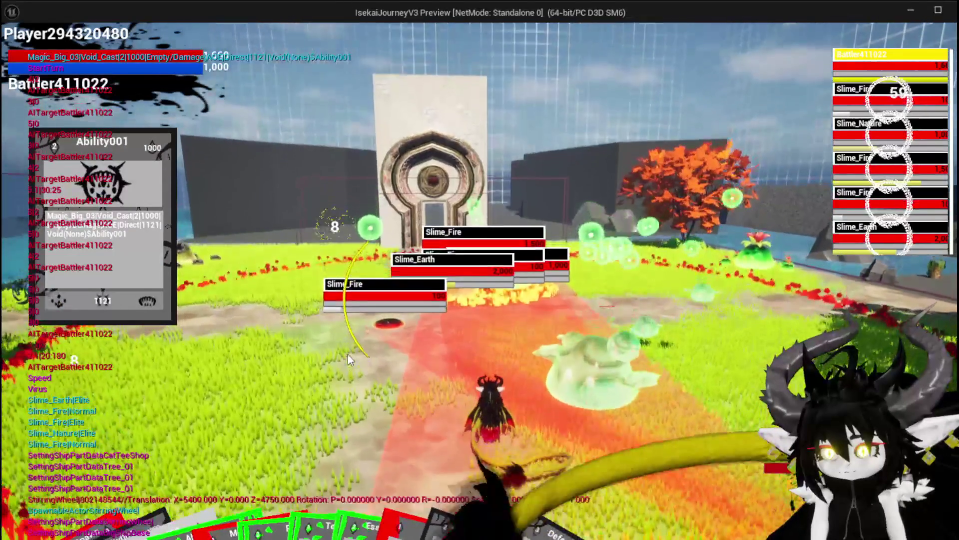
{"action": "key", "text": "e"}
{"action": "left_click", "coordinate": [348, 355]}
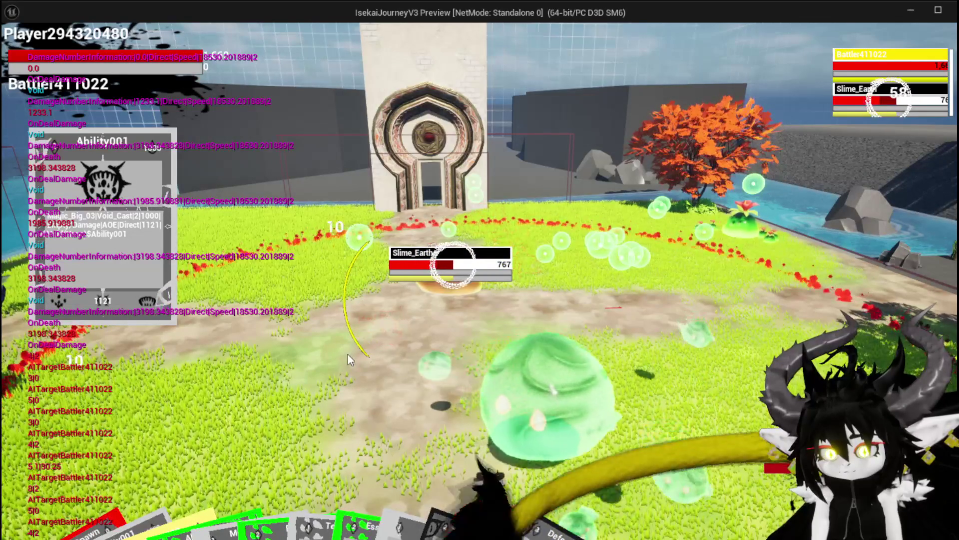
{"action": "mouse_move", "coordinate": [149, 505]}
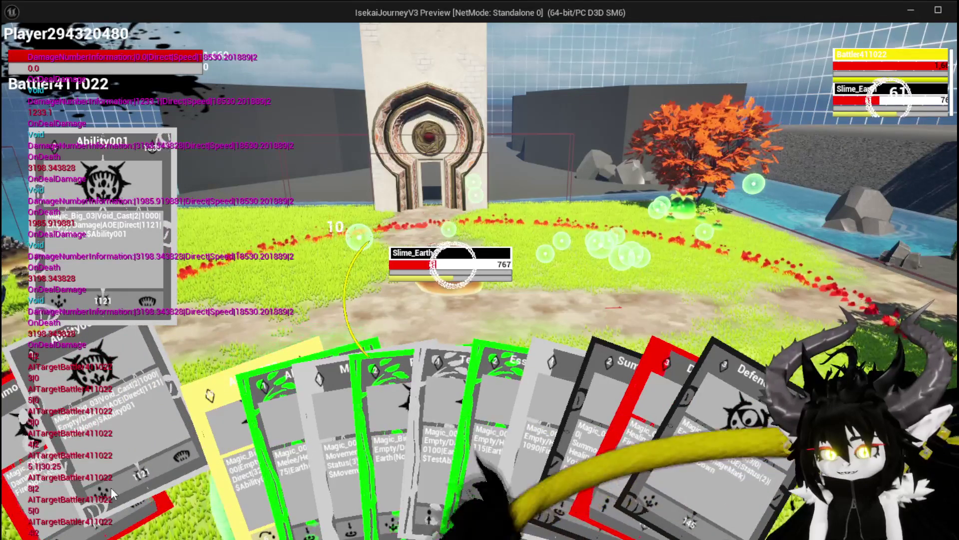
{"action": "left_click", "coordinate": [193, 454]}
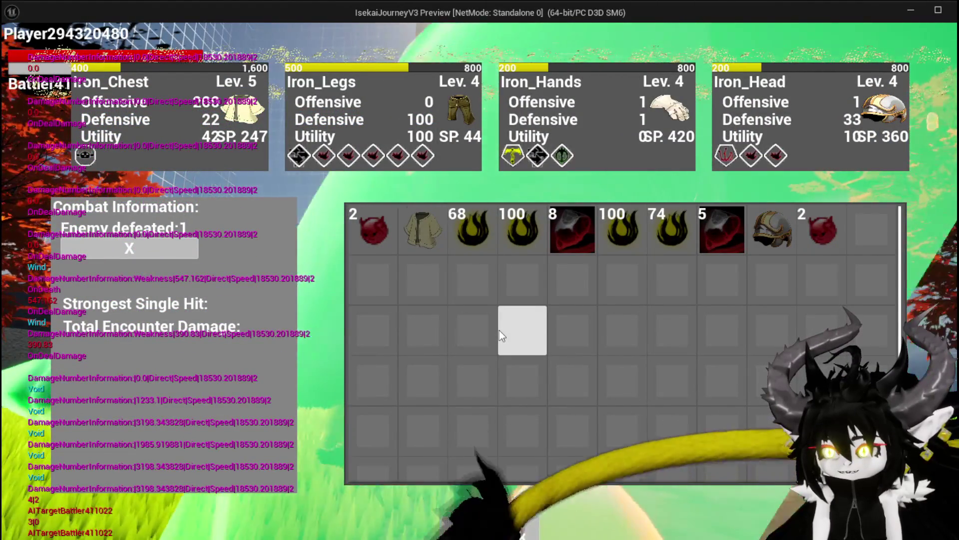
{"action": "key", "text": "Escape"}
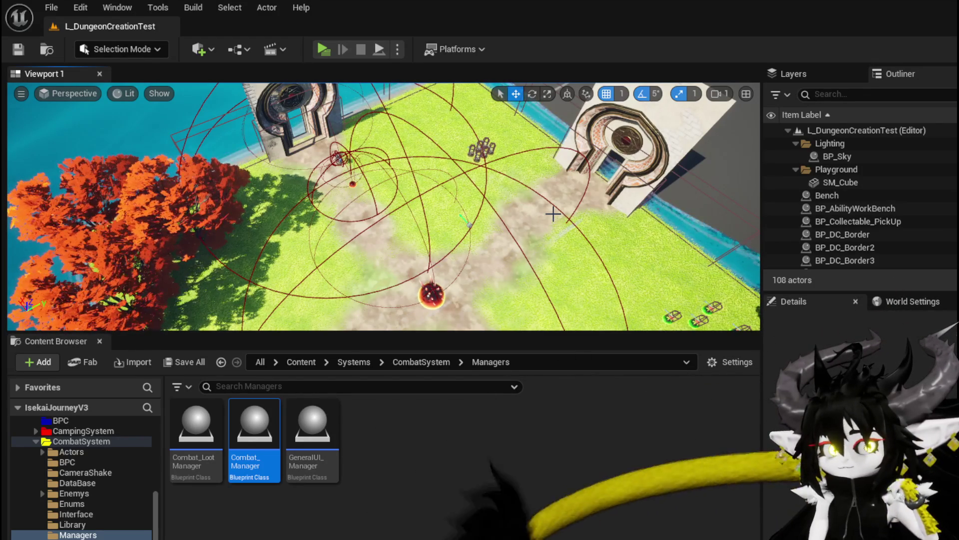
Step: Launch a new play-test, attack the red slime to start combat, and play the Movement card
{"action": "left_click", "coordinate": [320, 50]}
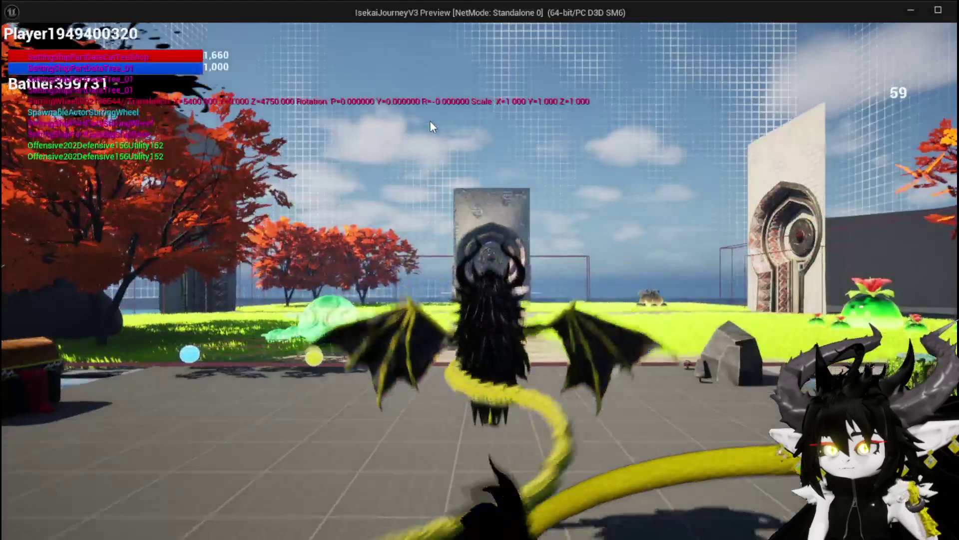
{"action": "key", "text": "w"}
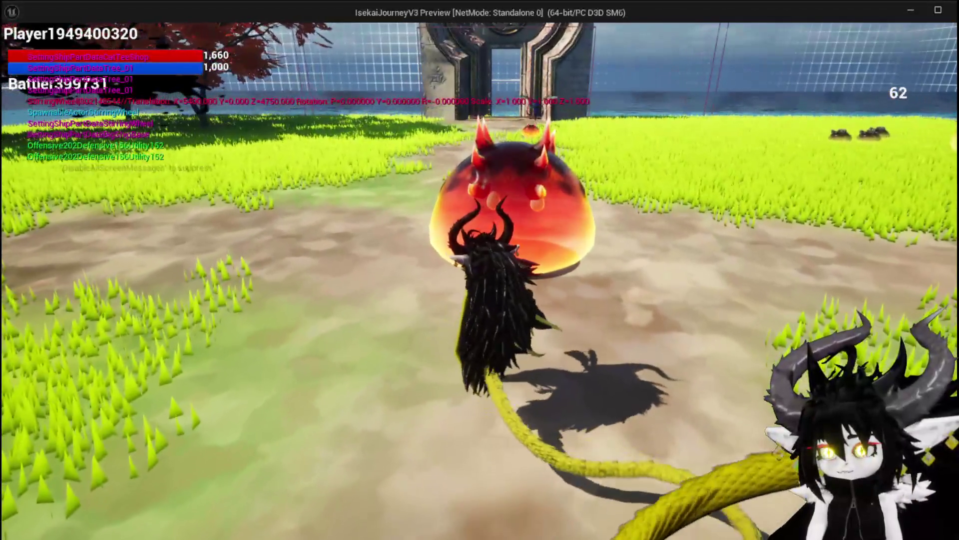
{"action": "left_click", "coordinate": [480, 270]}
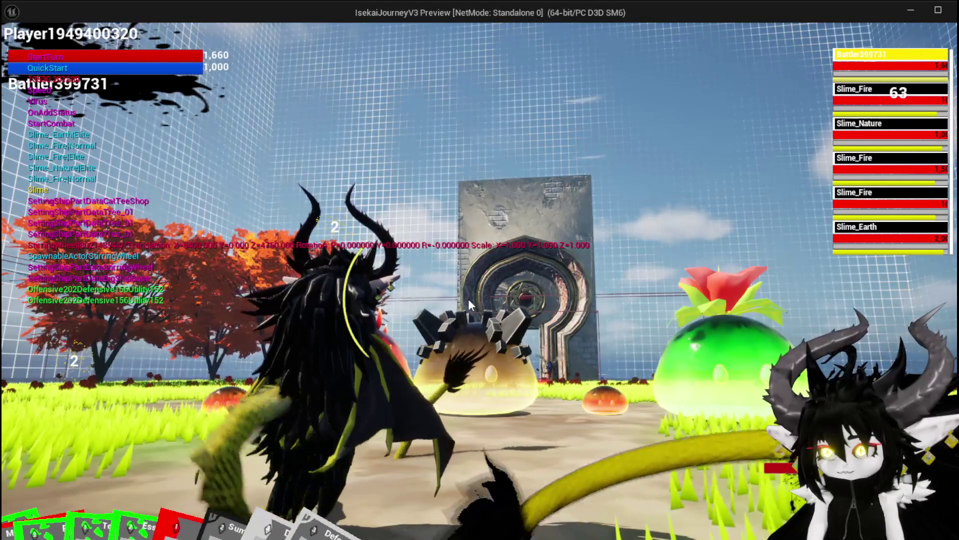
{"action": "mouse_move", "coordinate": [289, 460]}
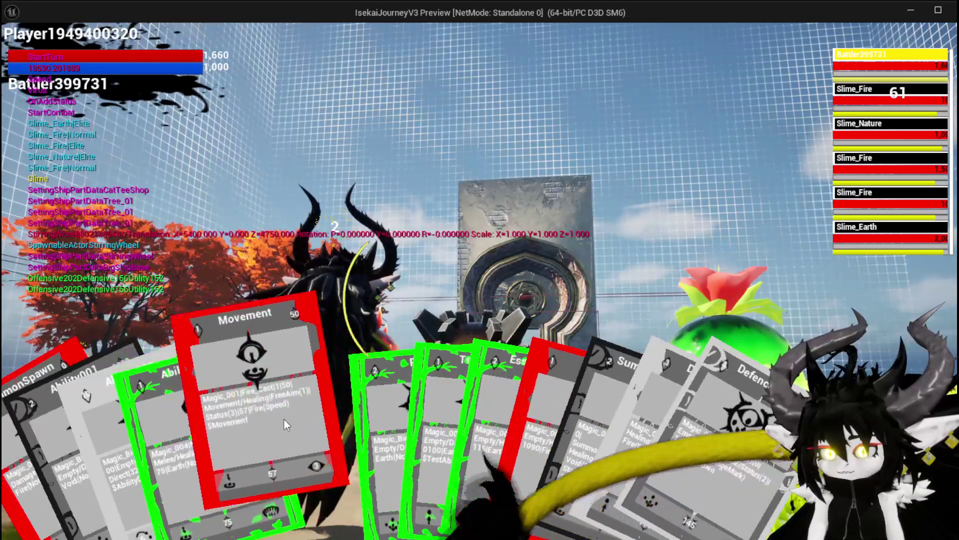
{"action": "left_click", "coordinate": [284, 419]}
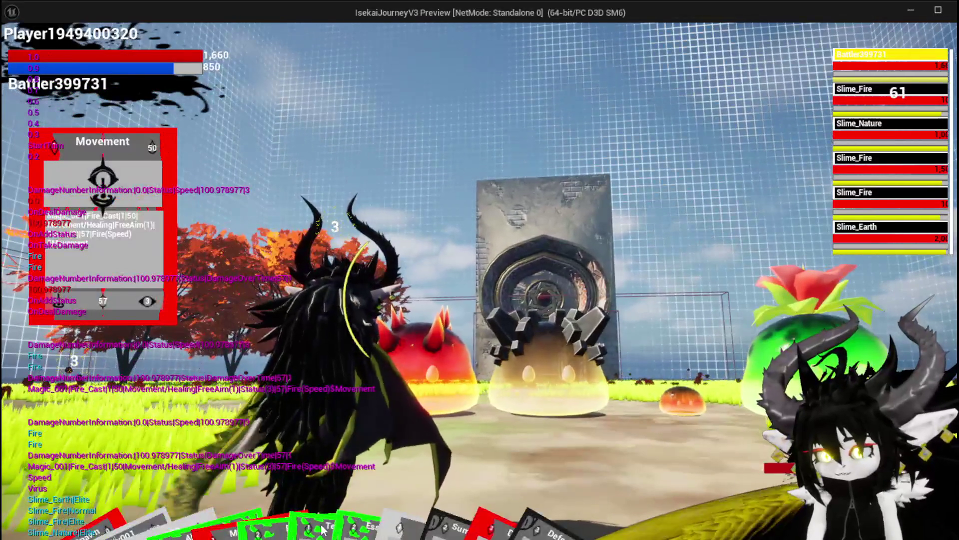
Step: Cast EssenceDrain on the target, then cast SummonSpawn on Slime_Earth
{"action": "mouse_move", "coordinate": [349, 502]}
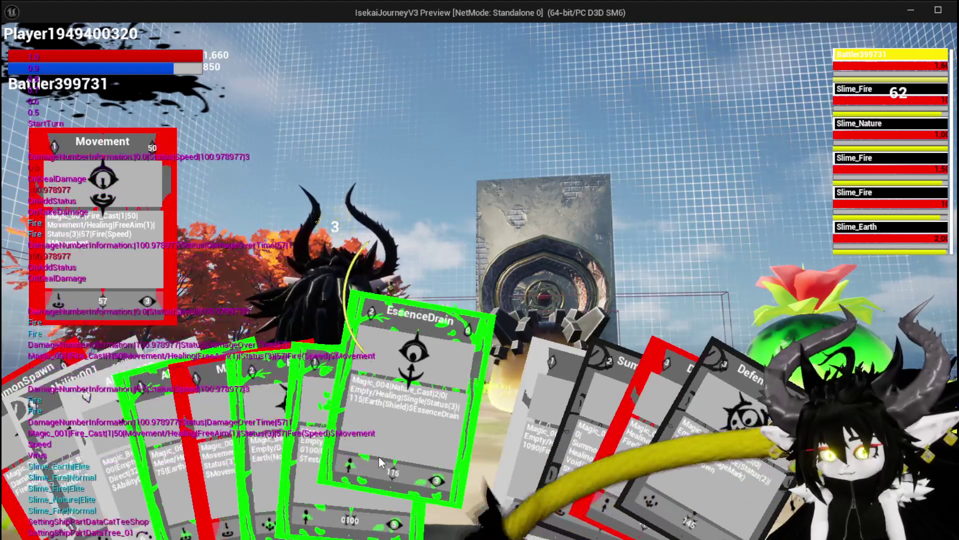
{"action": "left_click", "coordinate": [380, 461]}
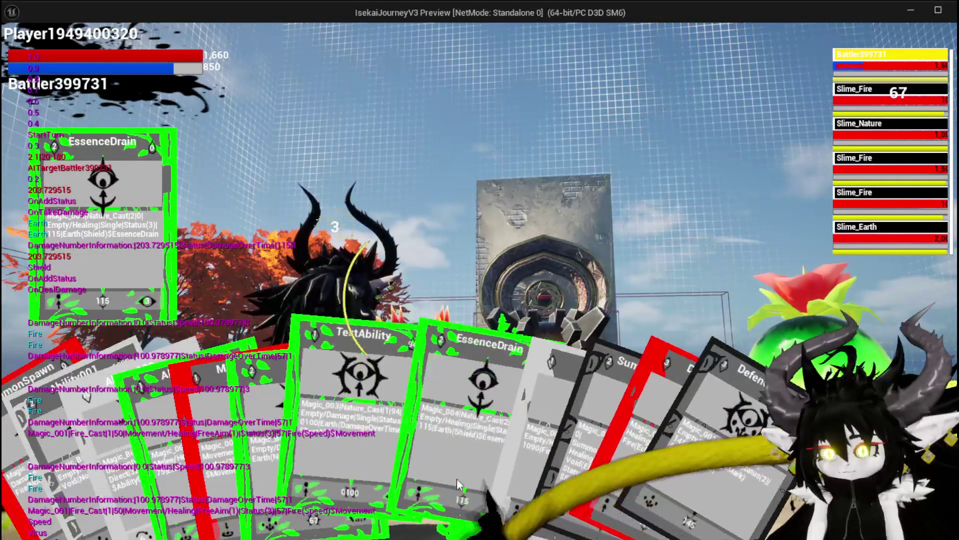
{"action": "left_click", "coordinate": [437, 468]}
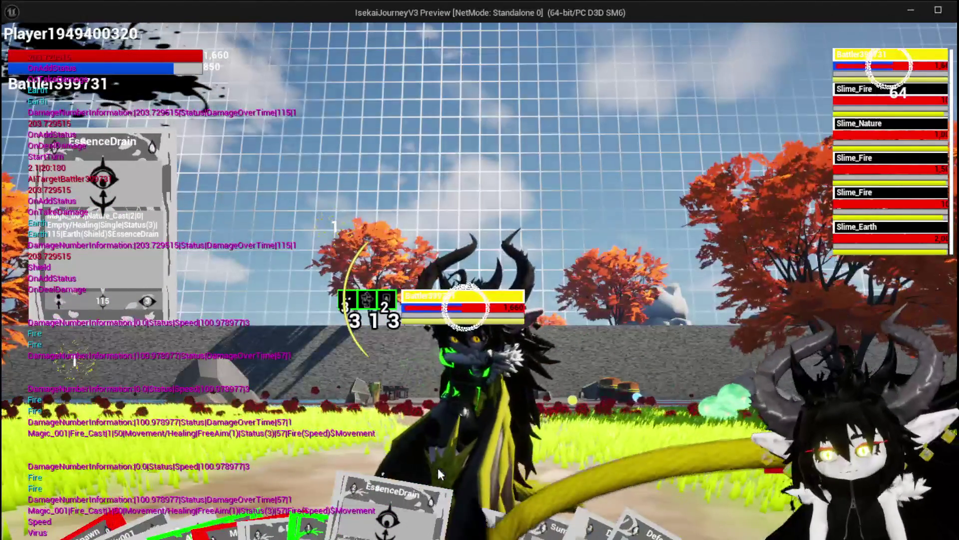
{"action": "mouse_move", "coordinate": [238, 530]}
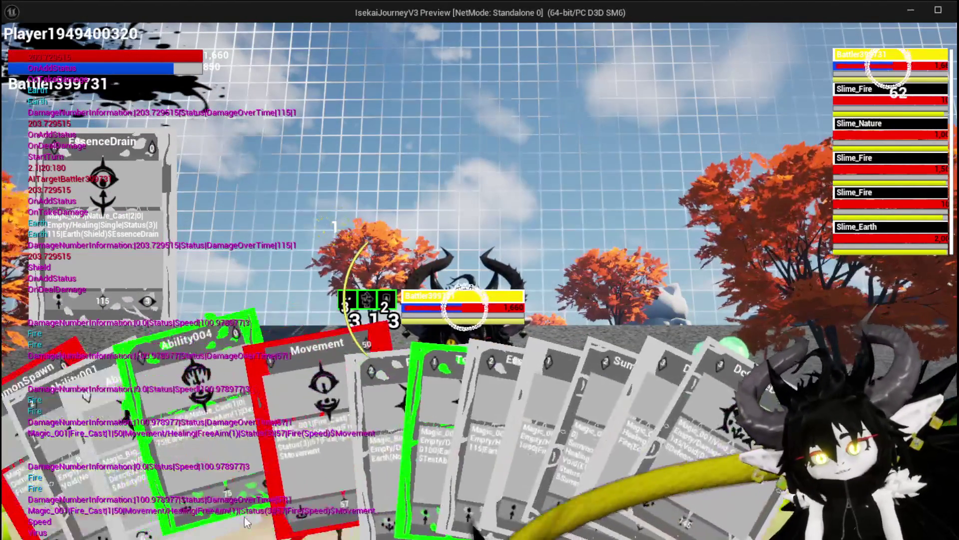
{"action": "mouse_move", "coordinate": [274, 449]}
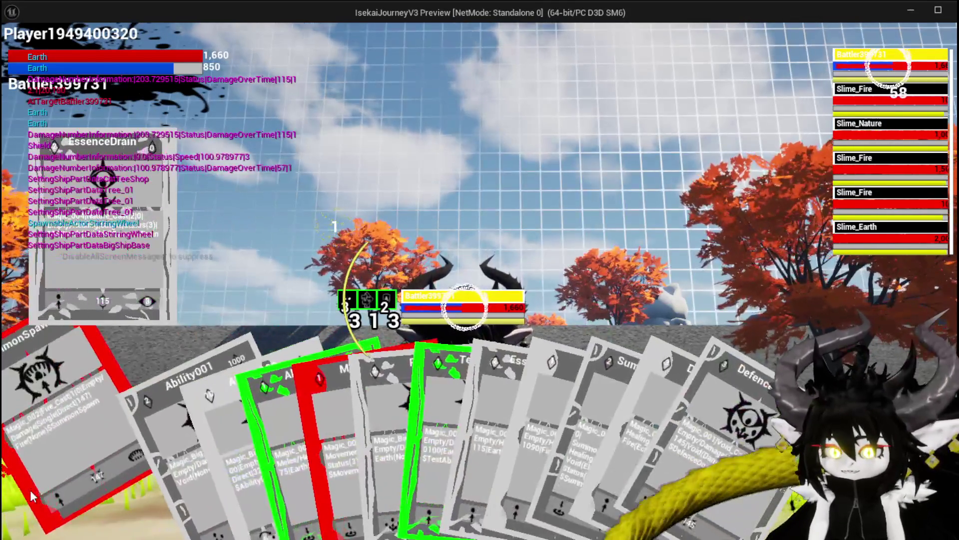
{"action": "left_click", "coordinate": [31, 495]}
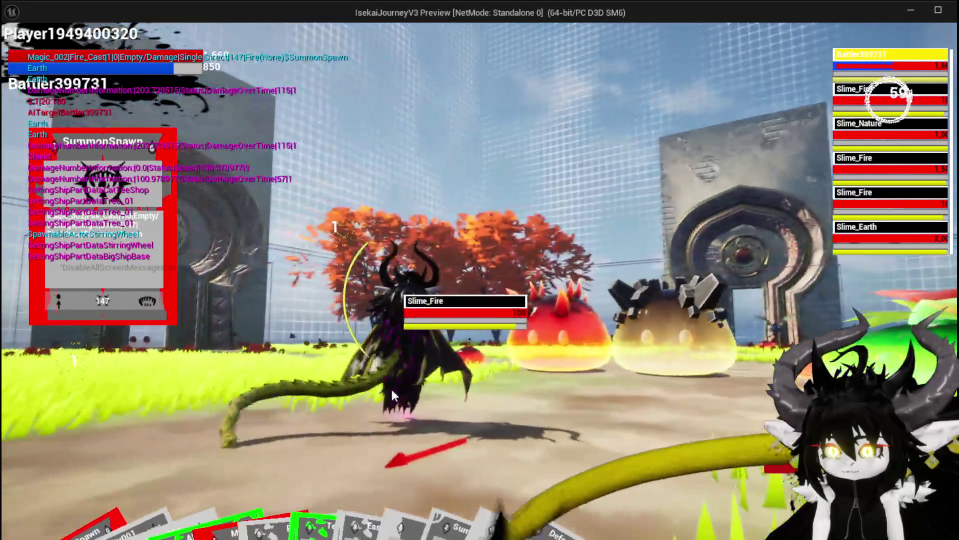
{"action": "key", "text": "Tab"}
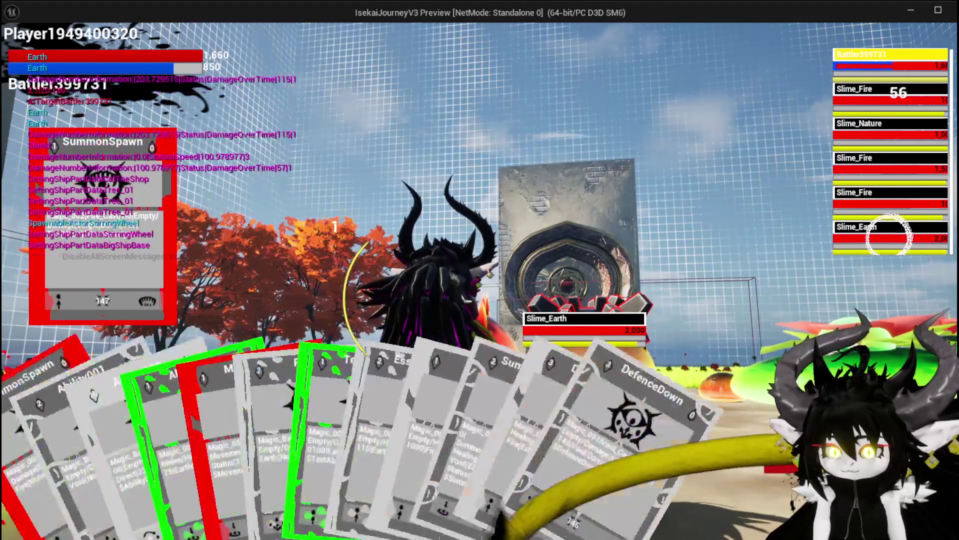
{"action": "left_click", "coordinate": [623, 327]}
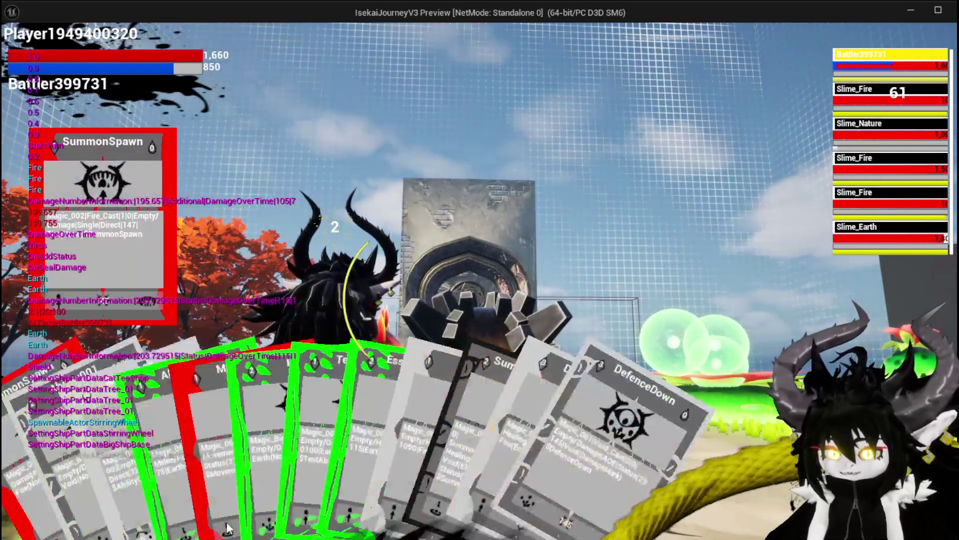
Step: Cast the Movement card's fire attack twice, stop the preview, and save the map
{"action": "mouse_move", "coordinate": [227, 527]}
{"action": "left_mouse_down"}
{"action": "mouse_move", "coordinate": [255, 349]}
{"action": "mouse_move", "coordinate": [414, 400]}
{"action": "left_mouse_up"}
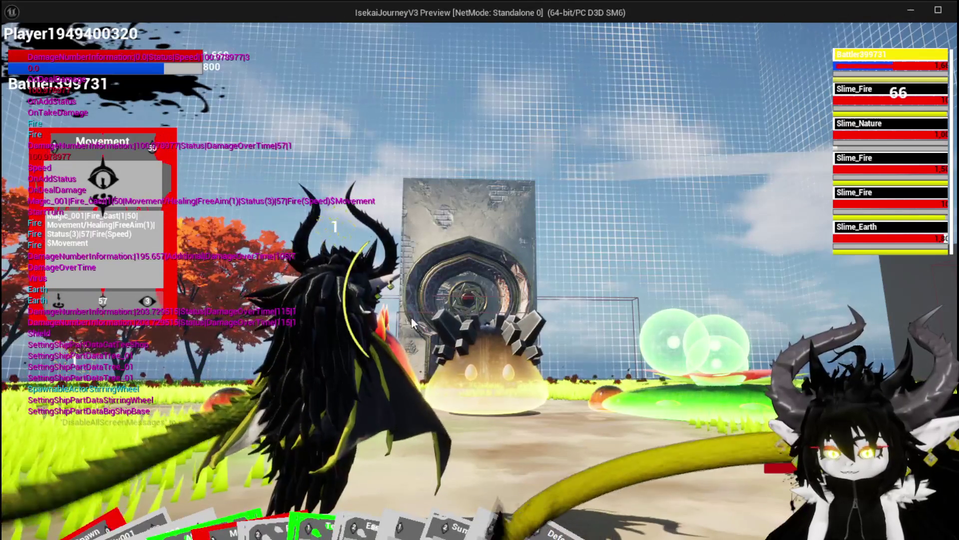
{"action": "left_click", "coordinate": [412, 317]}
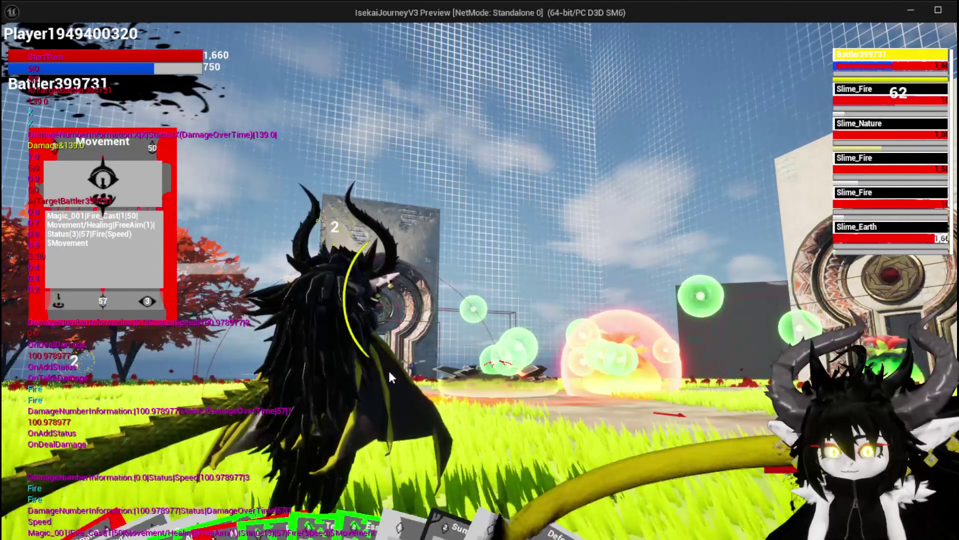
{"action": "left_click", "coordinate": [250, 469]}
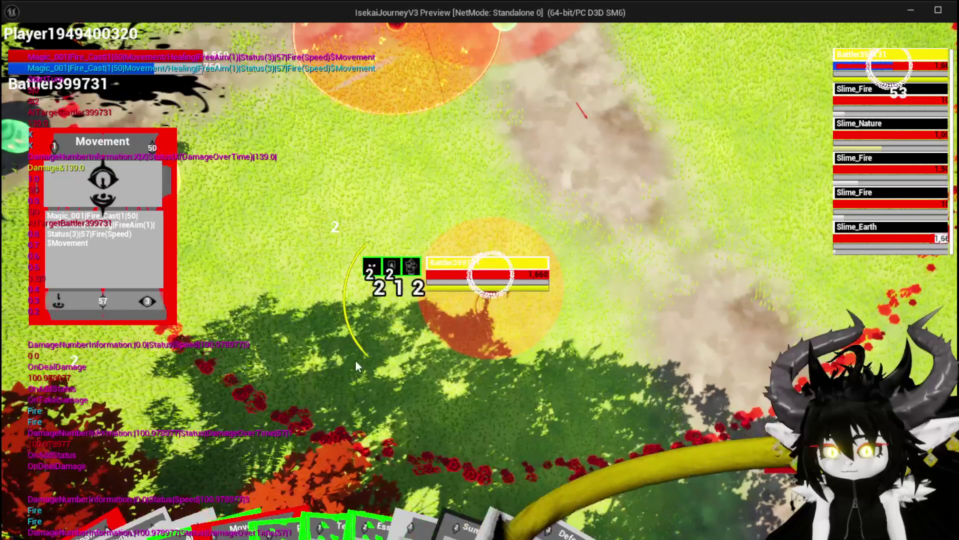
{"action": "left_click", "coordinate": [359, 355]}
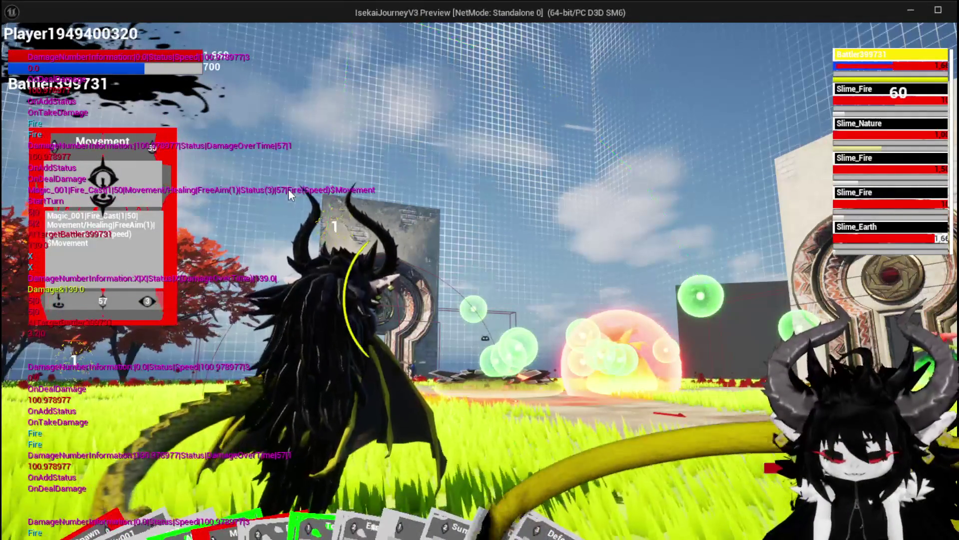
{"action": "key", "text": "Escape"}
{"action": "key", "text": "ctrl+s"}
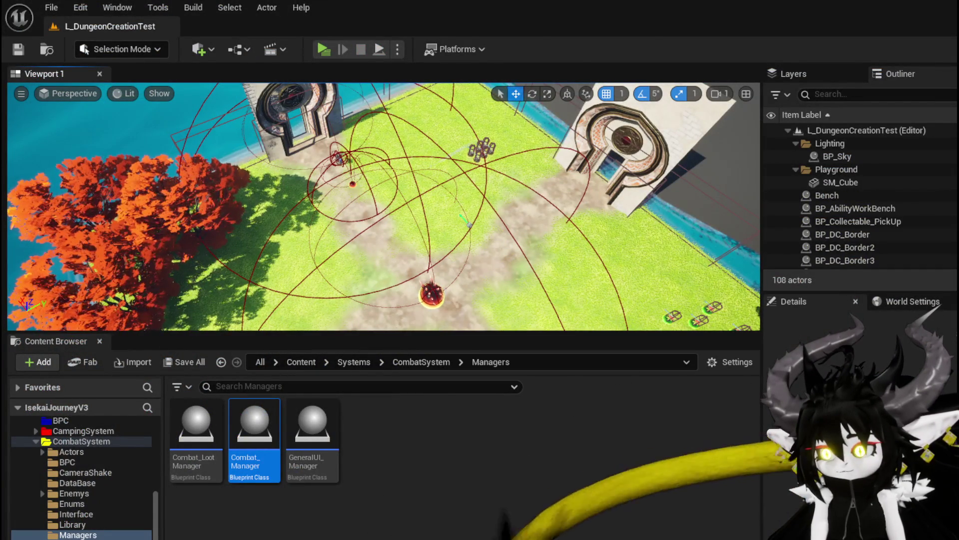
Step: Return to the BPC_Perks Blueprint and browse its functions down to OnDealDamagePerks
{"action": "key", "text": "alt+Tab"}
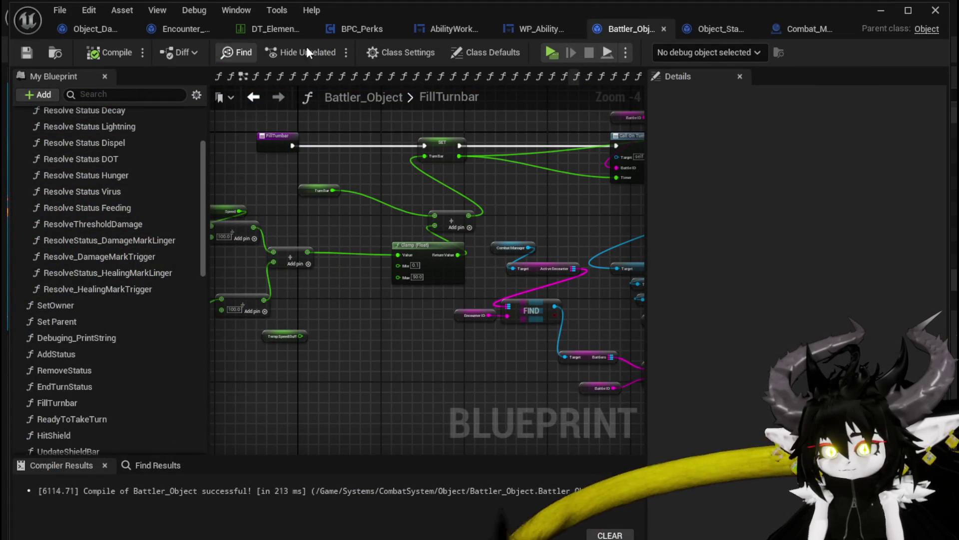
{"action": "left_click", "coordinate": [369, 30]}
{"action": "scroll", "coordinate": [394, 175], "scroll_direction": "down", "scroll_amount": 2}
{"action": "left_click", "coordinate": [77, 220]}
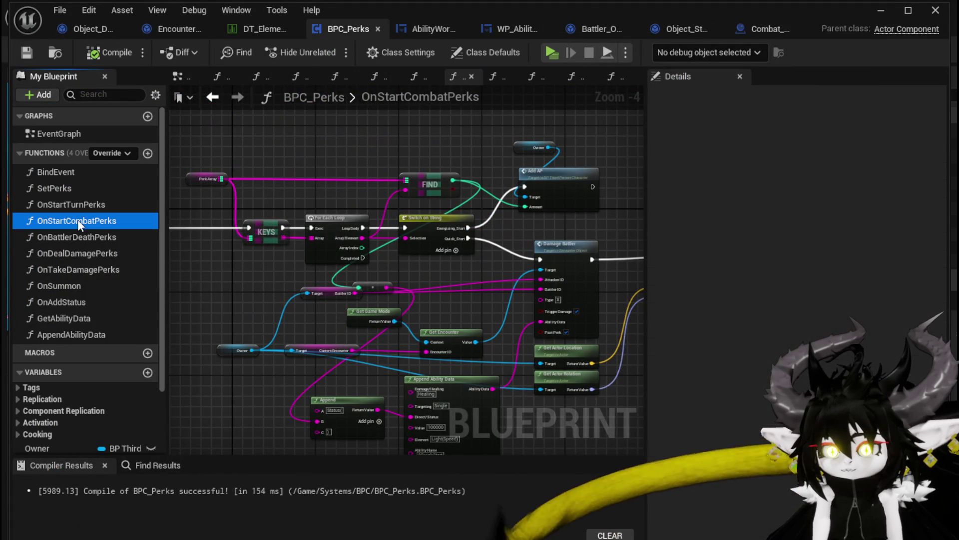
{"action": "double_click", "coordinate": [85, 238]}
{"action": "scroll", "coordinate": [332, 295], "scroll_direction": "down", "scroll_amount": 4}
{"action": "double_click", "coordinate": [93, 254]}
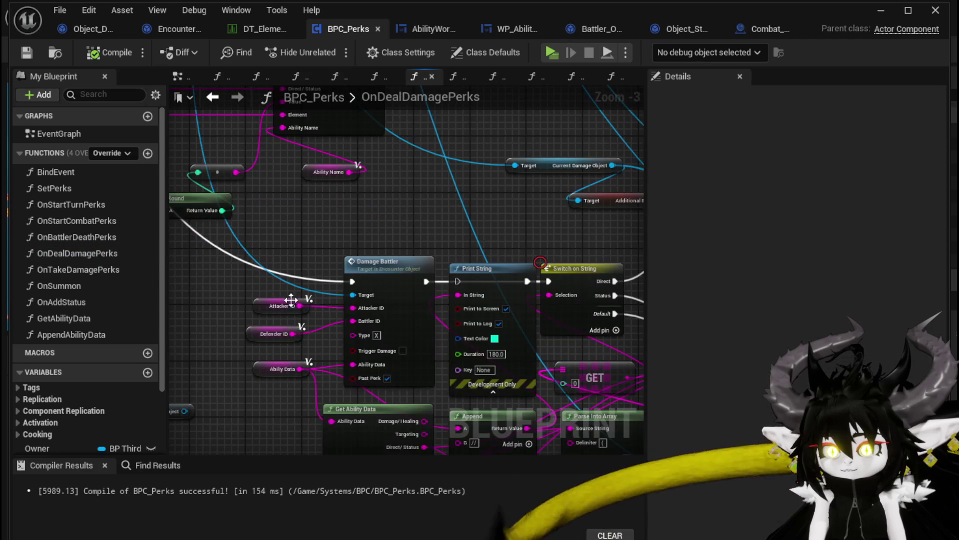
Step: Pan the graph to locate the Parse Into Array, GET, comparison and AND nodes
{"action": "mouse_move", "coordinate": [366, 241]}
{"action": "left_mouse_down"}
{"action": "mouse_move", "coordinate": [403, 214]}
{"action": "mouse_move", "coordinate": [343, 192]}
{"action": "mouse_move", "coordinate": [249, 177]}
{"action": "left_mouse_up"}
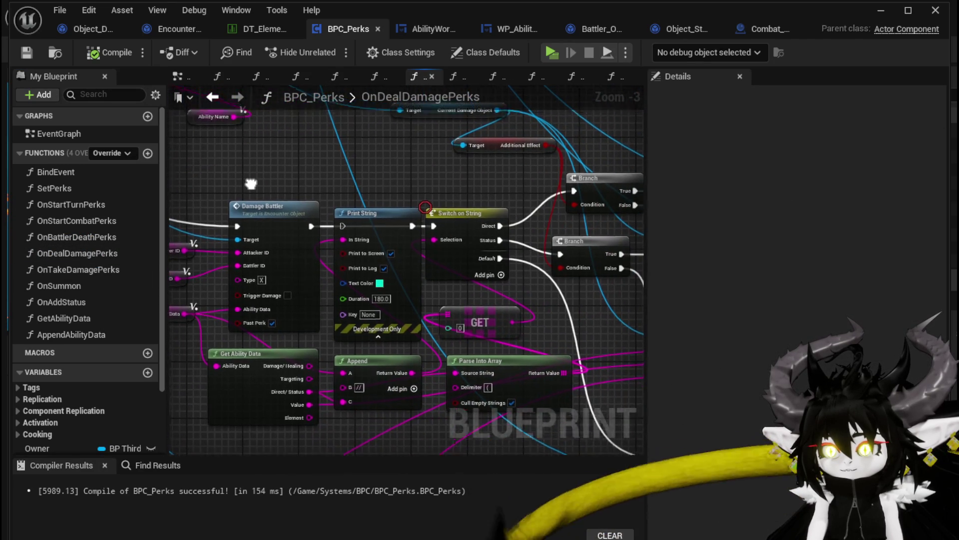
{"action": "scroll", "coordinate": [490, 215], "scroll_direction": "down", "scroll_amount": 4}
{"action": "scroll", "coordinate": [487, 183], "scroll_direction": "up", "scroll_amount": 4}
{"action": "mouse_move", "coordinate": [398, 312]}
{"action": "left_mouse_down"}
{"action": "mouse_move", "coordinate": [385, 225]}
{"action": "mouse_move", "coordinate": [310, 220]}
{"action": "mouse_move", "coordinate": [233, 262]}
{"action": "mouse_move", "coordinate": [179, 306]}
{"action": "mouse_move", "coordinate": [174, 323]}
{"action": "mouse_move", "coordinate": [332, 352]}
{"action": "mouse_move", "coordinate": [510, 353]}
{"action": "mouse_move", "coordinate": [581, 218]}
{"action": "mouse_move", "coordinate": [638, 248]}
{"action": "left_mouse_up"}
{"action": "mouse_move", "coordinate": [439, 250]}
{"action": "left_mouse_down"}
{"action": "mouse_move", "coordinate": [274, 280]}
{"action": "mouse_move", "coordinate": [471, 273]}
{"action": "left_mouse_up"}
{"action": "left_click", "coordinate": [203, 159]}
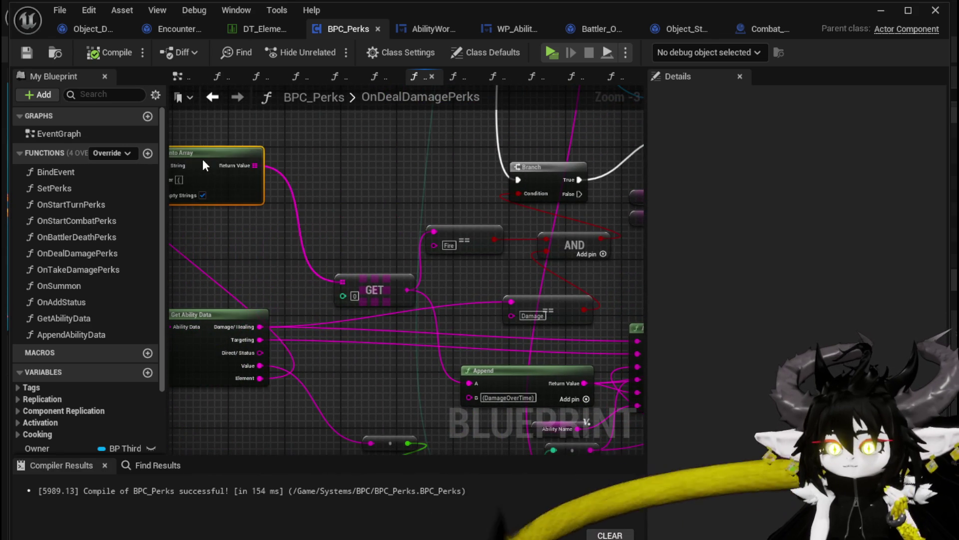
{"action": "left_click_drag", "start_coordinate": [567, 270], "coordinate": [376, 265]}
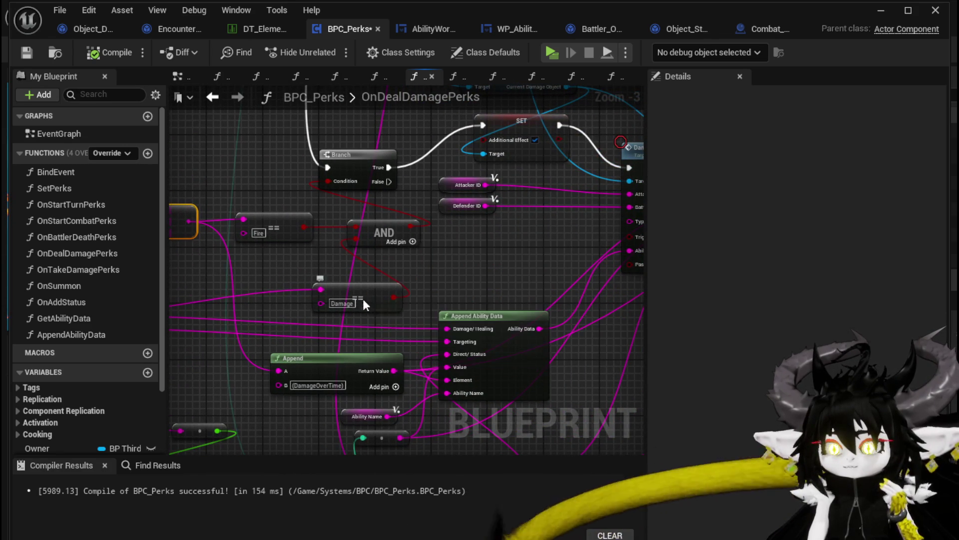
Step: Move the Damage == comparison node and the Get Ability Data node up and left
{"action": "left_click_drag", "start_coordinate": [367, 309], "coordinate": [286, 278]}
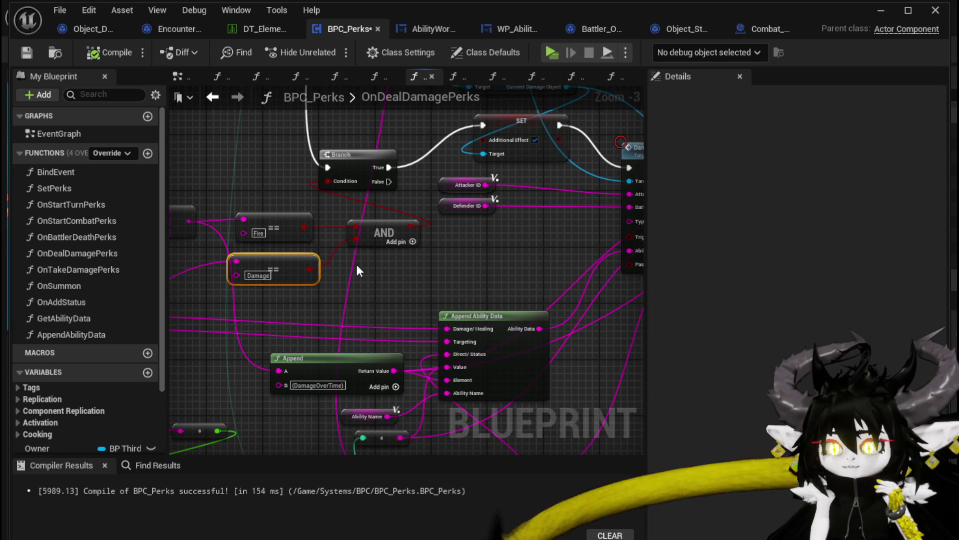
{"action": "mouse_move", "coordinate": [408, 275]}
{"action": "left_mouse_down"}
{"action": "mouse_move", "coordinate": [287, 320]}
{"action": "mouse_move", "coordinate": [443, 256]}
{"action": "left_mouse_up"}
{"action": "mouse_move", "coordinate": [328, 299]}
{"action": "left_mouse_down"}
{"action": "mouse_move", "coordinate": [474, 300]}
{"action": "mouse_move", "coordinate": [591, 280]}
{"action": "left_mouse_up"}
{"action": "mouse_move", "coordinate": [316, 269]}
{"action": "left_mouse_down"}
{"action": "mouse_move", "coordinate": [284, 224]}
{"action": "mouse_move", "coordinate": [262, 207]}
{"action": "mouse_move", "coordinate": [257, 214]}
{"action": "left_mouse_up"}
Step: Survey the upper graph and shift Get Ability Data further to the left
{"action": "mouse_move", "coordinate": [504, 286]}
{"action": "left_mouse_down"}
{"action": "mouse_move", "coordinate": [261, 203]}
{"action": "mouse_move", "coordinate": [173, 256]}
{"action": "mouse_move", "coordinate": [99, 349]}
{"action": "mouse_move", "coordinate": [461, 333]}
{"action": "left_mouse_up"}
{"action": "scroll", "coordinate": [337, 182], "scroll_direction": "down", "scroll_amount": 2}
{"action": "mouse_move", "coordinate": [337, 182]}
{"action": "left_mouse_down"}
{"action": "mouse_move", "coordinate": [370, 242]}
{"action": "mouse_move", "coordinate": [368, 256]}
{"action": "left_mouse_up"}
{"action": "scroll", "coordinate": [435, 250], "scroll_direction": "up", "scroll_amount": 2}
{"action": "mouse_move", "coordinate": [475, 254]}
{"action": "left_mouse_down"}
{"action": "mouse_move", "coordinate": [368, 193]}
{"action": "mouse_move", "coordinate": [410, 143]}
{"action": "mouse_move", "coordinate": [463, 174]}
{"action": "mouse_move", "coordinate": [405, 188]}
{"action": "left_mouse_up"}
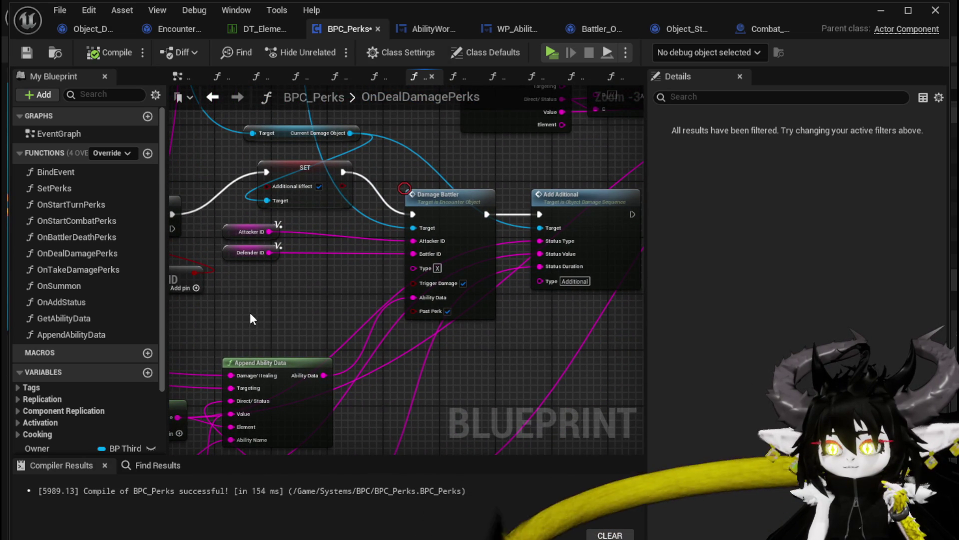
{"action": "scroll", "coordinate": [436, 136], "scroll_direction": "down", "scroll_amount": 1}
{"action": "left_click_drag", "start_coordinate": [436, 135], "coordinate": [395, 313]}
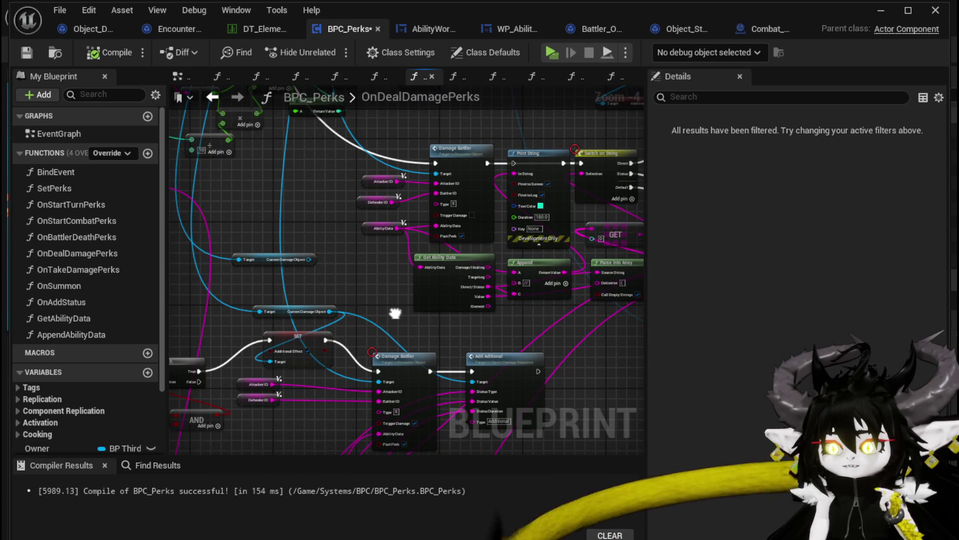
{"action": "left_click_drag", "start_coordinate": [394, 313], "coordinate": [306, 230]}
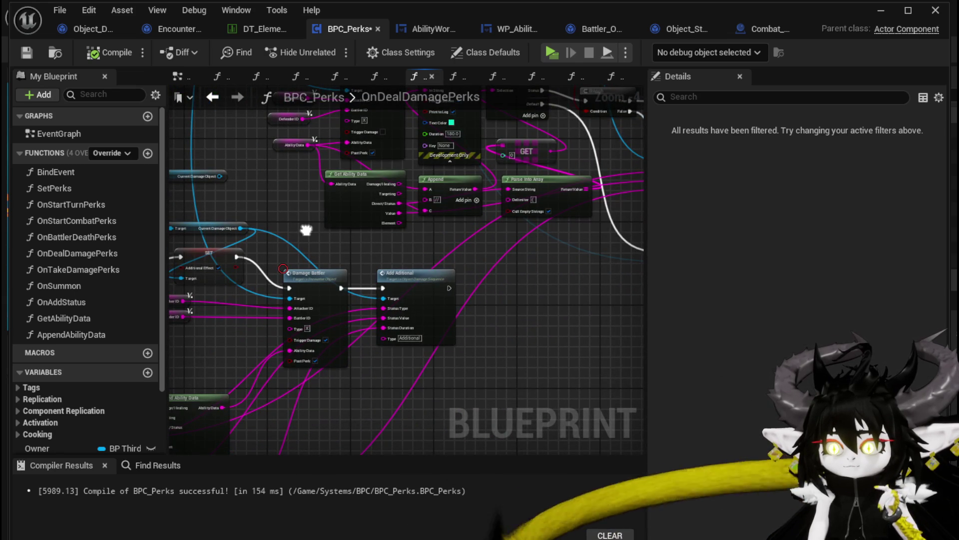
{"action": "left_click_drag", "start_coordinate": [306, 230], "coordinate": [286, 314]}
{"action": "scroll", "coordinate": [391, 288], "scroll_direction": "up", "scroll_amount": 2}
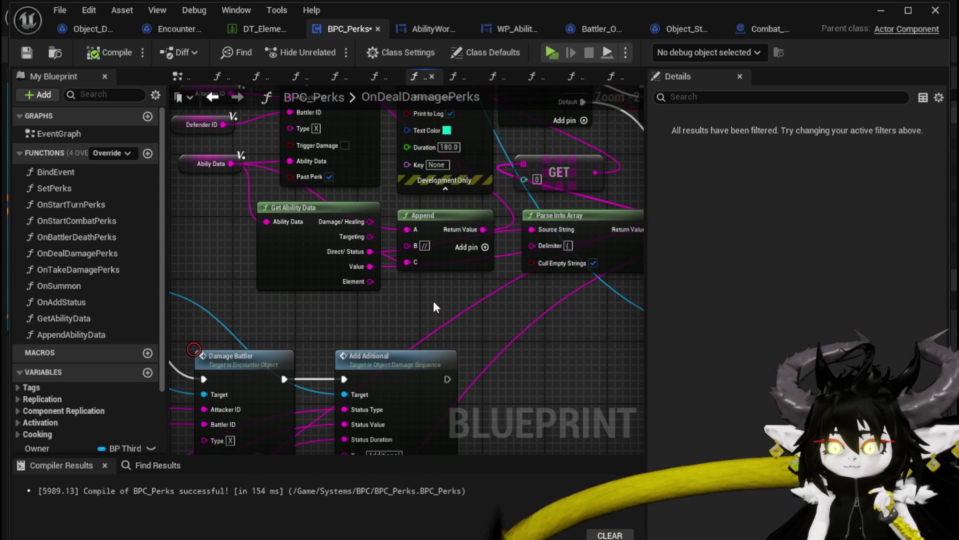
{"action": "left_click_drag", "start_coordinate": [315, 260], "coordinate": [250, 263]}
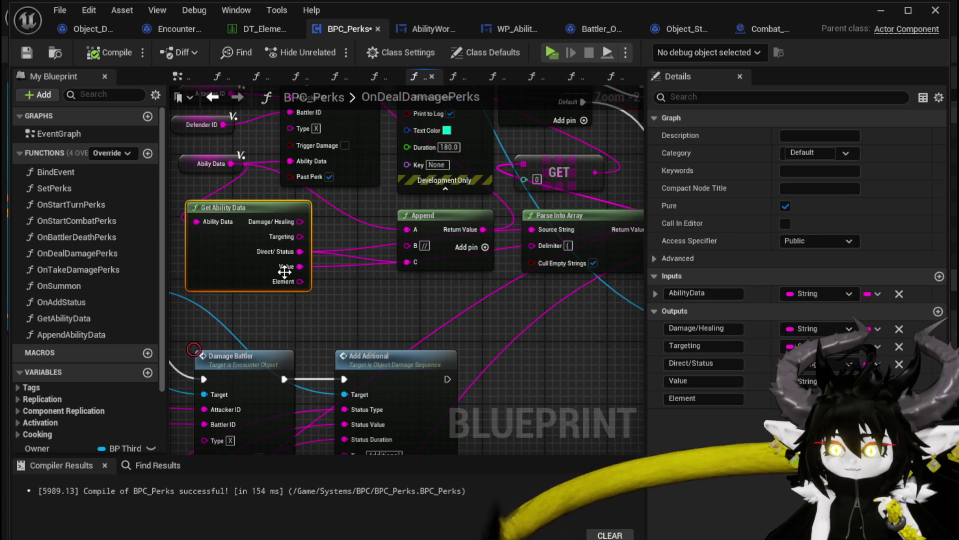
Step: Nudge the Branch and Add Additional nodes slightly down and to the right
{"action": "mouse_move", "coordinate": [390, 299]}
{"action": "left_mouse_down"}
{"action": "mouse_move", "coordinate": [336, 360]}
{"action": "mouse_move", "coordinate": [385, 324]}
{"action": "mouse_move", "coordinate": [349, 304]}
{"action": "mouse_move", "coordinate": [431, 304]}
{"action": "mouse_move", "coordinate": [300, 300]}
{"action": "mouse_move", "coordinate": [568, 118]}
{"action": "mouse_move", "coordinate": [346, 100]}
{"action": "left_mouse_up"}
{"action": "scroll", "coordinate": [391, 323], "scroll_direction": "down", "scroll_amount": 2}
{"action": "mouse_move", "coordinate": [427, 285]}
{"action": "left_mouse_down"}
{"action": "mouse_move", "coordinate": [434, 274]}
{"action": "mouse_move", "coordinate": [411, 270]}
{"action": "left_mouse_up"}
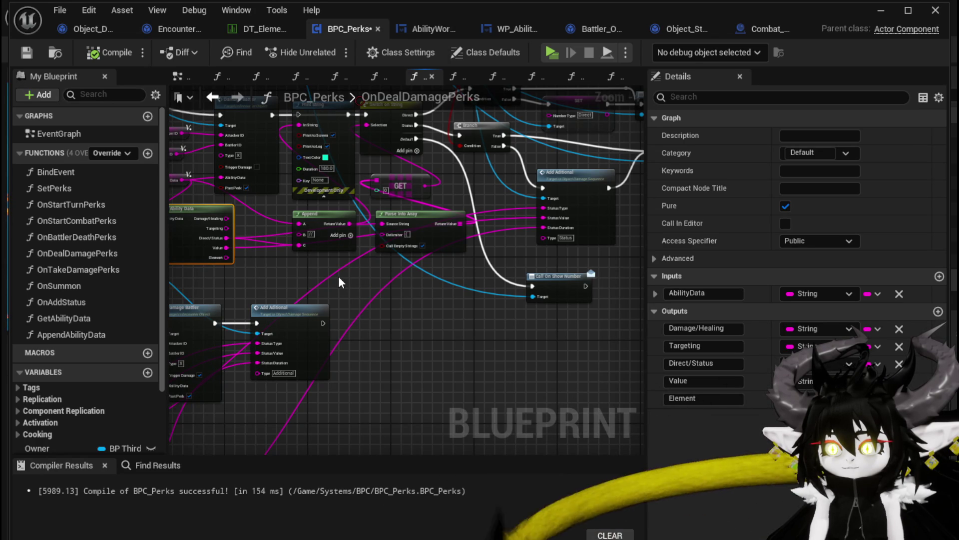
{"action": "mouse_move", "coordinate": [491, 135]}
{"action": "left_mouse_down"}
{"action": "mouse_move", "coordinate": [498, 150]}
{"action": "mouse_move", "coordinate": [509, 145]}
{"action": "left_mouse_up"}
{"action": "left_click_drag", "start_coordinate": [564, 183], "coordinate": [583, 188]}
Step: Shift the Append node to the left near the lower-left nodes
{"action": "mouse_move", "coordinate": [525, 186]}
{"action": "left_mouse_down"}
{"action": "mouse_move", "coordinate": [424, 214]}
{"action": "mouse_move", "coordinate": [459, 215]}
{"action": "mouse_move", "coordinate": [454, 250]}
{"action": "mouse_move", "coordinate": [442, 265]}
{"action": "mouse_move", "coordinate": [385, 274]}
{"action": "mouse_move", "coordinate": [466, 263]}
{"action": "mouse_move", "coordinate": [399, 265]}
{"action": "left_mouse_up"}
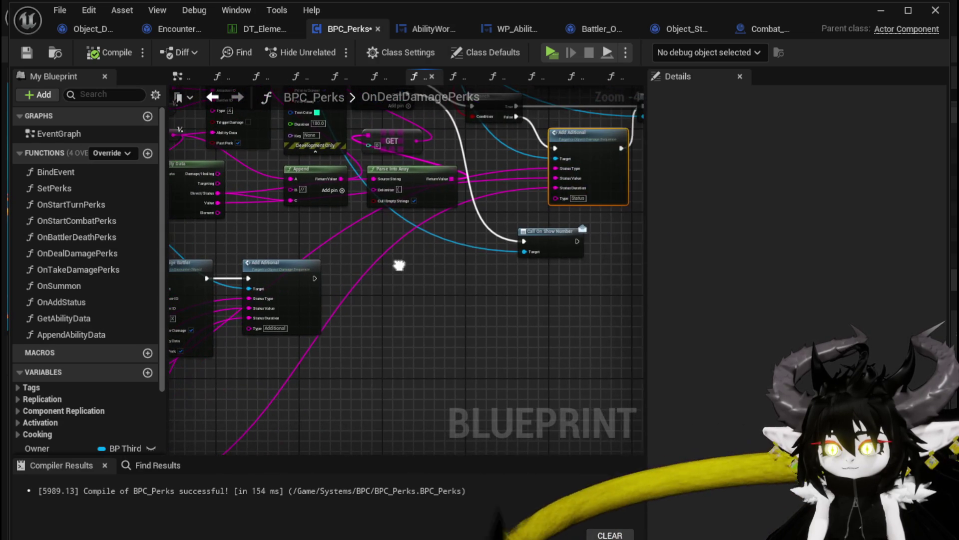
{"action": "scroll", "coordinate": [501, 214], "scroll_direction": "up", "scroll_amount": 2}
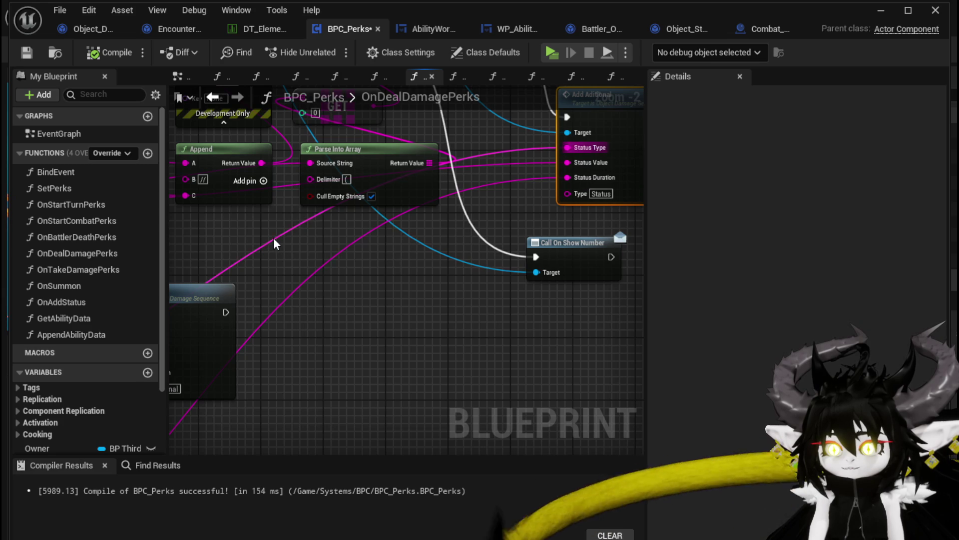
{"action": "scroll", "coordinate": [275, 244], "scroll_direction": "down", "scroll_amount": 3}
{"action": "scroll", "coordinate": [320, 280], "scroll_direction": "up", "scroll_amount": 2}
{"action": "scroll", "coordinate": [454, 218], "scroll_direction": "up", "scroll_amount": 1}
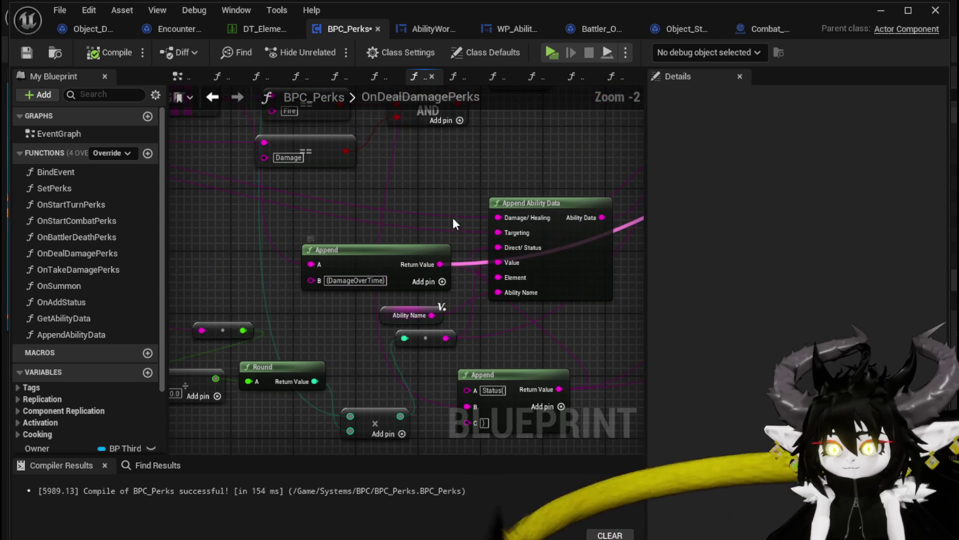
{"action": "left_click_drag", "start_coordinate": [372, 251], "coordinate": [341, 251]}
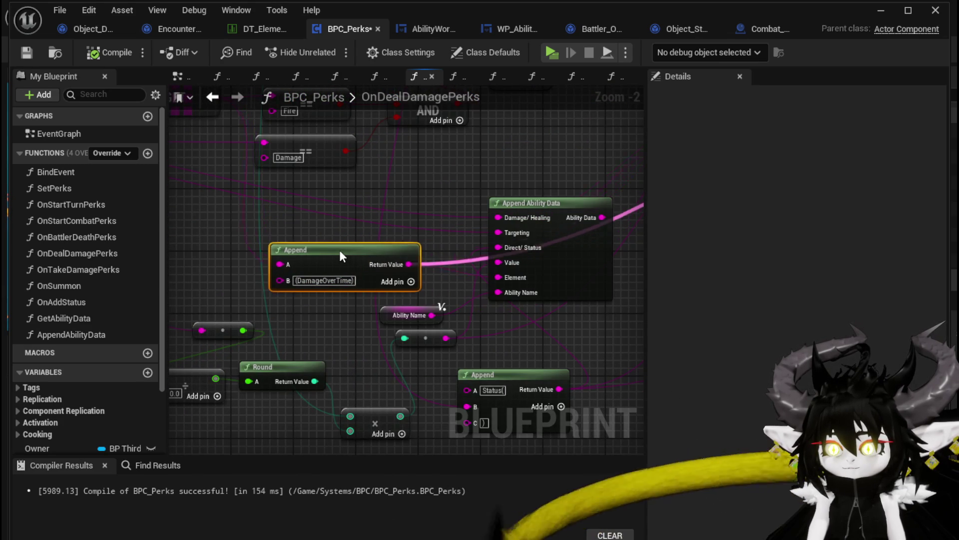
Step: Drag a connection from the Element output, then dismiss the node suggestions
{"action": "left_click_drag", "start_coordinate": [500, 157], "coordinate": [198, 291]}
{"action": "scroll", "coordinate": [434, 178], "scroll_direction": "down", "scroll_amount": 2}
{"action": "mouse_move", "coordinate": [435, 186]}
{"action": "left_mouse_down"}
{"action": "mouse_move", "coordinate": [382, 277]}
{"action": "mouse_move", "coordinate": [304, 289]}
{"action": "left_mouse_up"}
{"action": "scroll", "coordinate": [384, 276], "scroll_direction": "up", "scroll_amount": 1}
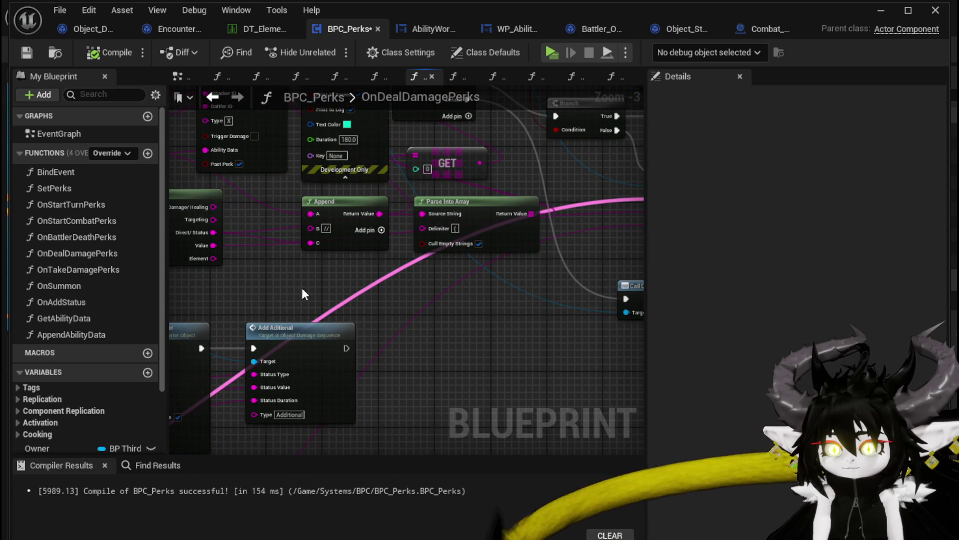
{"action": "left_click_drag", "start_coordinate": [212, 259], "coordinate": [477, 305]}
{"action": "left_click", "coordinate": [460, 276]}
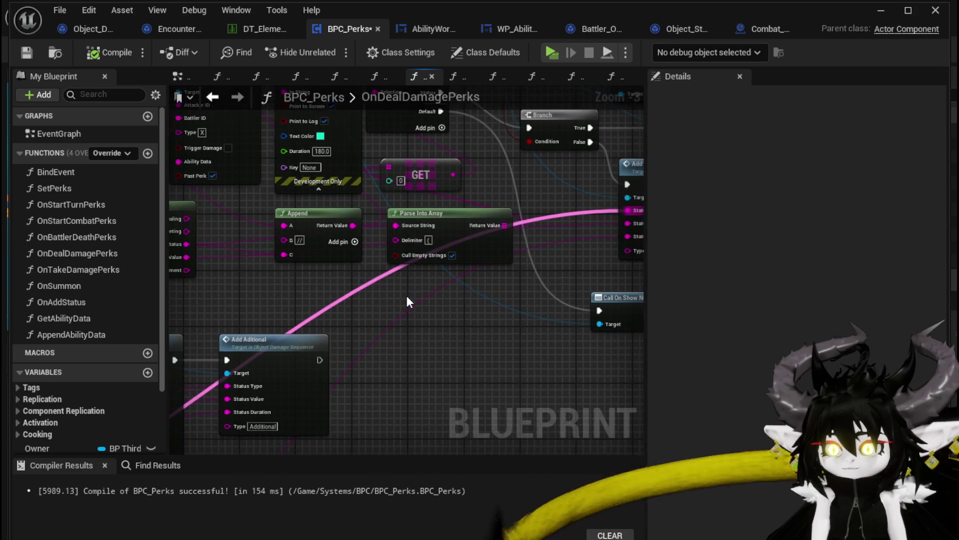
Step: Paste a second Parse Into Array, try wiring Element into it, then delete the spare copy
{"action": "key", "text": "ctrl+v"}
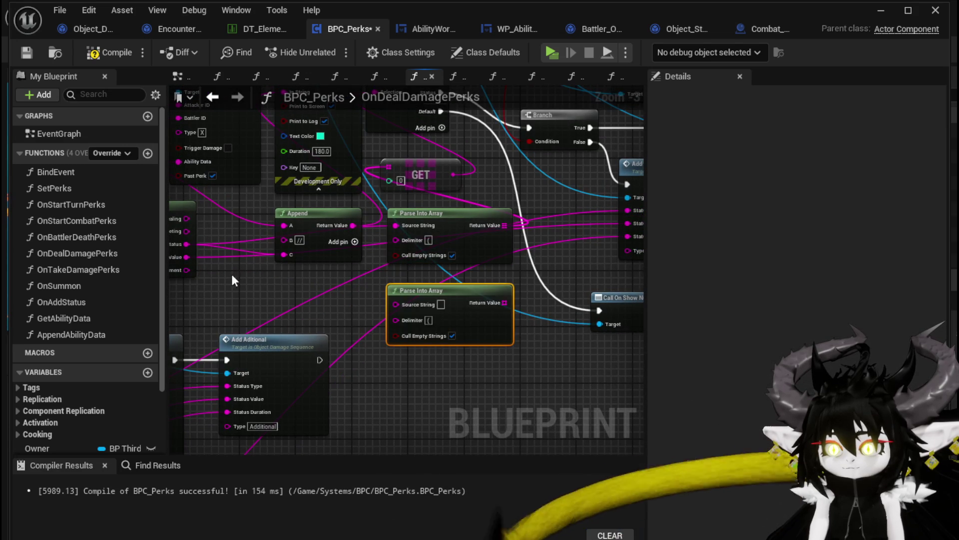
{"action": "left_click_drag", "start_coordinate": [187, 268], "coordinate": [381, 296]}
{"action": "mouse_move", "coordinate": [462, 307]}
{"action": "left_mouse_down"}
{"action": "mouse_move", "coordinate": [356, 276]}
{"action": "mouse_move", "coordinate": [625, 232]}
{"action": "left_mouse_up"}
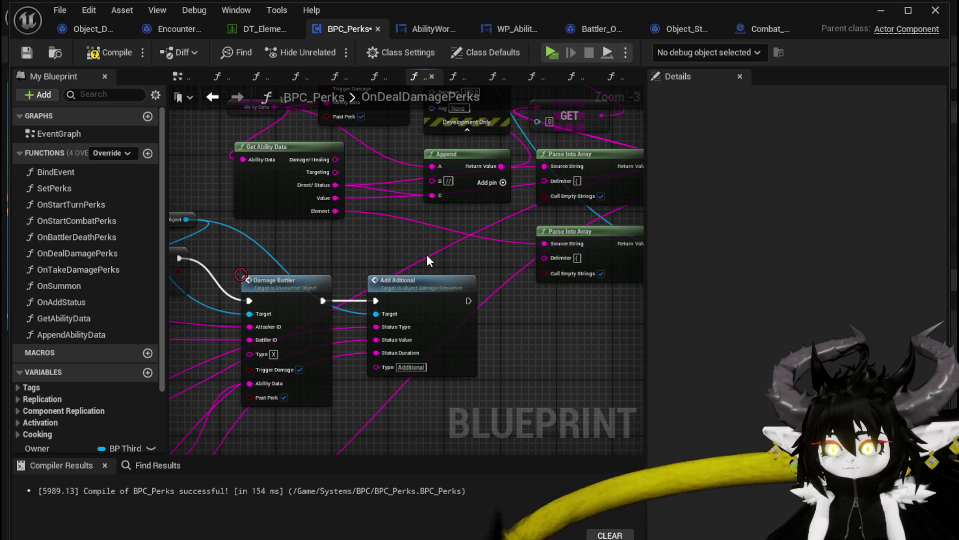
{"action": "mouse_move", "coordinate": [435, 263]}
{"action": "left_mouse_down"}
{"action": "mouse_move", "coordinate": [523, 219]}
{"action": "mouse_move", "coordinate": [485, 184]}
{"action": "mouse_move", "coordinate": [500, 246]}
{"action": "left_mouse_up"}
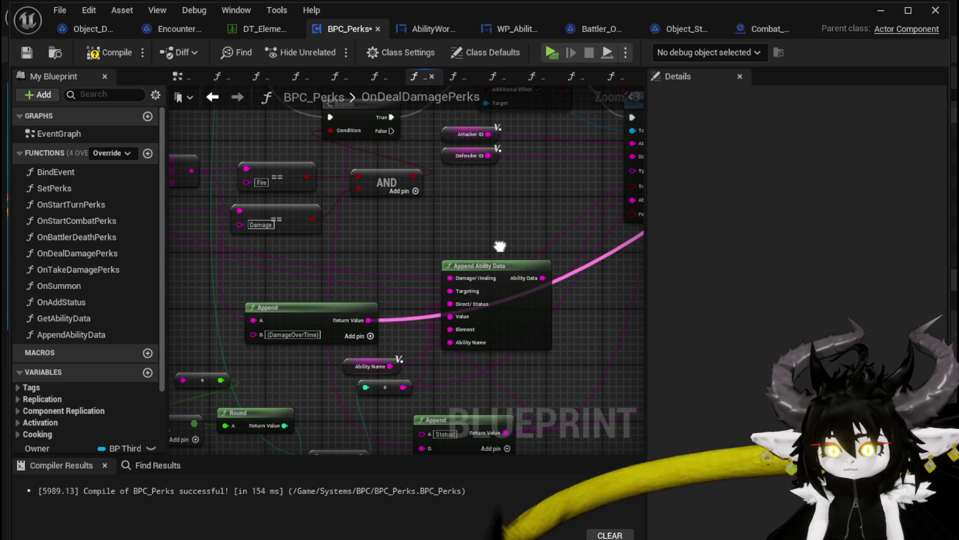
{"action": "mouse_move", "coordinate": [323, 340]}
{"action": "left_mouse_down"}
{"action": "mouse_move", "coordinate": [272, 300]}
{"action": "mouse_move", "coordinate": [425, 301]}
{"action": "mouse_move", "coordinate": [294, 302]}
{"action": "left_mouse_up"}
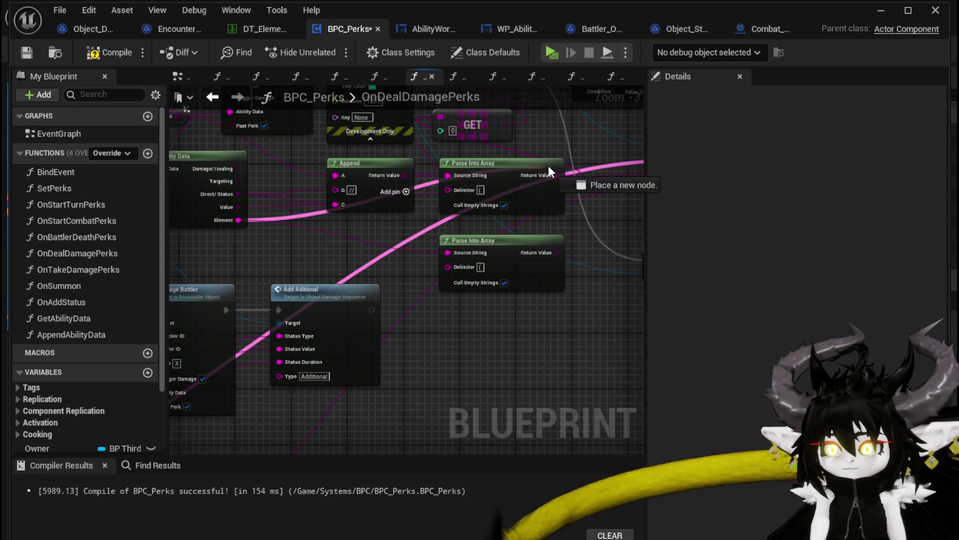
{"action": "mouse_move", "coordinate": [469, 179]}
{"action": "left_mouse_down"}
{"action": "mouse_move", "coordinate": [465, 209]}
{"action": "mouse_move", "coordinate": [384, 161]}
{"action": "left_mouse_up"}
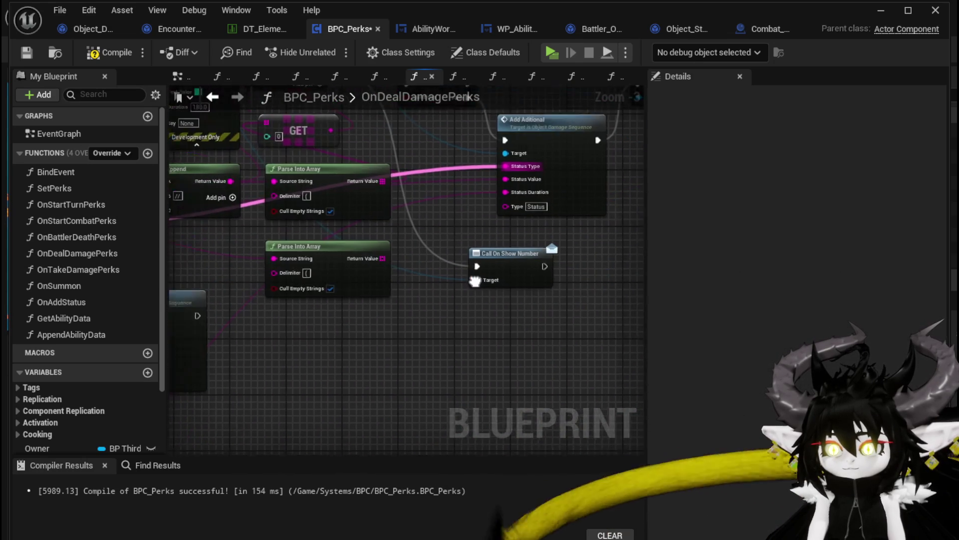
{"action": "key", "text": "Delete"}
{"action": "mouse_move", "coordinate": [465, 324]}
{"action": "left_mouse_down"}
{"action": "mouse_move", "coordinate": [381, 332]}
{"action": "mouse_move", "coordinate": [385, 363]}
{"action": "mouse_move", "coordinate": [507, 292]}
{"action": "mouse_move", "coordinate": [531, 410]}
{"action": "mouse_move", "coordinate": [523, 365]}
{"action": "mouse_move", "coordinate": [663, 273]}
{"action": "mouse_move", "coordinate": [709, 280]}
{"action": "mouse_move", "coordinate": [384, 338]}
{"action": "mouse_move", "coordinate": [348, 327]}
{"action": "mouse_move", "coordinate": [434, 395]}
{"action": "mouse_move", "coordinate": [461, 233]}
{"action": "left_mouse_up"}
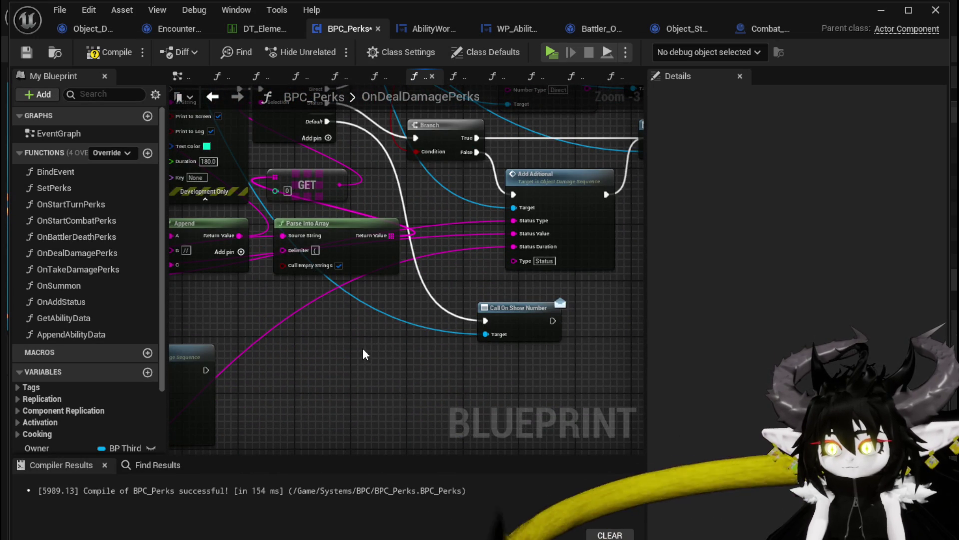
Step: Add a GET on the parsed array and wire it into the second Parse Into Array's Source String
{"action": "mouse_move", "coordinate": [365, 341]}
{"action": "left_mouse_down"}
{"action": "mouse_move", "coordinate": [452, 295]}
{"action": "mouse_move", "coordinate": [599, 251]}
{"action": "left_mouse_up"}
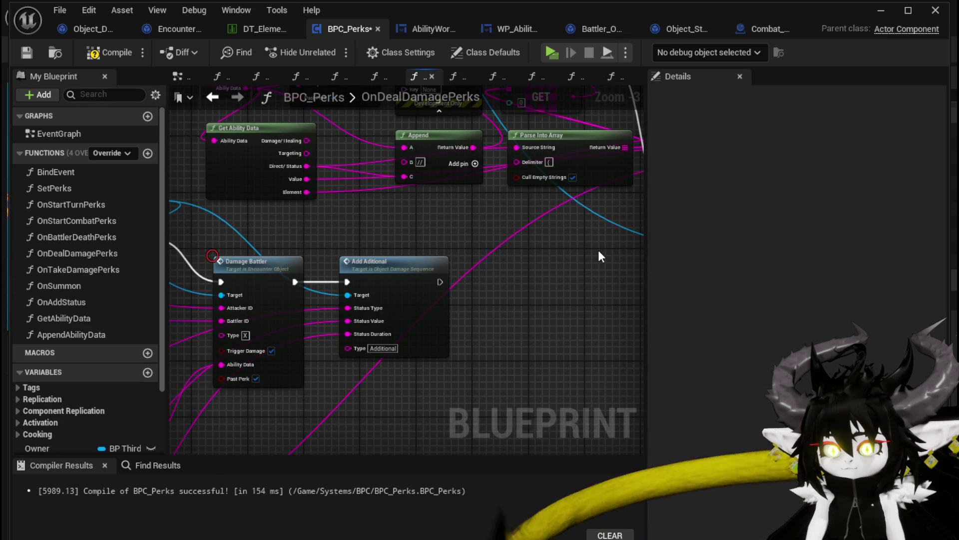
{"action": "mouse_move", "coordinate": [600, 256]}
{"action": "left_mouse_down"}
{"action": "mouse_move", "coordinate": [467, 337]}
{"action": "mouse_move", "coordinate": [378, 339]}
{"action": "left_mouse_up"}
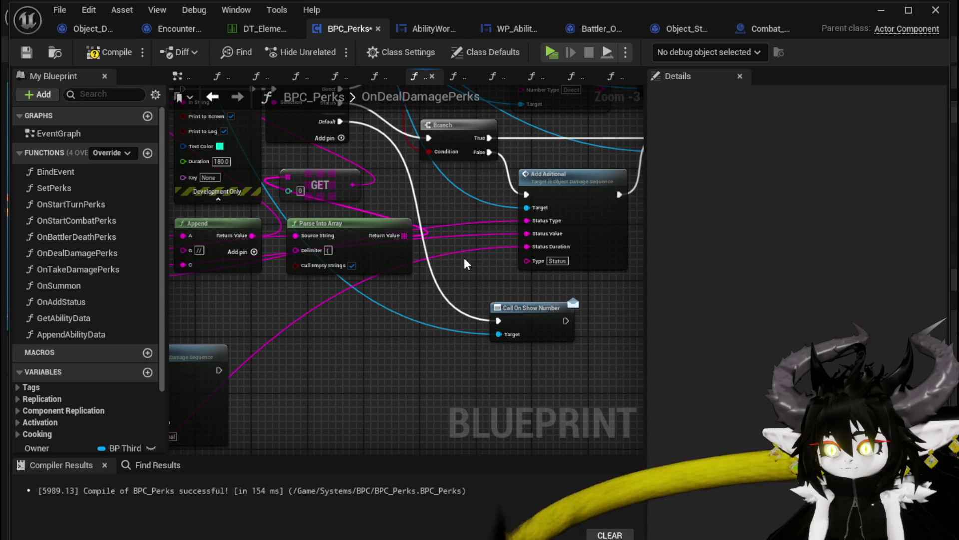
{"action": "mouse_move", "coordinate": [288, 321]}
{"action": "left_mouse_down"}
{"action": "mouse_move", "coordinate": [393, 331]}
{"action": "mouse_move", "coordinate": [370, 328]}
{"action": "mouse_move", "coordinate": [337, 300]}
{"action": "left_mouse_up"}
{"action": "mouse_move", "coordinate": [456, 215]}
{"action": "left_mouse_down"}
{"action": "mouse_move", "coordinate": [350, 301]}
{"action": "mouse_move", "coordinate": [355, 284]}
{"action": "mouse_move", "coordinate": [313, 280]}
{"action": "left_mouse_up"}
{"action": "type", "text": "get"}
{"action": "left_click", "coordinate": [366, 375]}
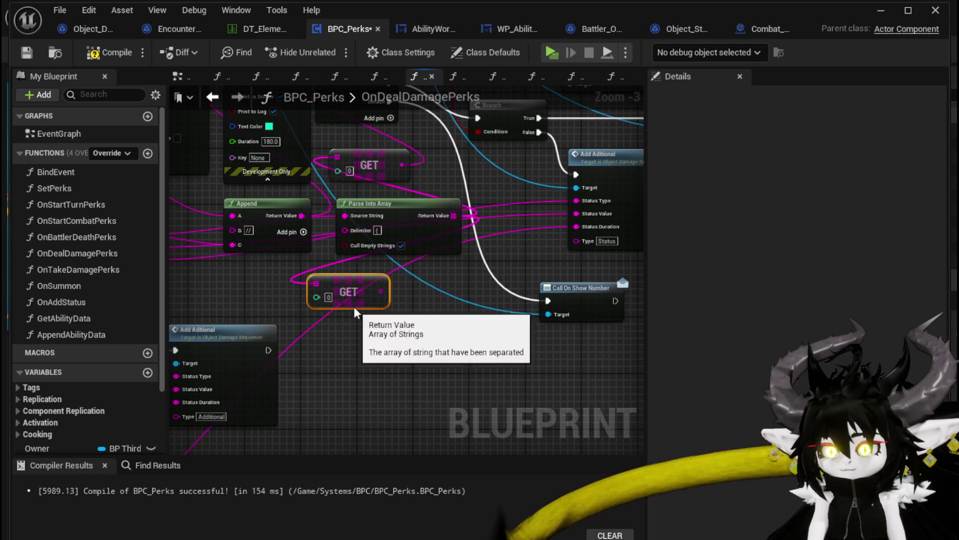
{"action": "left_click_drag", "start_coordinate": [385, 298], "coordinate": [392, 299]}
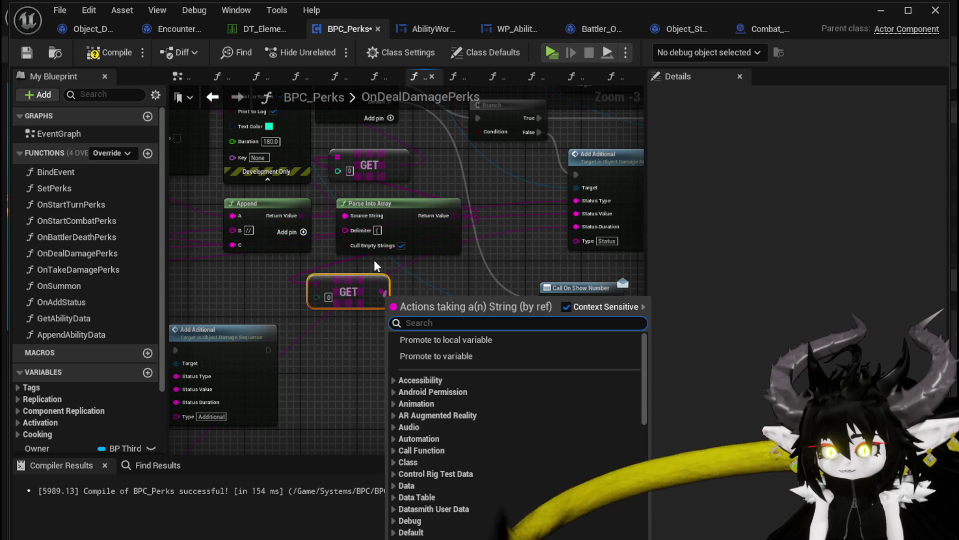
{"action": "left_click", "coordinate": [410, 233]}
{"action": "left_click_drag", "start_coordinate": [398, 342], "coordinate": [398, 339]}
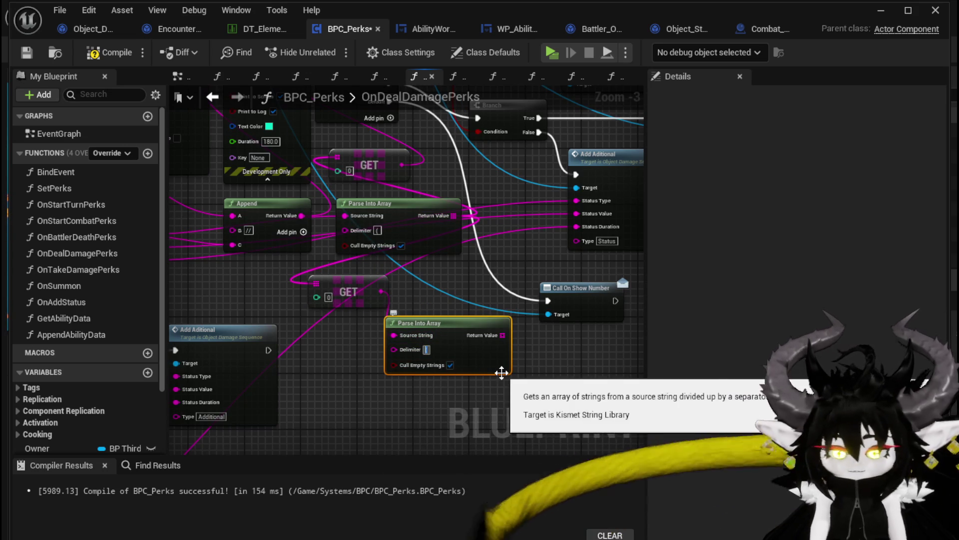
Step: Add a GET [0] on the second parsed array, keep index 1 on the first, and compile
{"action": "mouse_move", "coordinate": [501, 335]}
{"action": "left_mouse_down"}
{"action": "mouse_move", "coordinate": [538, 355]}
{"action": "mouse_move", "coordinate": [535, 384]}
{"action": "mouse_move", "coordinate": [497, 240]}
{"action": "mouse_move", "coordinate": [518, 246]}
{"action": "left_mouse_up"}
{"action": "type", "text": "get"}
{"action": "left_click", "coordinate": [582, 441]}
{"action": "left_click", "coordinate": [295, 361]}
{"action": "scroll", "coordinate": [297, 344], "scroll_direction": "down", "scroll_amount": 1}
{"action": "scroll", "coordinate": [295, 348], "scroll_direction": "up", "scroll_amount": 1}
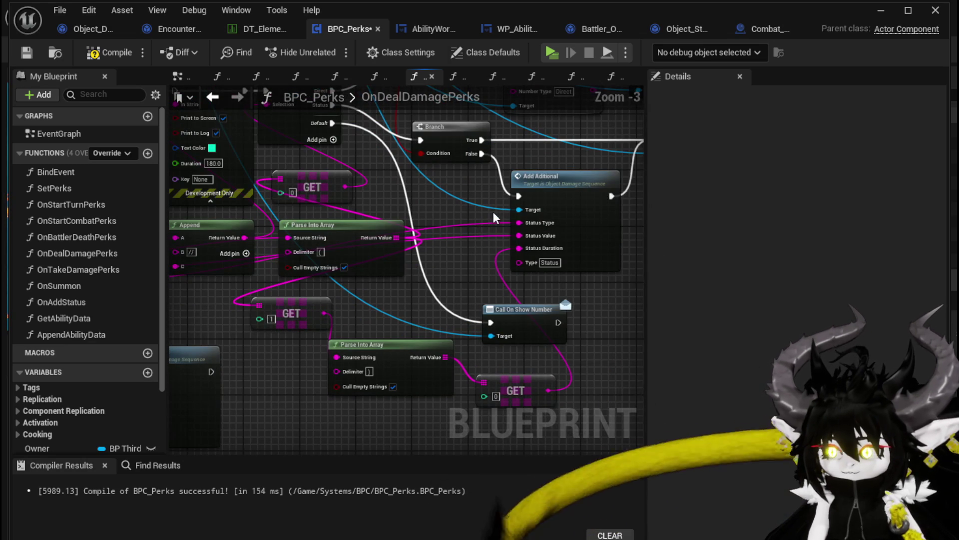
{"action": "scroll", "coordinate": [400, 250], "scroll_direction": "down", "scroll_amount": 3}
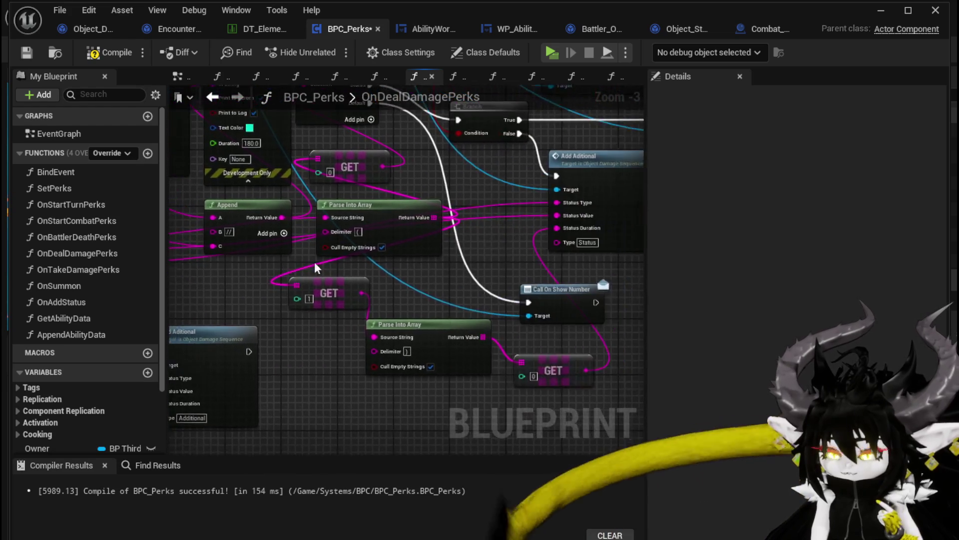
{"action": "left_click", "coordinate": [108, 50]}
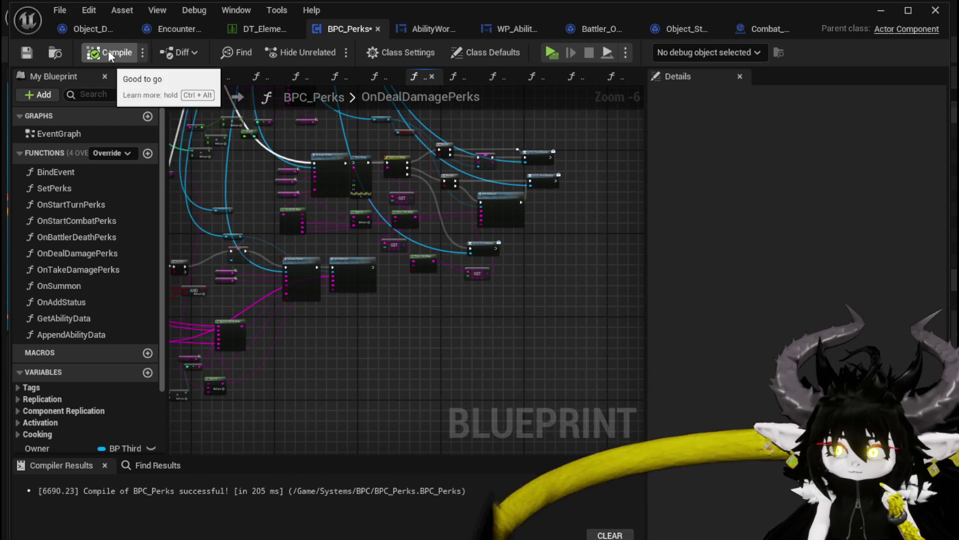
Step: Play-test a combat turn with the Movement card (Speed status 57), then stop and return to BPC_Perks
{"action": "left_click", "coordinate": [870, 10]}
{"action": "left_click", "coordinate": [323, 49]}
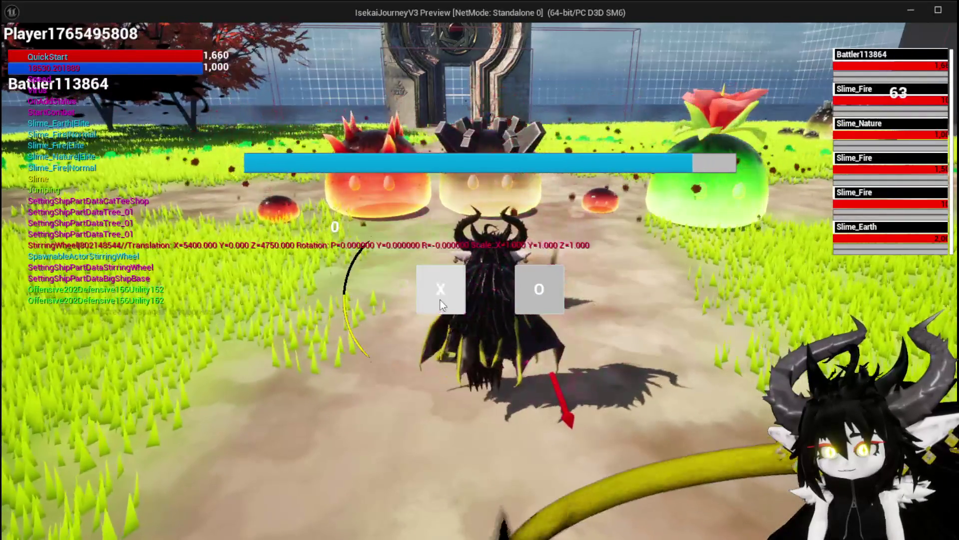
{"action": "left_click", "coordinate": [440, 296]}
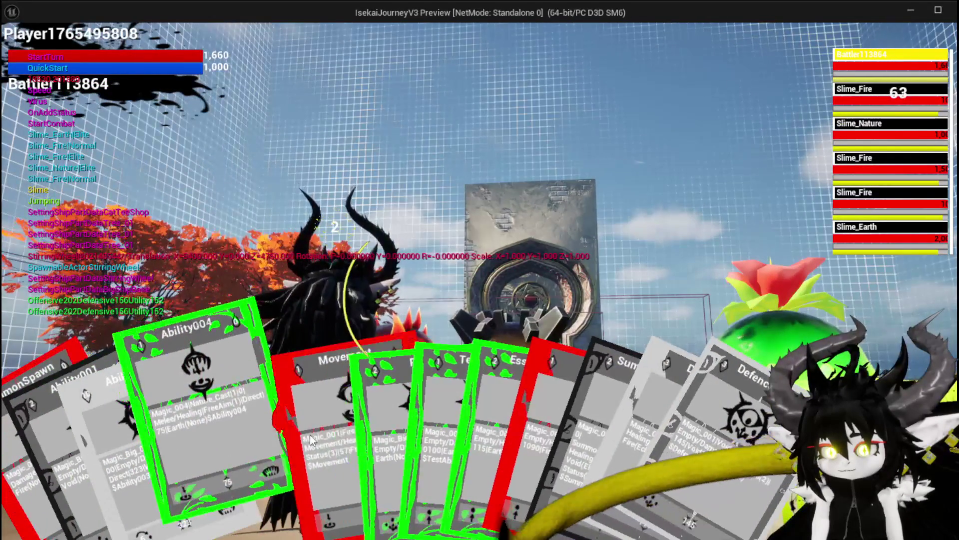
{"action": "left_click", "coordinate": [311, 434]}
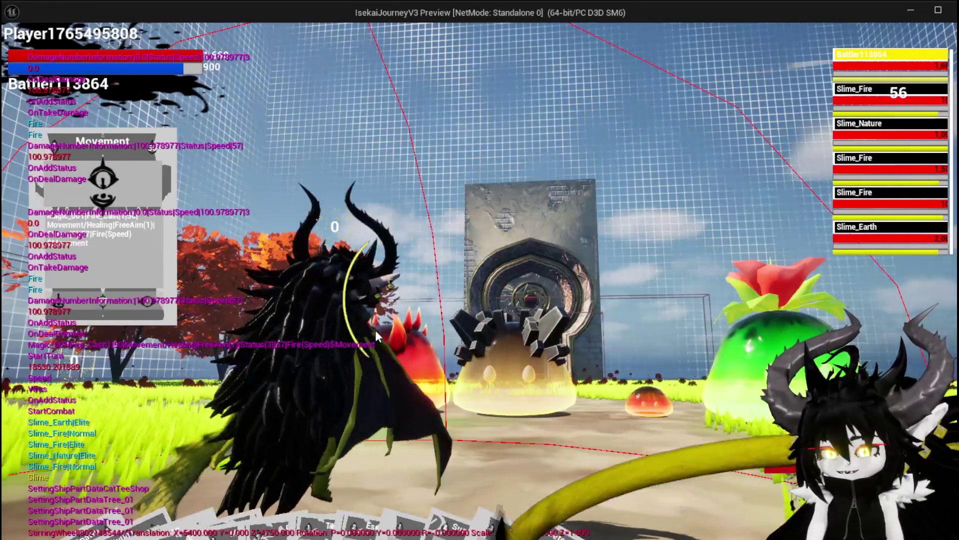
{"action": "key", "text": "Escape"}
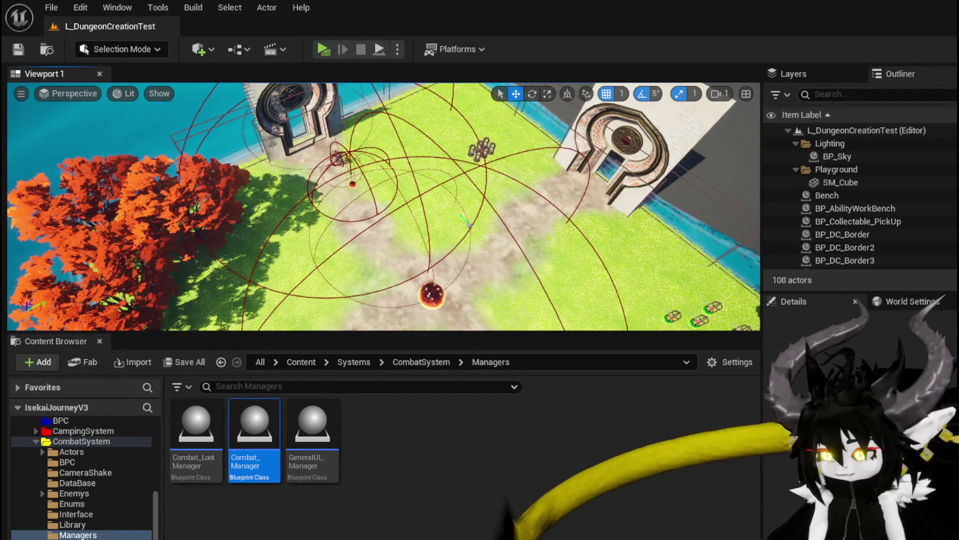
{"action": "key", "text": "alt+Tab"}
Step: Shift Branch, Add Aditional and Call On Show Number right and nudge Switch on String right
{"action": "scroll", "coordinate": [408, 312], "scroll_direction": "up", "scroll_amount": 5}
{"action": "mouse_move", "coordinate": [388, 300]}
{"action": "left_mouse_down"}
{"action": "mouse_move", "coordinate": [384, 359]}
{"action": "mouse_move", "coordinate": [317, 390]}
{"action": "left_mouse_up"}
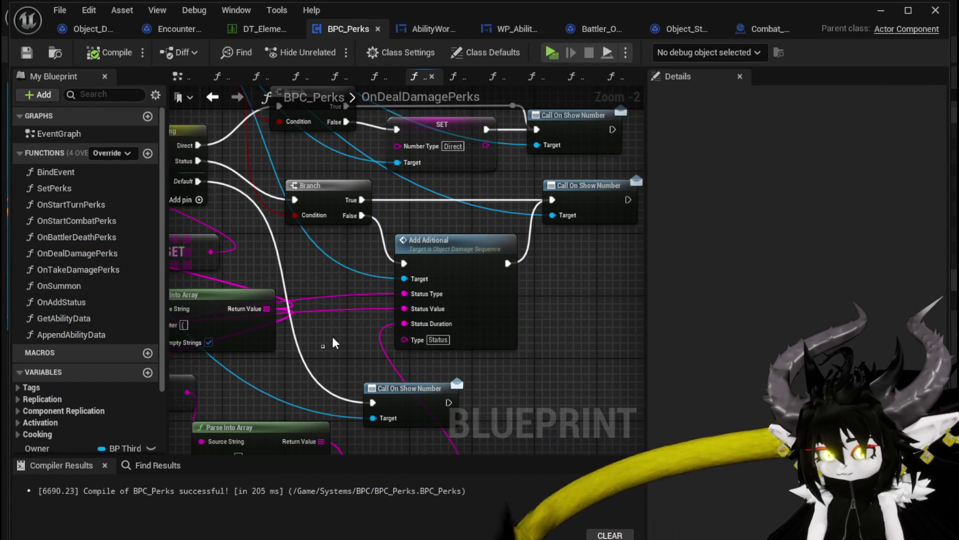
{"action": "left_click_drag", "start_coordinate": [597, 204], "coordinate": [594, 201]}
{"action": "left_click_drag", "start_coordinate": [550, 285], "coordinate": [352, 353]}
{"action": "left_click_drag", "start_coordinate": [386, 255], "coordinate": [630, 256]}
{"action": "mouse_move", "coordinate": [224, 308]}
{"action": "left_mouse_down"}
{"action": "mouse_move", "coordinate": [539, 305]}
{"action": "mouse_move", "coordinate": [585, 272]}
{"action": "mouse_move", "coordinate": [497, 224]}
{"action": "left_mouse_up"}
{"action": "left_click_drag", "start_coordinate": [404, 261], "coordinate": [489, 268]}
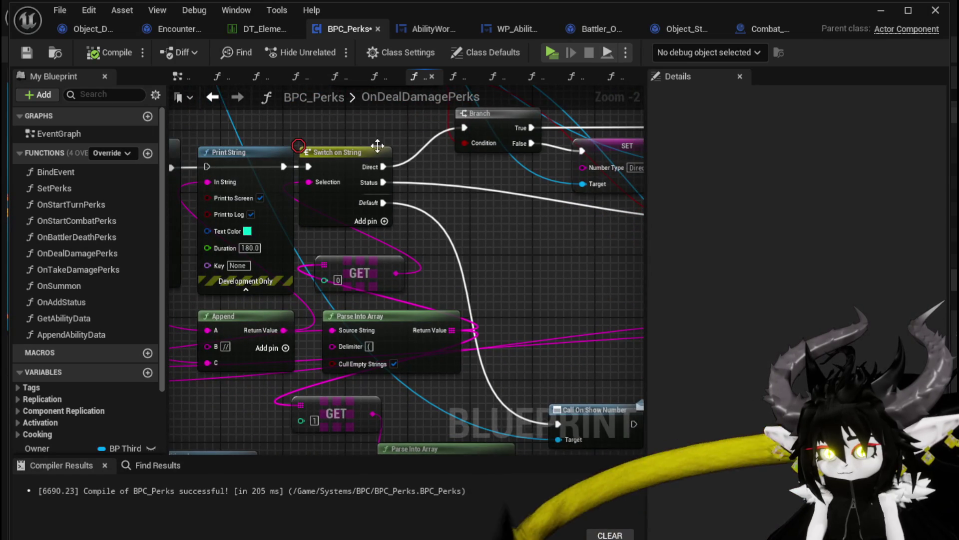
{"action": "left_click_drag", "start_coordinate": [346, 154], "coordinate": [362, 154]}
Step: Save BPC_Perks and start a new play-test from the level editor
{"action": "mouse_move", "coordinate": [468, 220]}
{"action": "left_mouse_down"}
{"action": "mouse_move", "coordinate": [458, 186]}
{"action": "mouse_move", "coordinate": [560, 250]}
{"action": "left_mouse_up"}
{"action": "scroll", "coordinate": [559, 250], "scroll_direction": "down", "scroll_amount": 1}
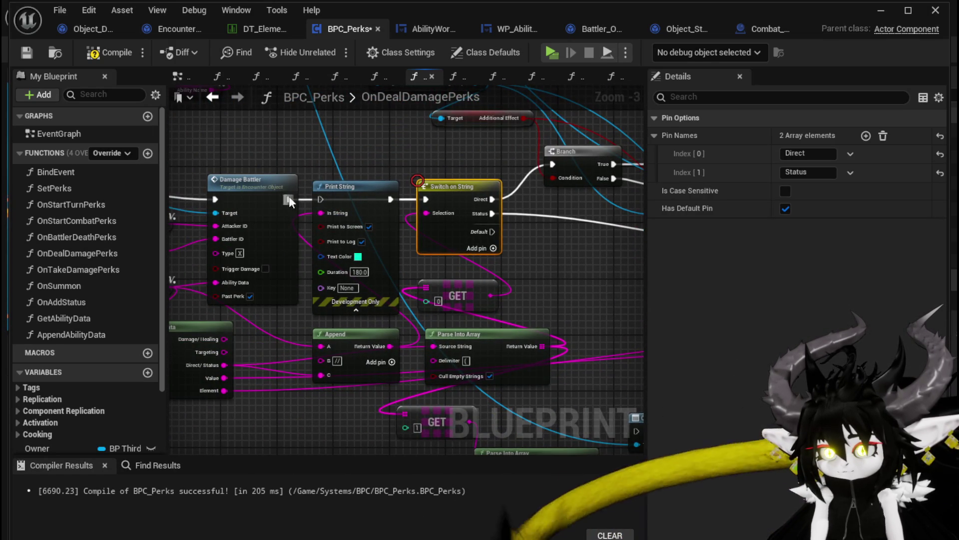
{"action": "left_click_drag", "start_coordinate": [582, 289], "coordinate": [392, 236]}
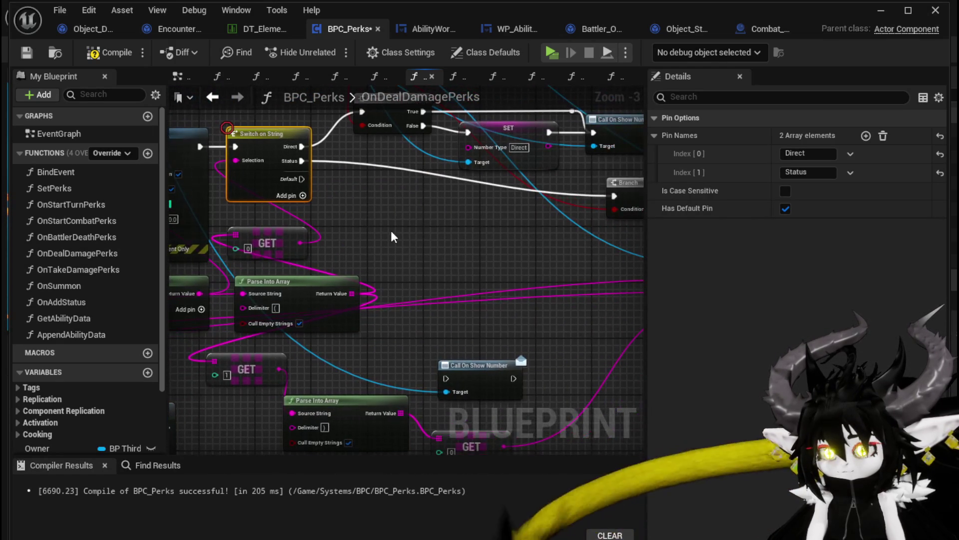
{"action": "left_click", "coordinate": [26, 55]}
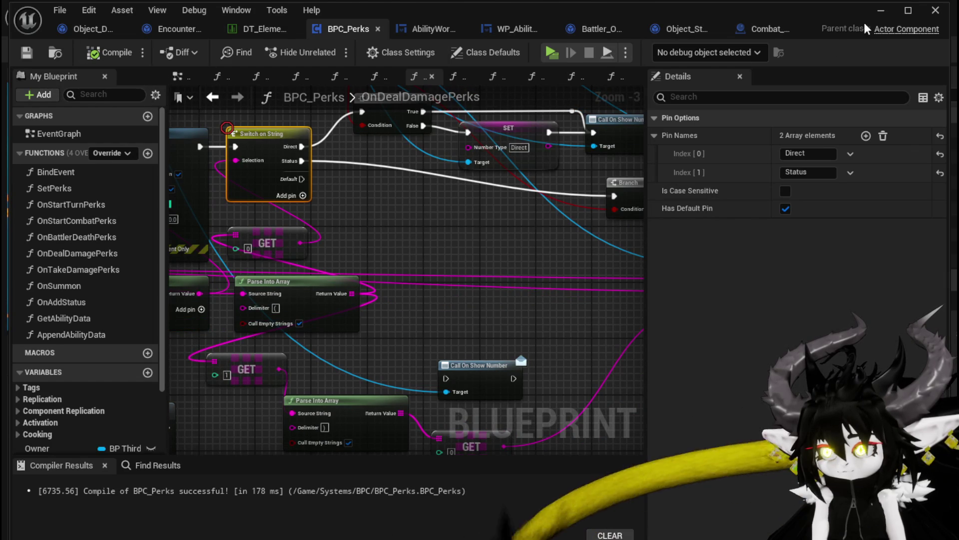
{"action": "left_click", "coordinate": [880, 10]}
{"action": "left_click", "coordinate": [324, 50]}
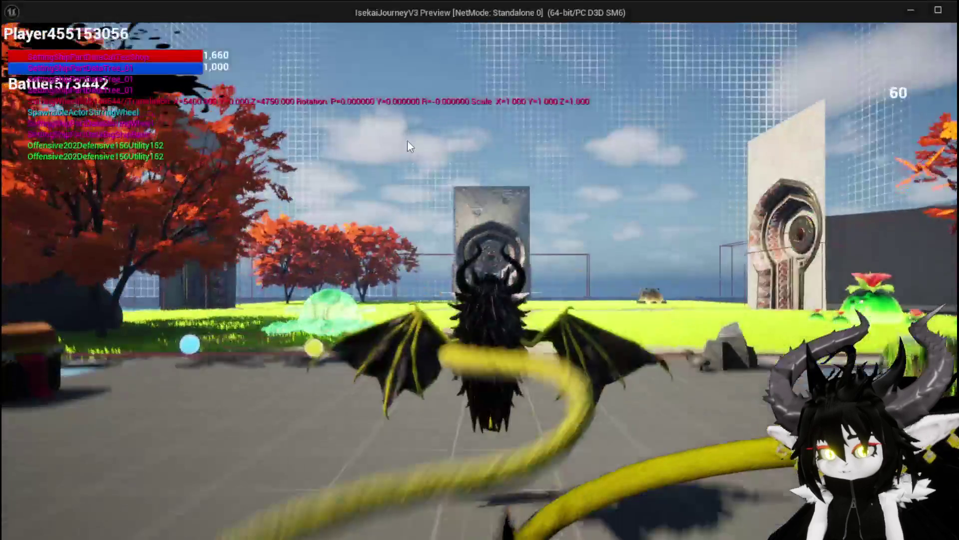
Step: Walk toward the red slime, cast the Movement card on the enemies for Speed 57, then stop
{"action": "key", "text": "w"}
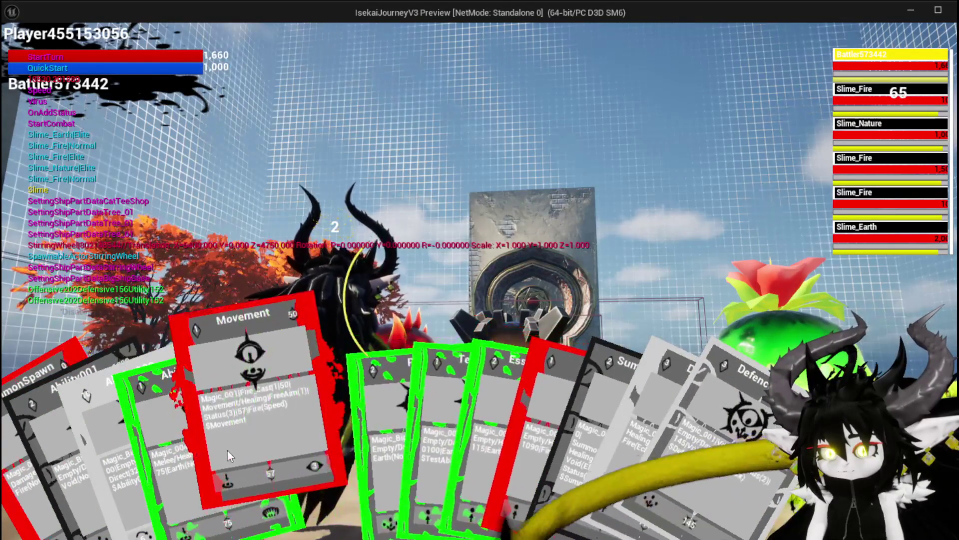
{"action": "left_click", "coordinate": [225, 451]}
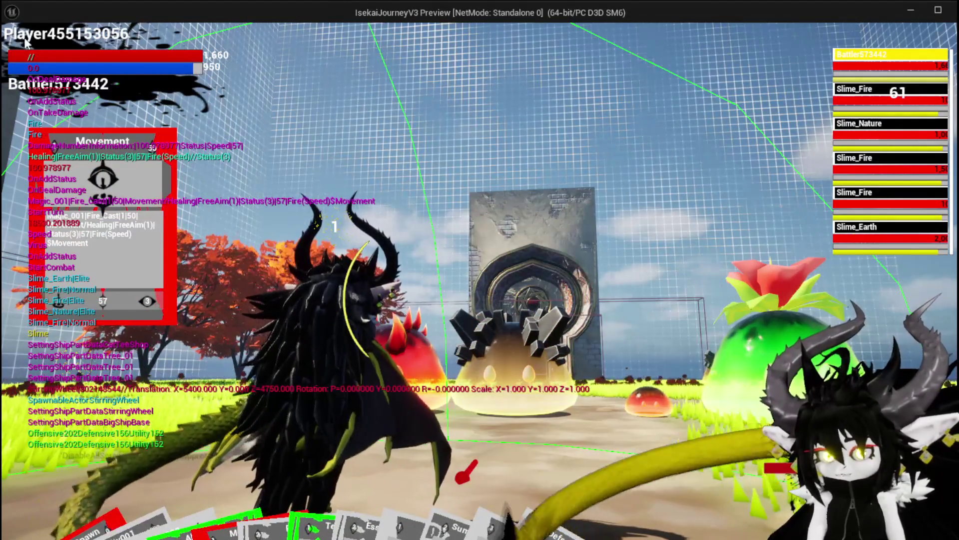
{"action": "left_click", "coordinate": [326, 274]}
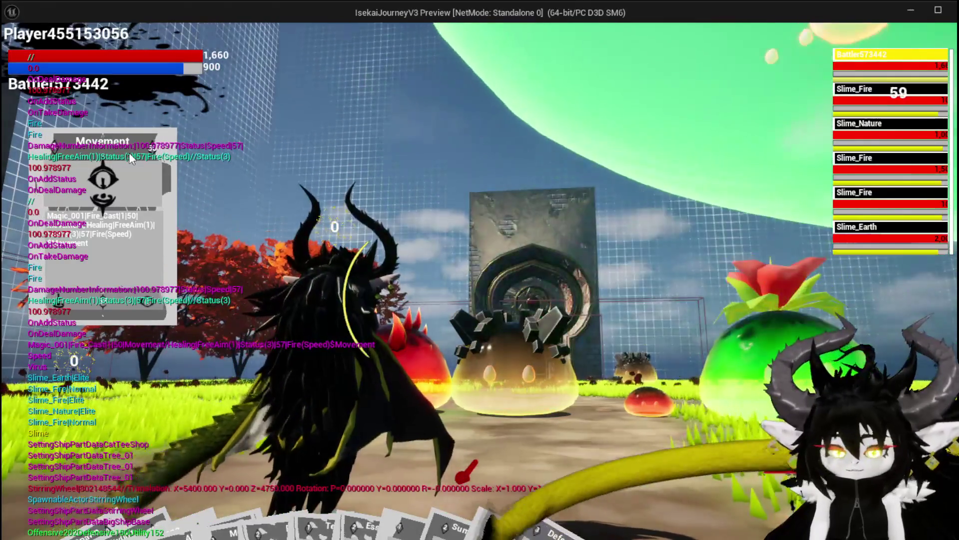
{"action": "key", "text": "Escape"}
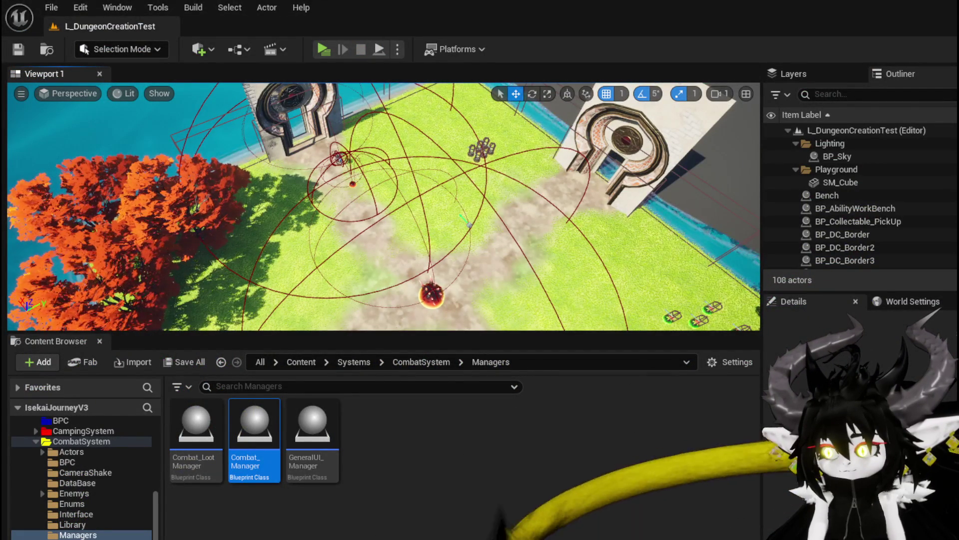
Step: Pull Get Ability Data's Value output toward the Add Aditional node
{"action": "scroll", "coordinate": [512, 344], "scroll_direction": "down", "scroll_amount": 5}
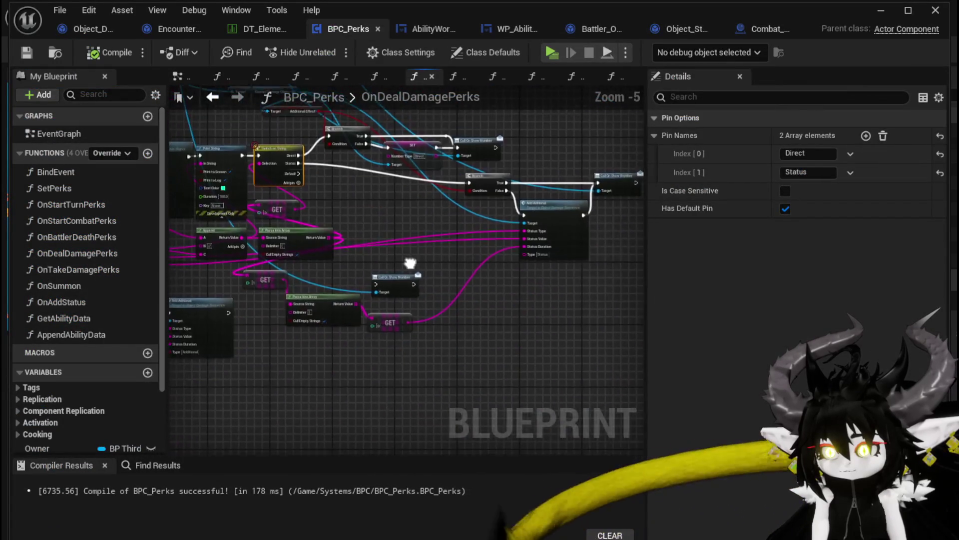
{"action": "scroll", "coordinate": [315, 383], "scroll_direction": "up", "scroll_amount": 2}
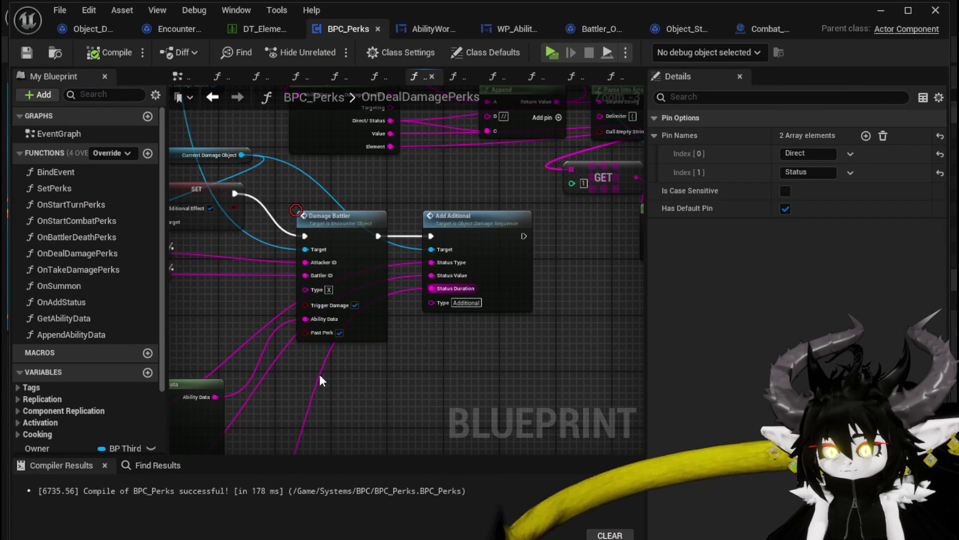
{"action": "mouse_move", "coordinate": [380, 430]}
{"action": "left_mouse_down"}
{"action": "mouse_move", "coordinate": [492, 331]}
{"action": "mouse_move", "coordinate": [517, 323]}
{"action": "left_mouse_up"}
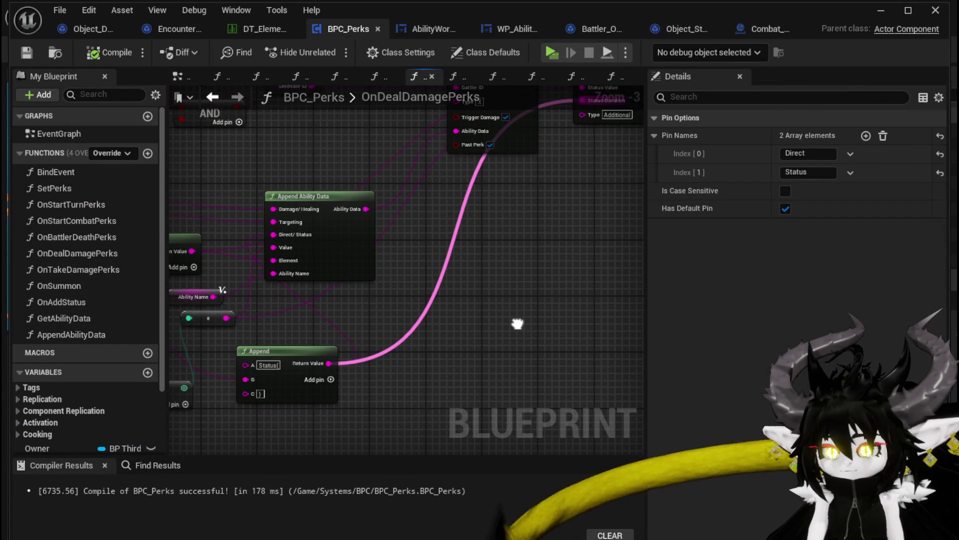
{"action": "scroll", "coordinate": [346, 324], "scroll_direction": "down", "scroll_amount": 1}
{"action": "left_click_drag", "start_coordinate": [346, 324], "coordinate": [461, 256]}
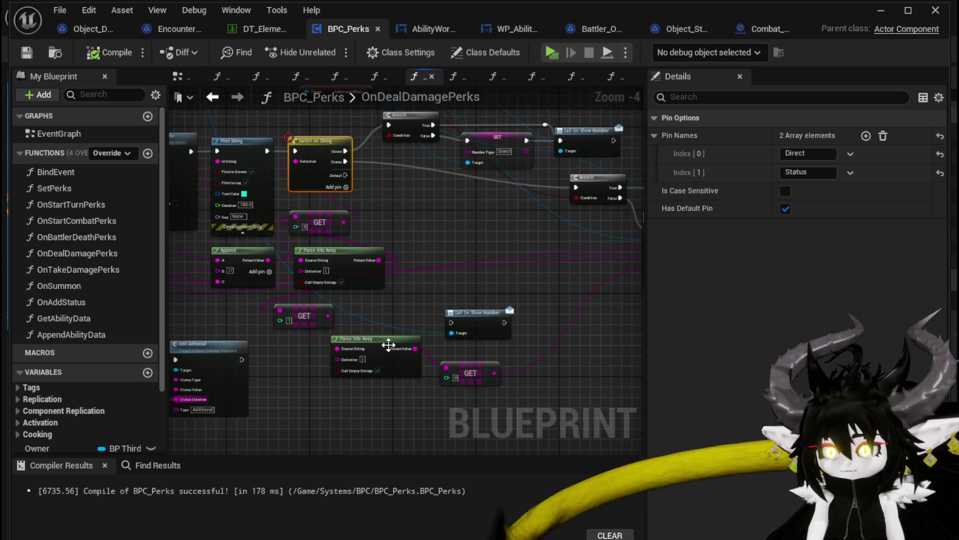
{"action": "scroll", "coordinate": [358, 310], "scroll_direction": "up", "scroll_amount": 2}
{"action": "mouse_move", "coordinate": [172, 305]}
{"action": "left_mouse_down"}
{"action": "mouse_move", "coordinate": [357, 310]}
{"action": "mouse_move", "coordinate": [324, 320]}
{"action": "left_mouse_up"}
{"action": "left_click_drag", "start_coordinate": [314, 278], "coordinate": [402, 281]}
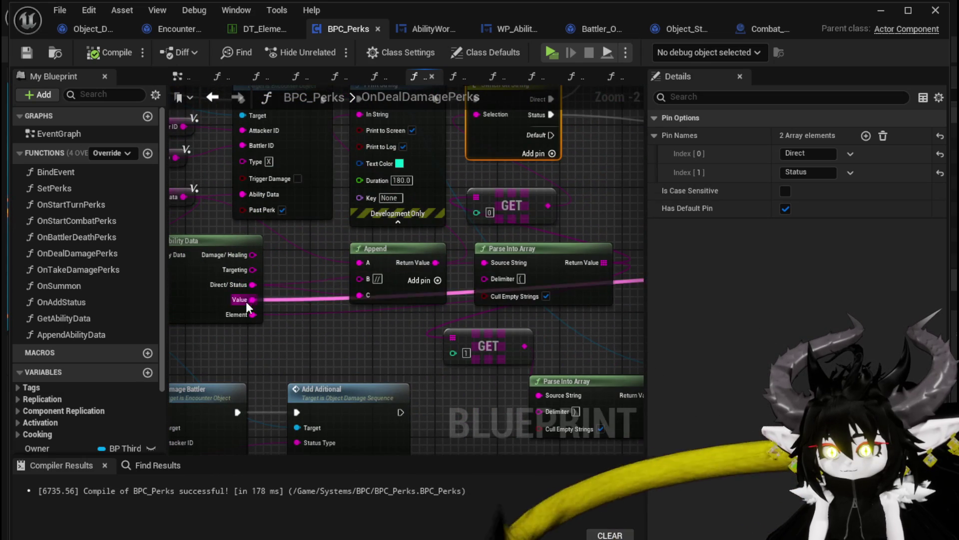
{"action": "mouse_move", "coordinate": [252, 299]}
{"action": "left_mouse_down"}
{"action": "mouse_move", "coordinate": [456, 306]}
{"action": "mouse_move", "coordinate": [424, 316]}
{"action": "mouse_move", "coordinate": [421, 278]}
{"action": "left_mouse_up"}
Step: Delete the second Parse Into Array and its GET [1] node, then save BPC_Perks
{"action": "scroll", "coordinate": [345, 328], "scroll_direction": "down", "scroll_amount": 1}
{"action": "mouse_move", "coordinate": [345, 329]}
{"action": "left_mouse_down"}
{"action": "mouse_move", "coordinate": [320, 288]}
{"action": "mouse_move", "coordinate": [547, 287]}
{"action": "mouse_move", "coordinate": [517, 288]}
{"action": "left_mouse_up"}
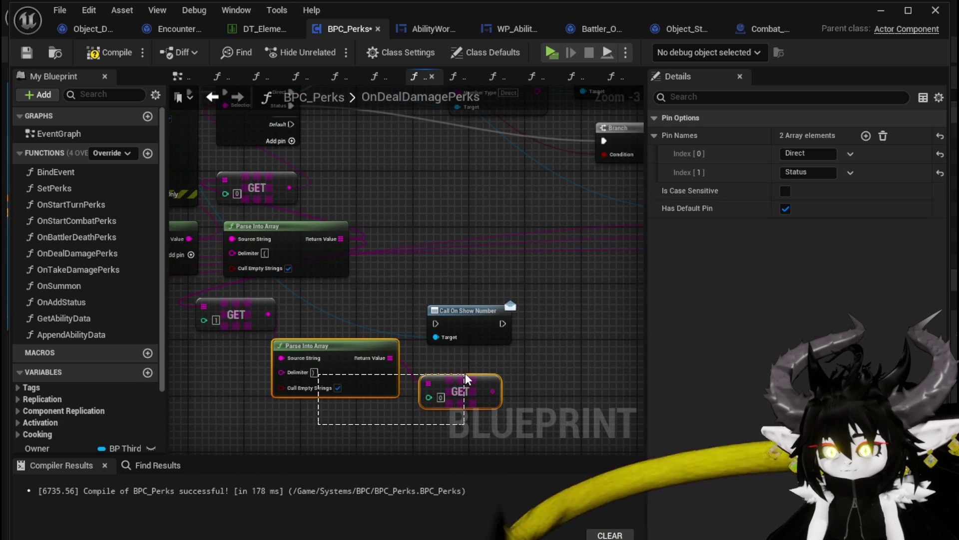
{"action": "left_click_drag", "start_coordinate": [465, 373], "coordinate": [464, 373]}
{"action": "key", "text": "Delete"}
{"action": "key", "text": "Delete"}
{"action": "left_click_drag", "start_coordinate": [297, 340], "coordinate": [389, 366]}
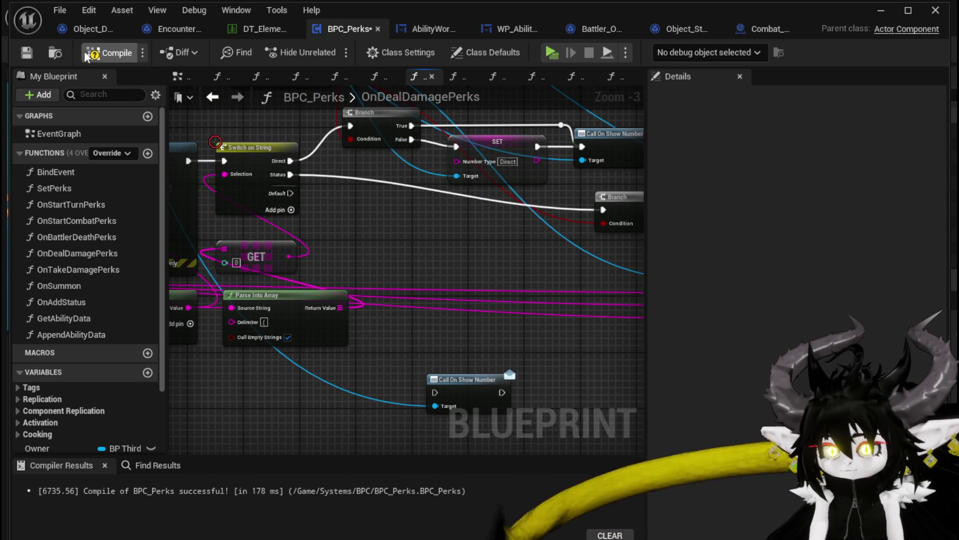
{"action": "left_click", "coordinate": [29, 56]}
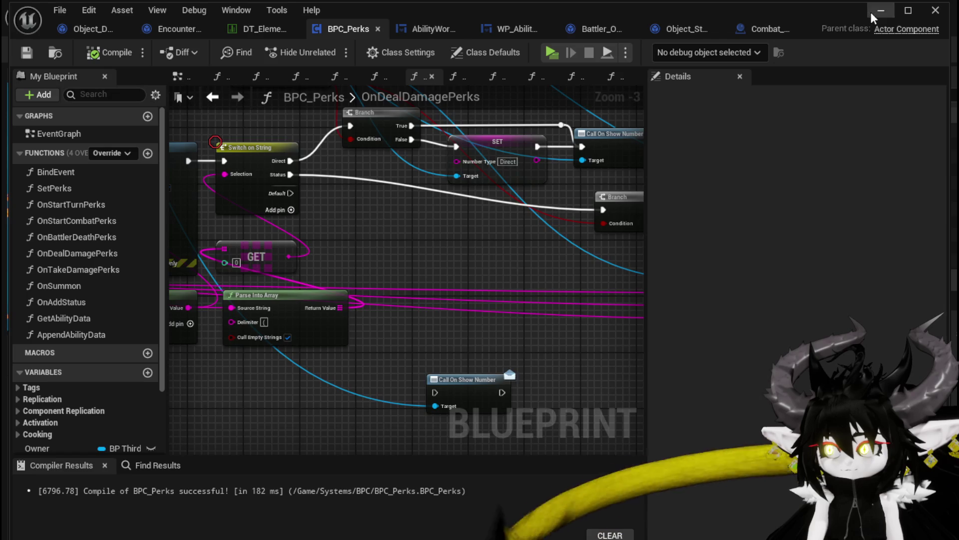
{"action": "left_click", "coordinate": [877, 12]}
Step: Start the battle, attack the slimes and check the Movement card reads Status(3)|57|Fire(Speed)
{"action": "left_click", "coordinate": [323, 51]}
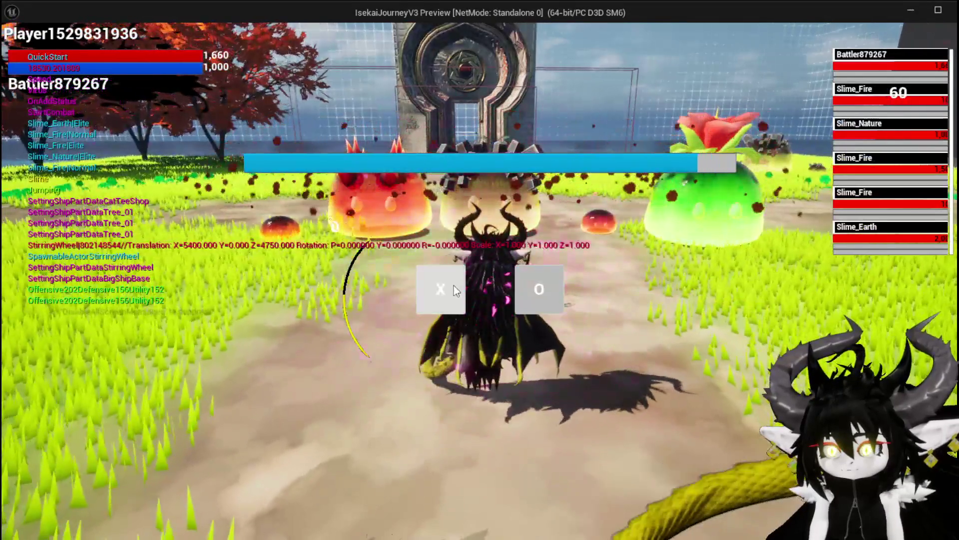
{"action": "left_click", "coordinate": [452, 287]}
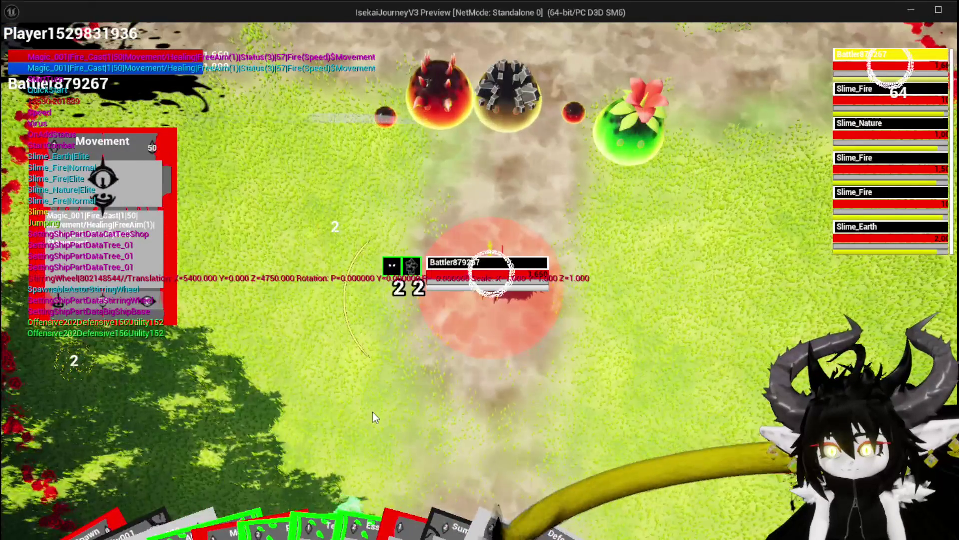
{"action": "left_click", "coordinate": [373, 412]}
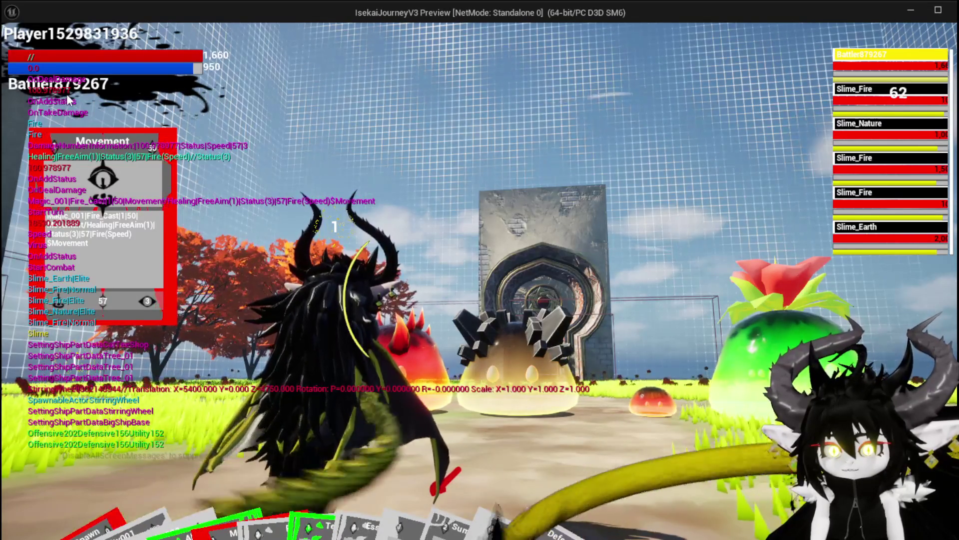
{"action": "mouse_move", "coordinate": [228, 522]}
{"action": "mouse_move", "coordinate": [248, 473]}
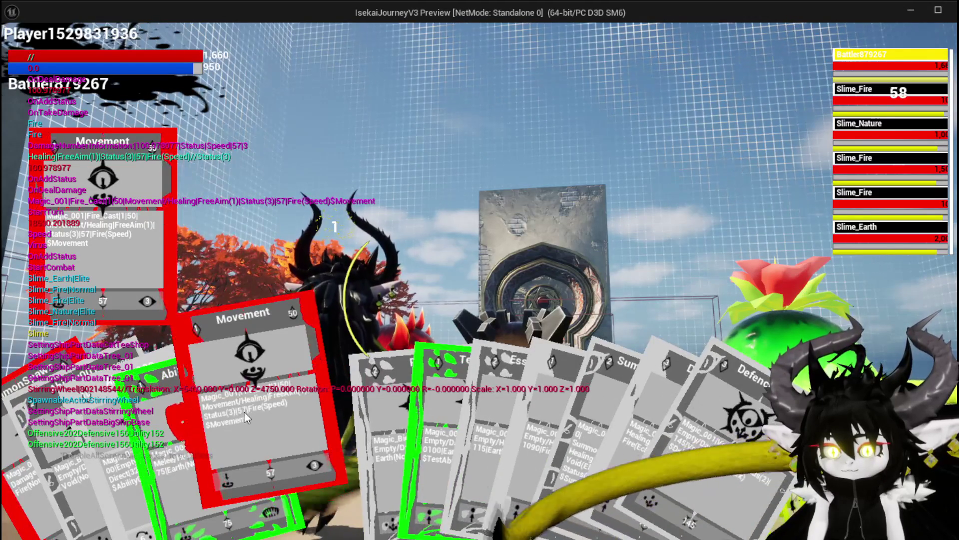
{"action": "key", "text": "Escape"}
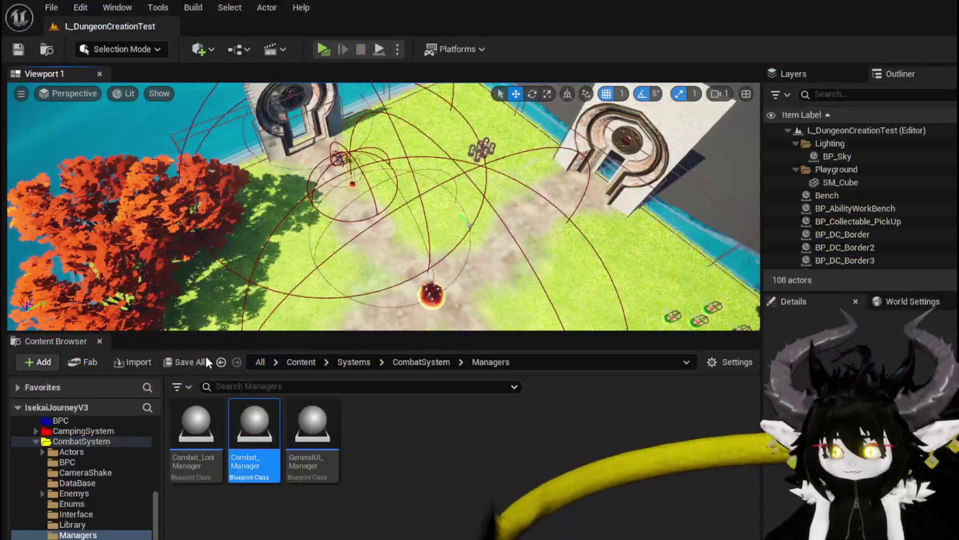
Step: Save the map and move the small reroute node down and left in the graph
{"action": "left_click", "coordinate": [18, 49]}
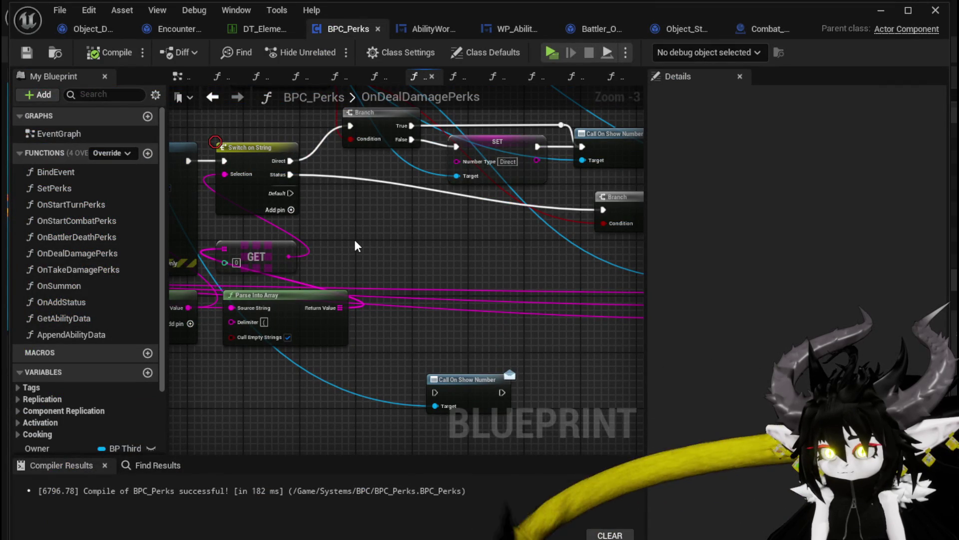
{"action": "left_click_drag", "start_coordinate": [355, 245], "coordinate": [270, 251]}
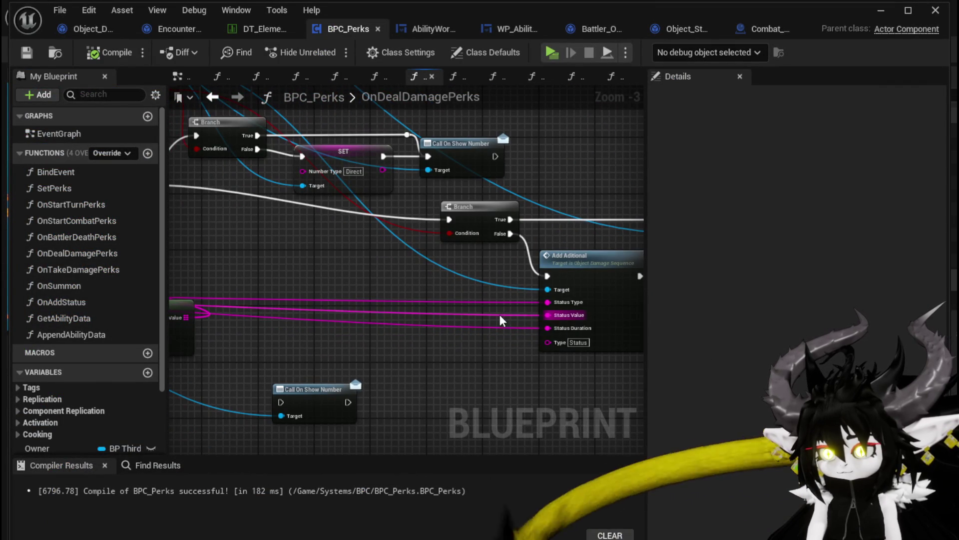
{"action": "left_click_drag", "start_coordinate": [412, 284], "coordinate": [558, 233]}
{"action": "mouse_move", "coordinate": [286, 340]}
{"action": "left_mouse_down"}
{"action": "mouse_move", "coordinate": [442, 331]}
{"action": "mouse_move", "coordinate": [399, 356]}
{"action": "mouse_move", "coordinate": [260, 348]}
{"action": "left_mouse_up"}
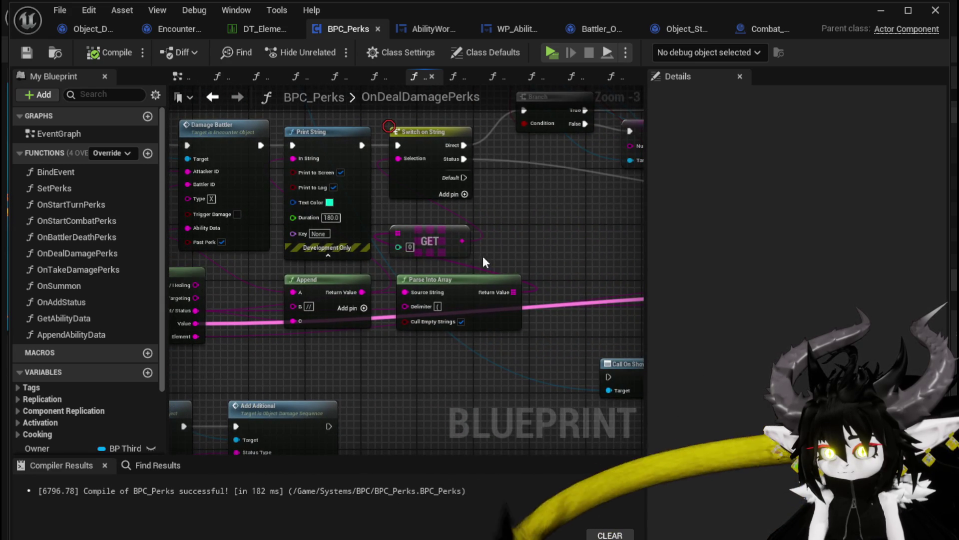
{"action": "scroll", "coordinate": [517, 244], "scroll_direction": "down", "scroll_amount": 2}
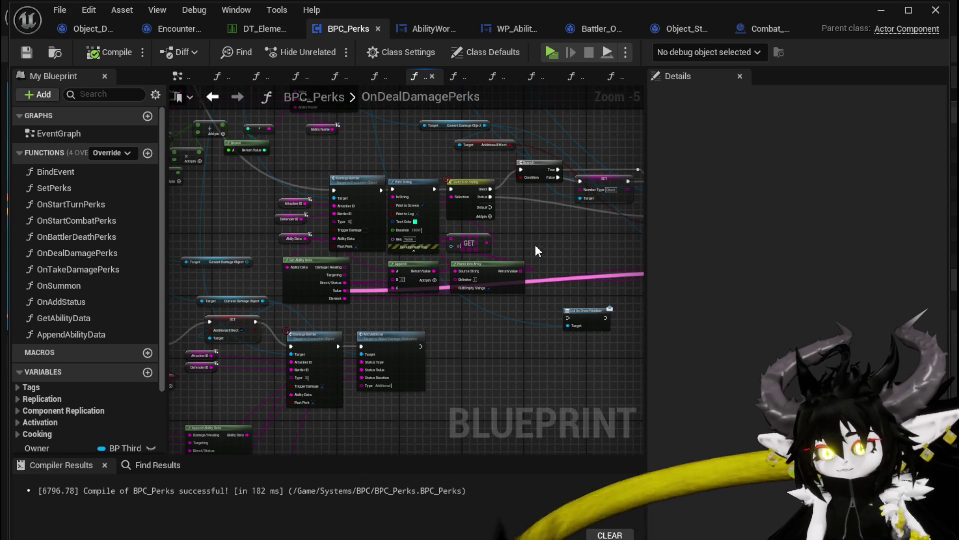
{"action": "left_click_drag", "start_coordinate": [476, 362], "coordinate": [577, 259]}
{"action": "scroll", "coordinate": [431, 352], "scroll_direction": "up", "scroll_amount": 1}
{"action": "mouse_move", "coordinate": [434, 349]}
{"action": "left_mouse_down"}
{"action": "mouse_move", "coordinate": [635, 264]}
{"action": "mouse_move", "coordinate": [491, 317]}
{"action": "left_mouse_up"}
{"action": "scroll", "coordinate": [491, 316], "scroll_direction": "up", "scroll_amount": 1}
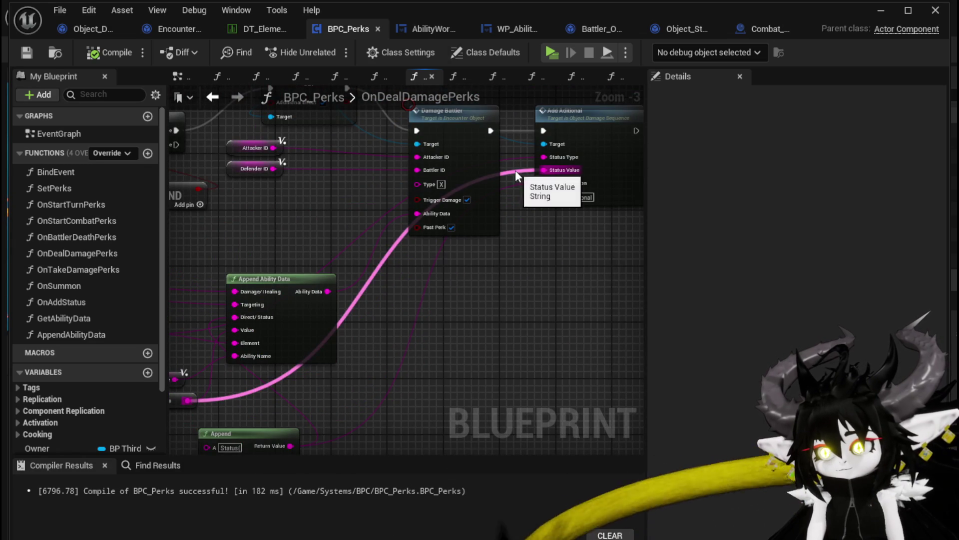
{"action": "mouse_move", "coordinate": [487, 326]}
{"action": "left_mouse_down"}
{"action": "mouse_move", "coordinate": [561, 294]}
{"action": "mouse_move", "coordinate": [736, 264]}
{"action": "mouse_move", "coordinate": [664, 280]}
{"action": "left_mouse_up"}
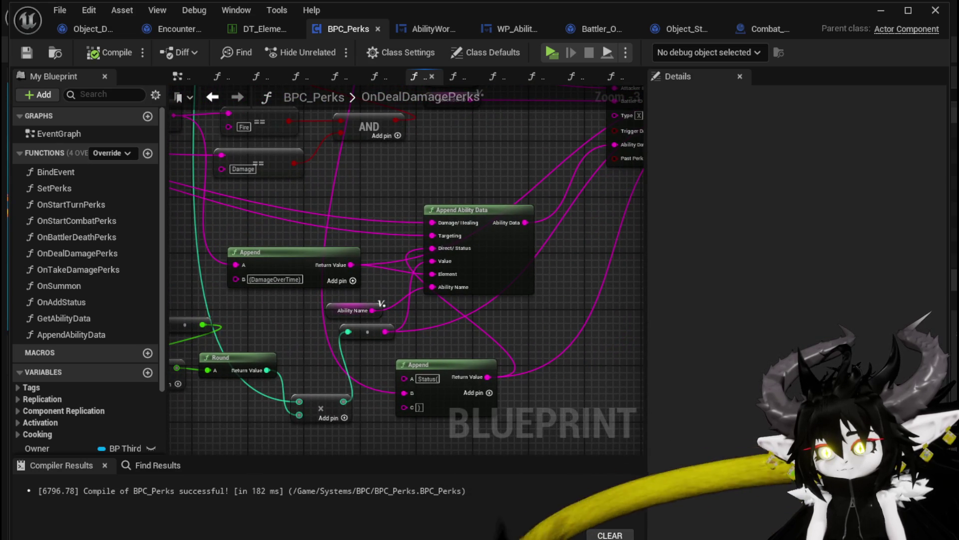
{"action": "mouse_move", "coordinate": [357, 340]}
{"action": "left_mouse_down"}
{"action": "mouse_move", "coordinate": [317, 349]}
{"action": "mouse_move", "coordinate": [328, 354]}
{"action": "left_mouse_up"}
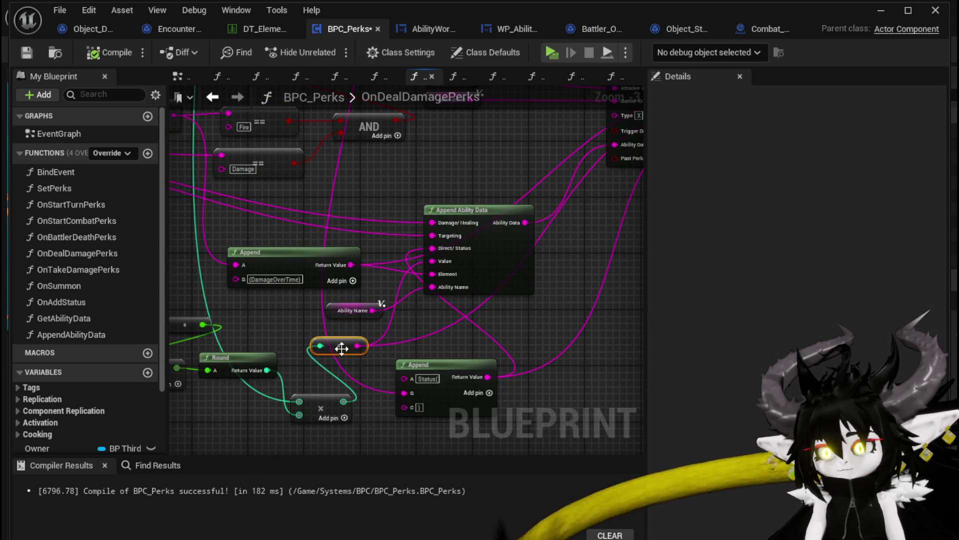
Step: Drag off Current Damage Object and add a Get Calculated Damage node via 'calcu'
{"action": "scroll", "coordinate": [421, 180], "scroll_direction": "down", "scroll_amount": 2}
{"action": "left_click_drag", "start_coordinate": [422, 180], "coordinate": [329, 405]}
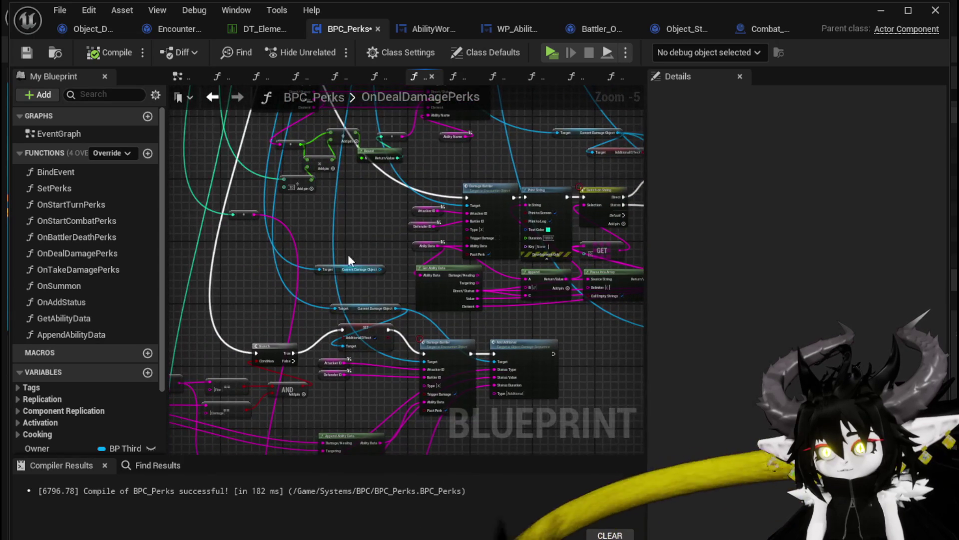
{"action": "mouse_move", "coordinate": [352, 228]}
{"action": "left_mouse_down"}
{"action": "mouse_move", "coordinate": [495, 433]}
{"action": "mouse_move", "coordinate": [304, 257]}
{"action": "mouse_move", "coordinate": [203, 265]}
{"action": "mouse_move", "coordinate": [542, 295]}
{"action": "mouse_move", "coordinate": [310, 257]}
{"action": "left_mouse_up"}
{"action": "scroll", "coordinate": [371, 337], "scroll_direction": "up", "scroll_amount": 1}
{"action": "mouse_move", "coordinate": [370, 337]}
{"action": "left_mouse_down"}
{"action": "mouse_move", "coordinate": [349, 300]}
{"action": "mouse_move", "coordinate": [320, 280]}
{"action": "mouse_move", "coordinate": [355, 329]}
{"action": "mouse_move", "coordinate": [352, 294]}
{"action": "mouse_move", "coordinate": [339, 290]}
{"action": "left_mouse_up"}
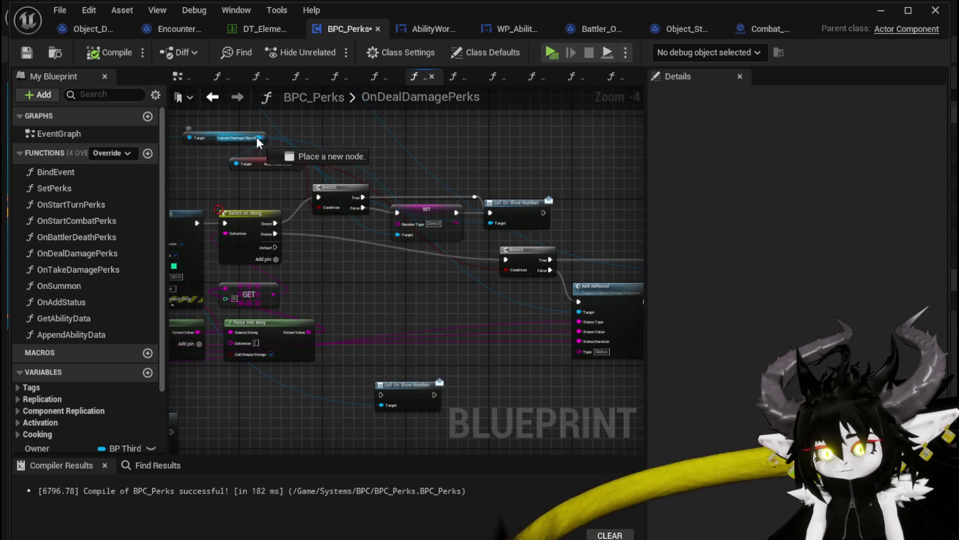
{"action": "left_click_drag", "start_coordinate": [258, 139], "coordinate": [374, 302]}
{"action": "type", "text": "calcu"}
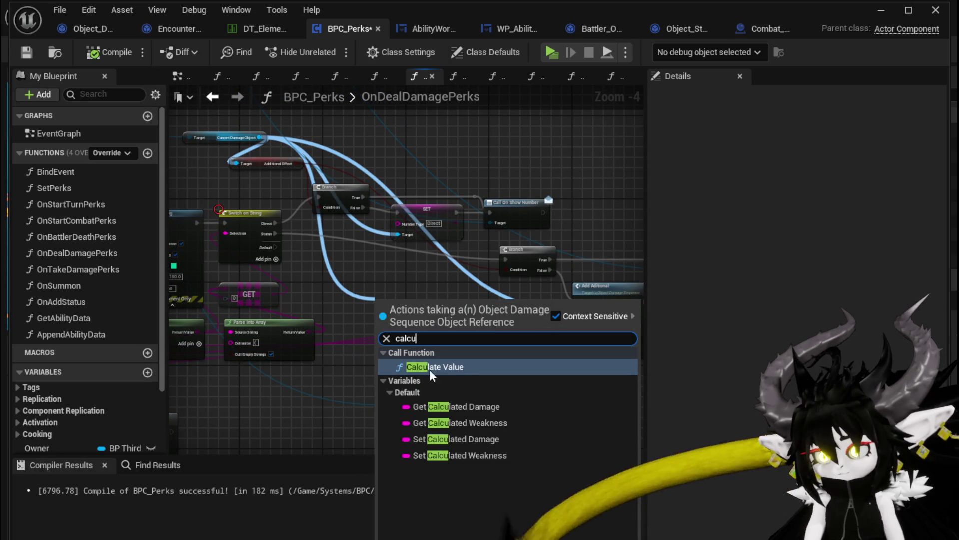
{"action": "left_click", "coordinate": [433, 408]}
{"action": "scroll", "coordinate": [358, 289], "scroll_direction": "up", "scroll_amount": 1}
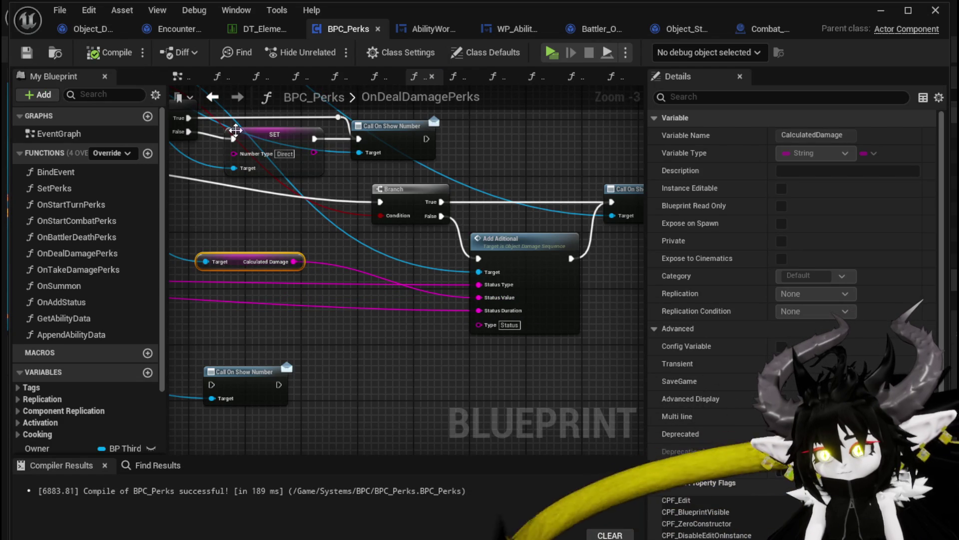
{"action": "left_click", "coordinate": [880, 16]}
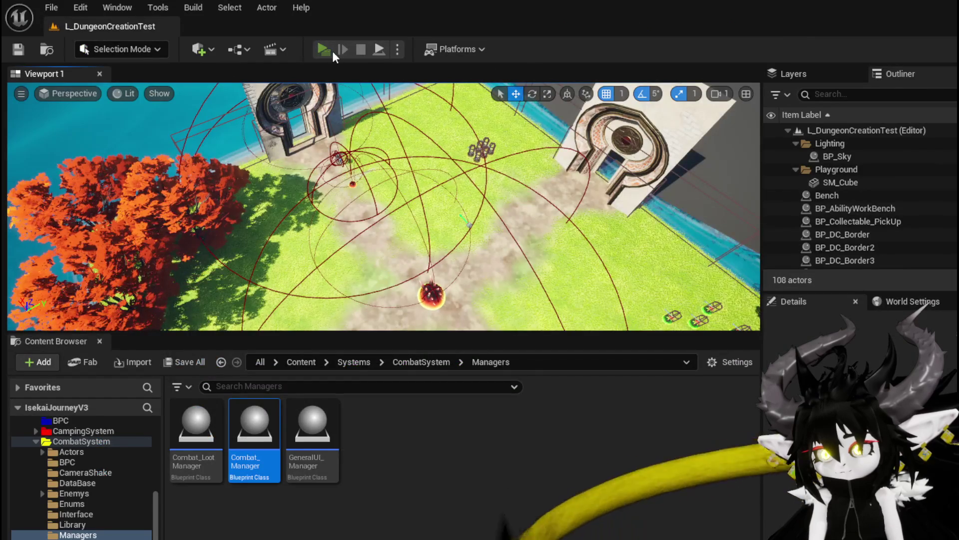
Step: Launch a standalone play-test and jump onto the red slime to start combat
{"action": "left_click", "coordinate": [332, 51]}
{"action": "key", "text": "space"}
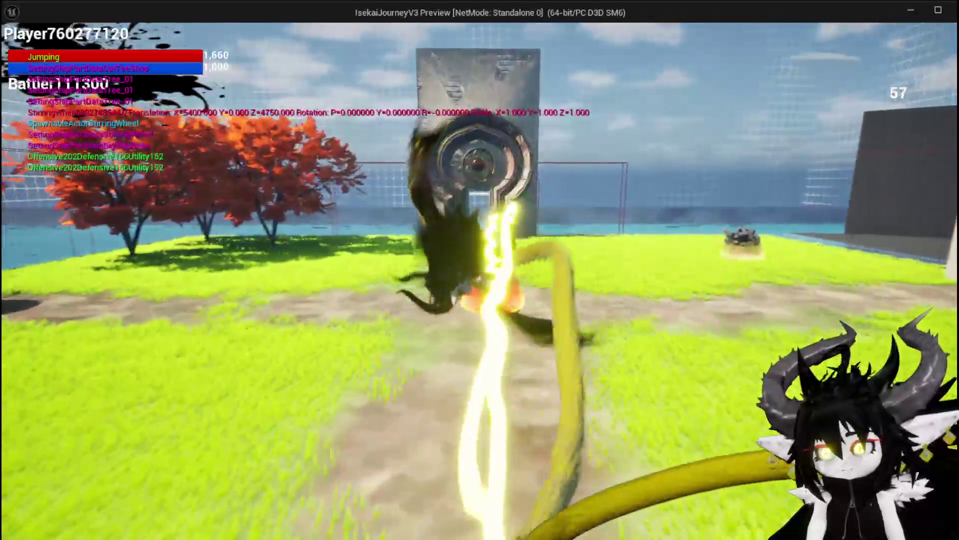
{"action": "key", "text": "w"}
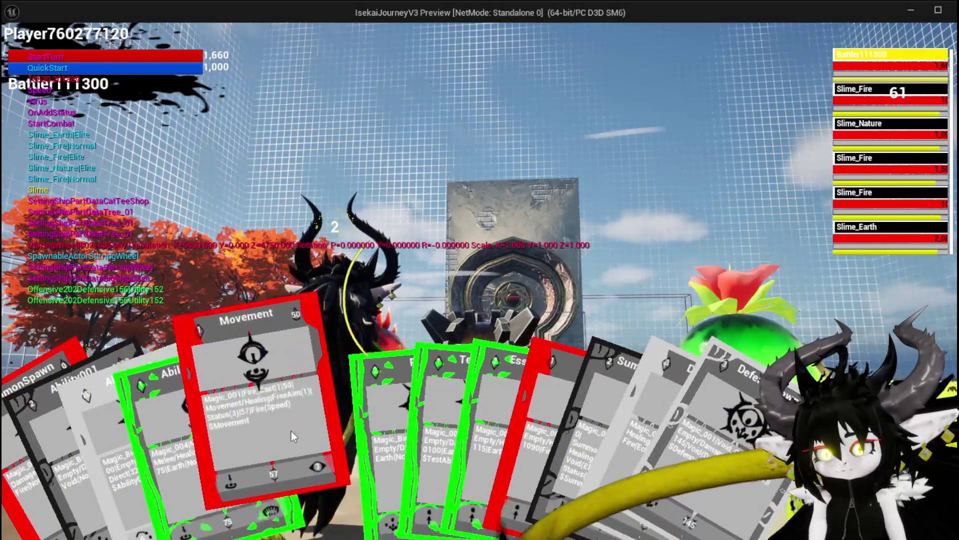
Step: Cast the Movement card on a slime, then play the DefenceUp card
{"action": "left_click", "coordinate": [297, 430]}
{"action": "left_click", "coordinate": [445, 402]}
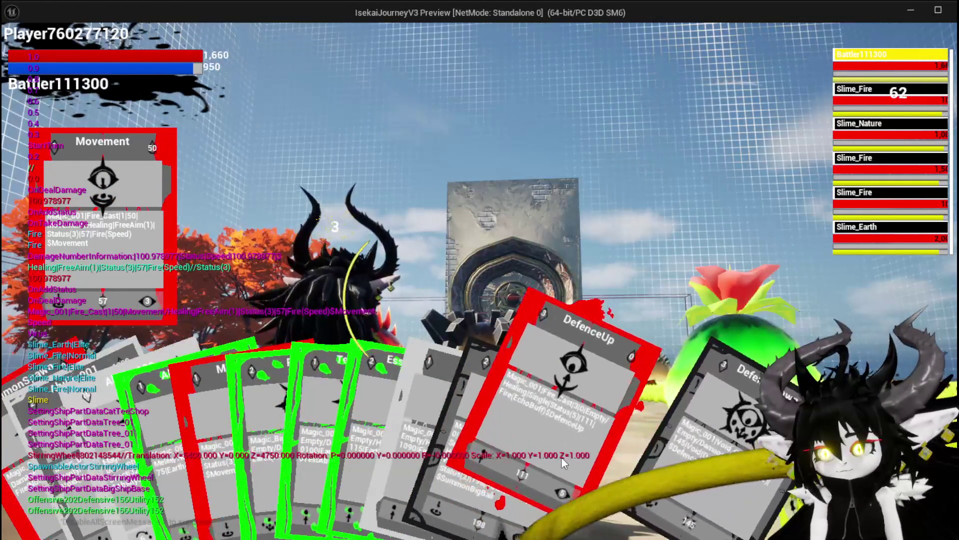
{"action": "left_click", "coordinate": [561, 457]}
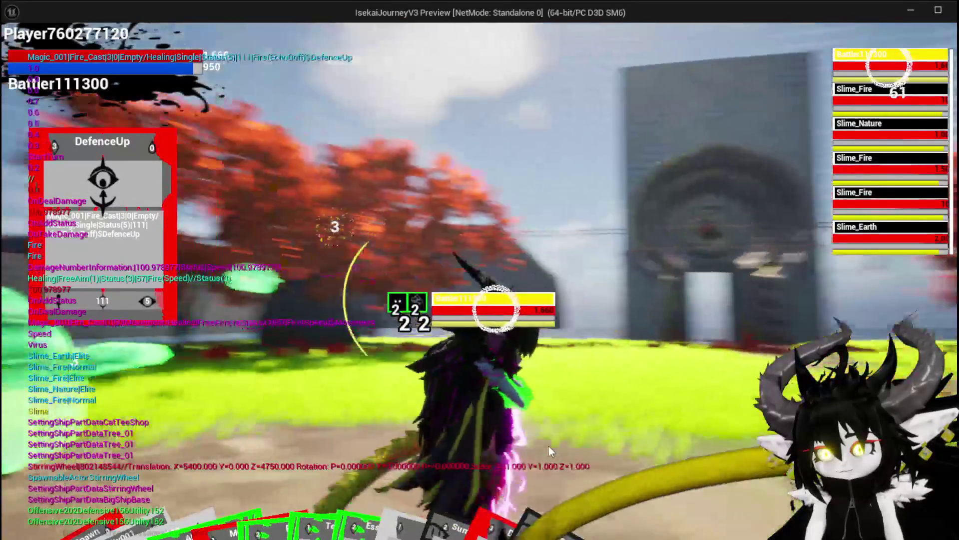
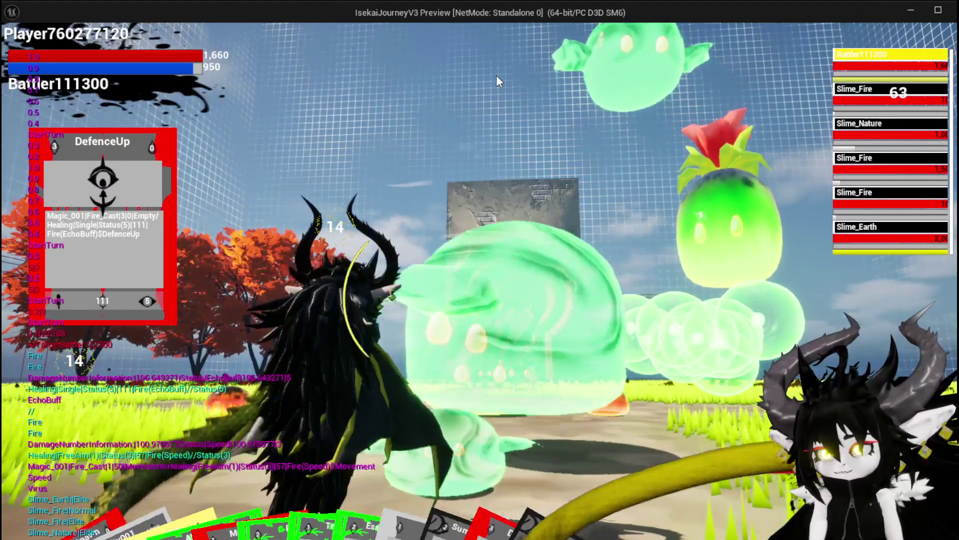
Step: End the Play-In-Editor session to get back to BPC_Perks' OnDealDamagePerks graph
{"action": "key", "text": "Escape"}
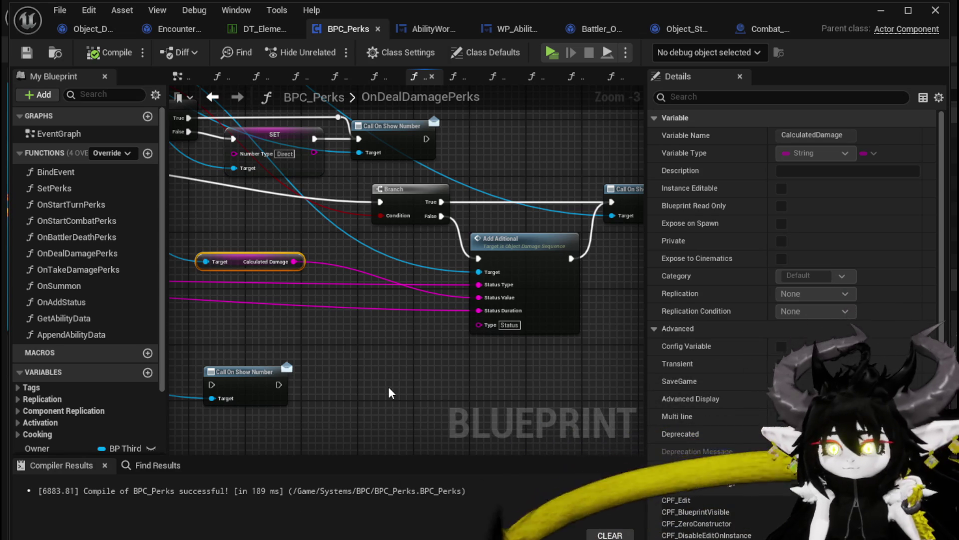
Step: Delete the unused Call On Show Number node from OnDealDamagePerks and compile BPC_Perks
{"action": "left_click_drag", "start_coordinate": [388, 387], "coordinate": [499, 386]}
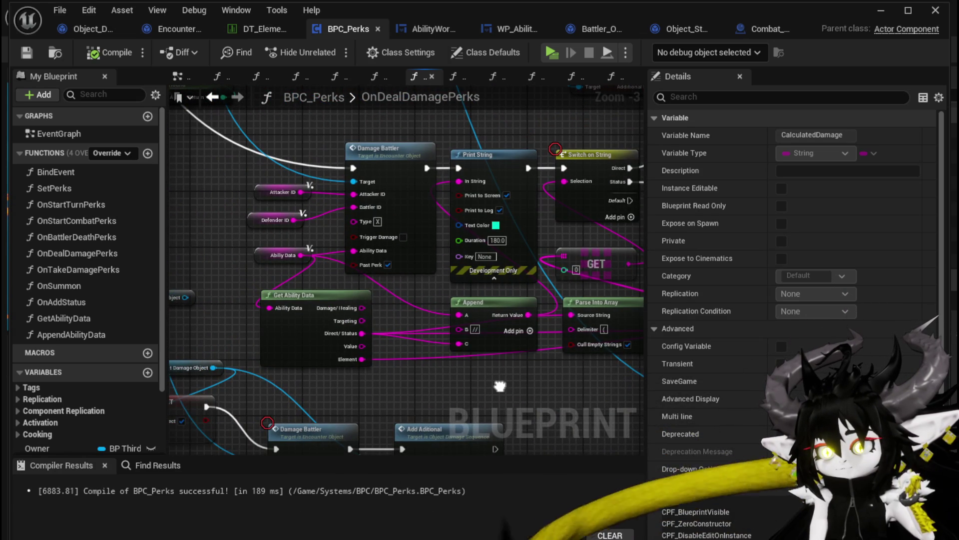
{"action": "left_click_drag", "start_coordinate": [259, 259], "coordinate": [238, 259]}
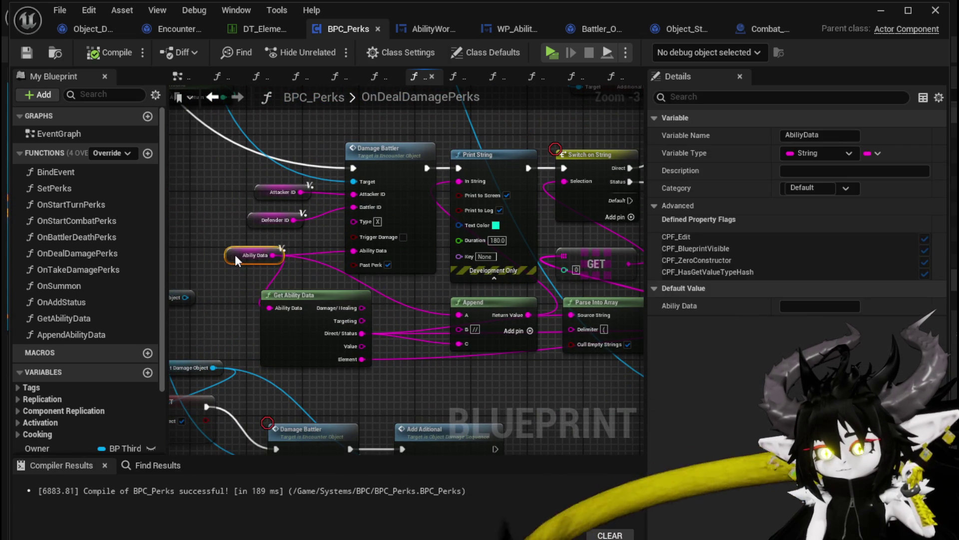
{"action": "left_click_drag", "start_coordinate": [369, 284], "coordinate": [224, 295]}
{"action": "mouse_move", "coordinate": [369, 305]}
{"action": "left_mouse_down"}
{"action": "mouse_move", "coordinate": [451, 302]}
{"action": "mouse_move", "coordinate": [446, 295]}
{"action": "left_mouse_up"}
{"action": "left_click", "coordinate": [421, 392]}
{"action": "key", "text": "Delete"}
{"action": "mouse_move", "coordinate": [455, 387]}
{"action": "left_mouse_down"}
{"action": "mouse_move", "coordinate": [328, 348]}
{"action": "mouse_move", "coordinate": [308, 378]}
{"action": "mouse_move", "coordinate": [446, 358]}
{"action": "left_mouse_up"}
{"action": "left_click", "coordinate": [103, 58]}
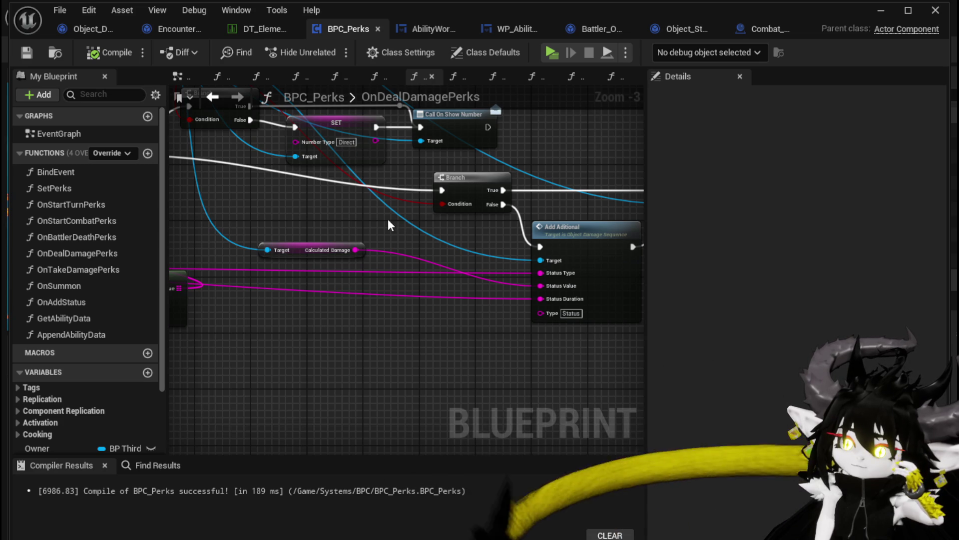
Step: Select the lower Call On Show Number node, then start a play-test from the level editor
{"action": "left_click_drag", "start_coordinate": [388, 219], "coordinate": [391, 288]}
{"action": "left_click", "coordinate": [459, 211]}
{"action": "mouse_move", "coordinate": [301, 387]}
{"action": "left_mouse_down"}
{"action": "mouse_move", "coordinate": [367, 254]}
{"action": "mouse_move", "coordinate": [390, 380]}
{"action": "mouse_move", "coordinate": [375, 384]}
{"action": "left_mouse_up"}
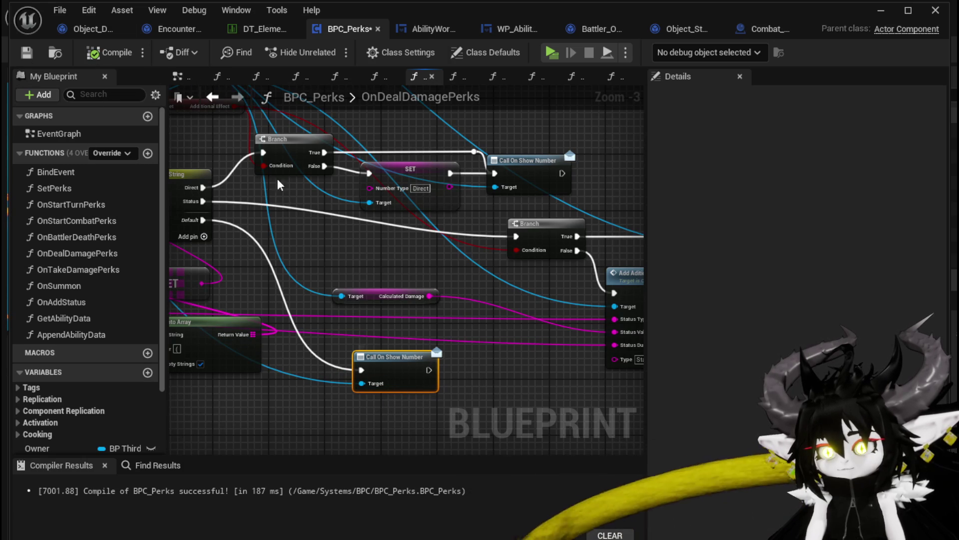
{"action": "left_click", "coordinate": [871, 15]}
{"action": "left_click", "coordinate": [323, 49]}
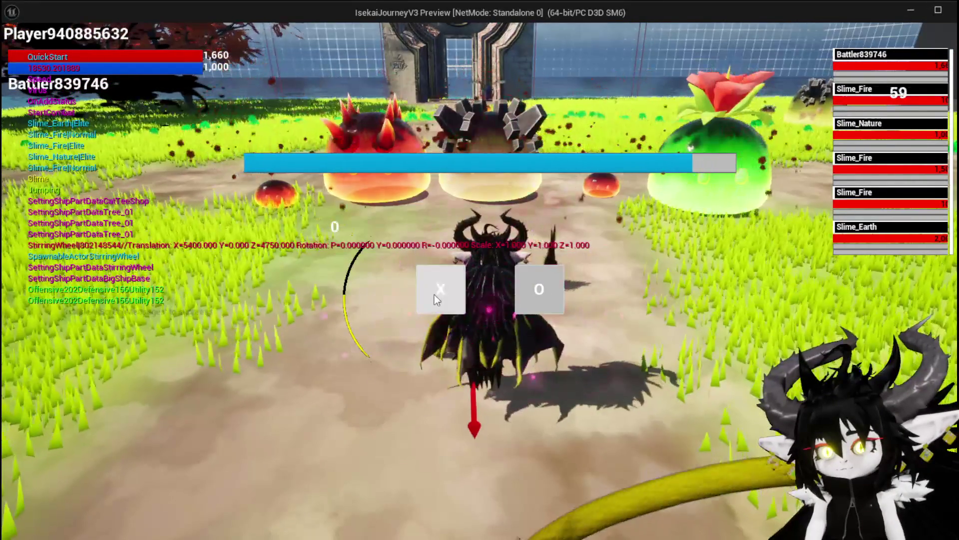
Step: Answer the battle prompt with X, stop the preview and relaunch it
{"action": "left_click", "coordinate": [433, 292]}
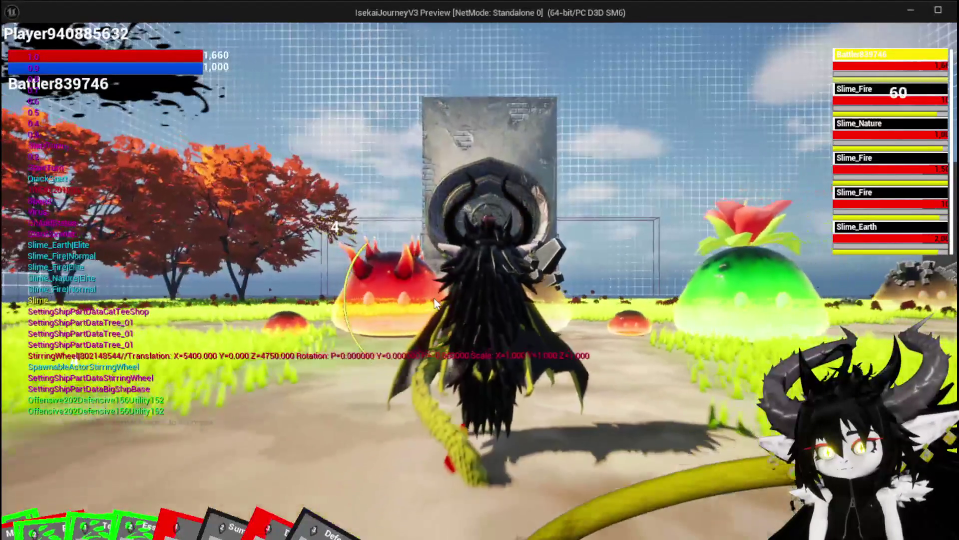
{"action": "key", "text": "Escape"}
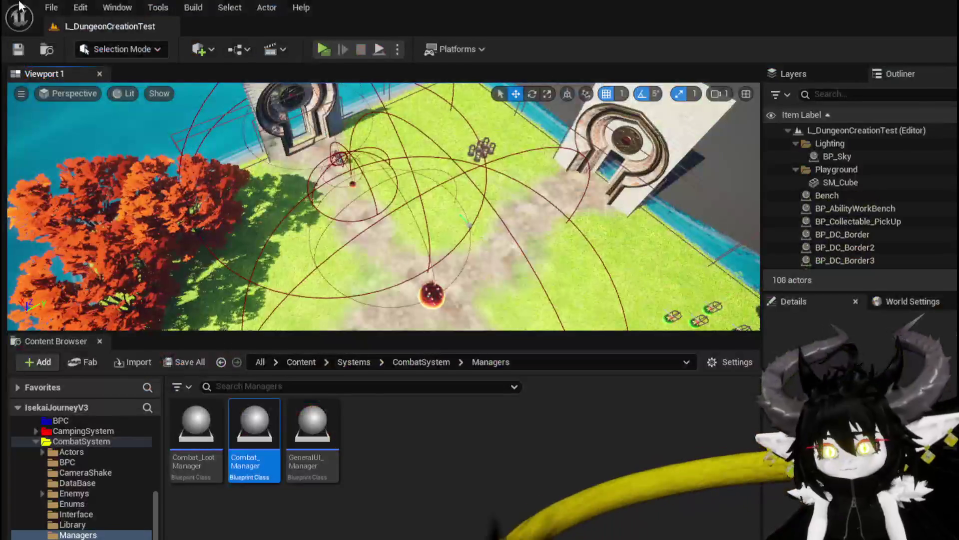
{"action": "left_click", "coordinate": [321, 50]}
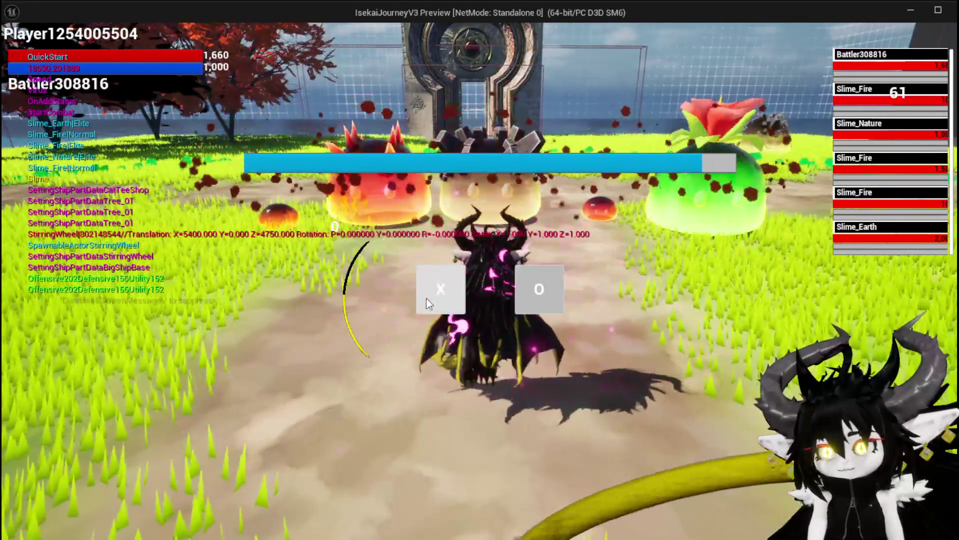
Step: Answer X again, play a card from the hand, stop the preview and save the level
{"action": "left_click", "coordinate": [427, 298]}
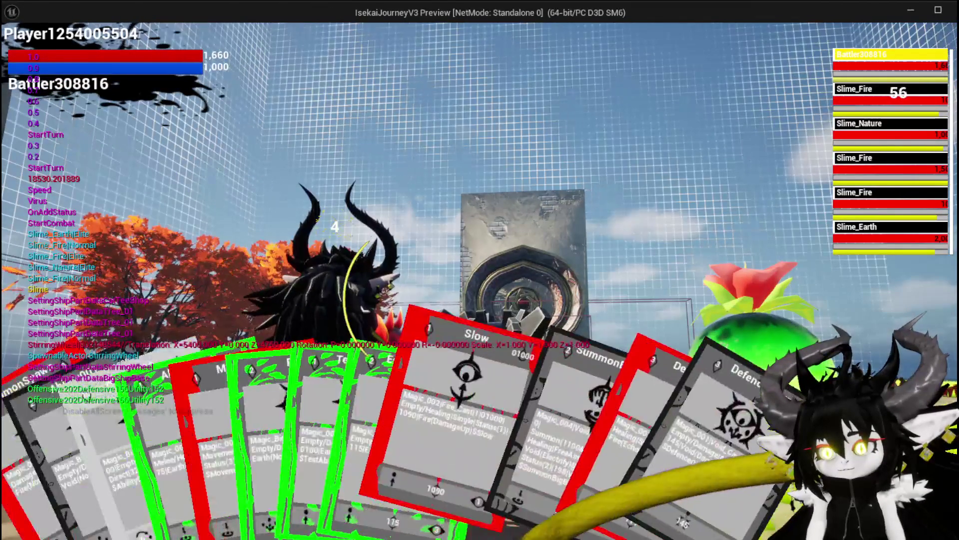
{"action": "left_click", "coordinate": [561, 457]}
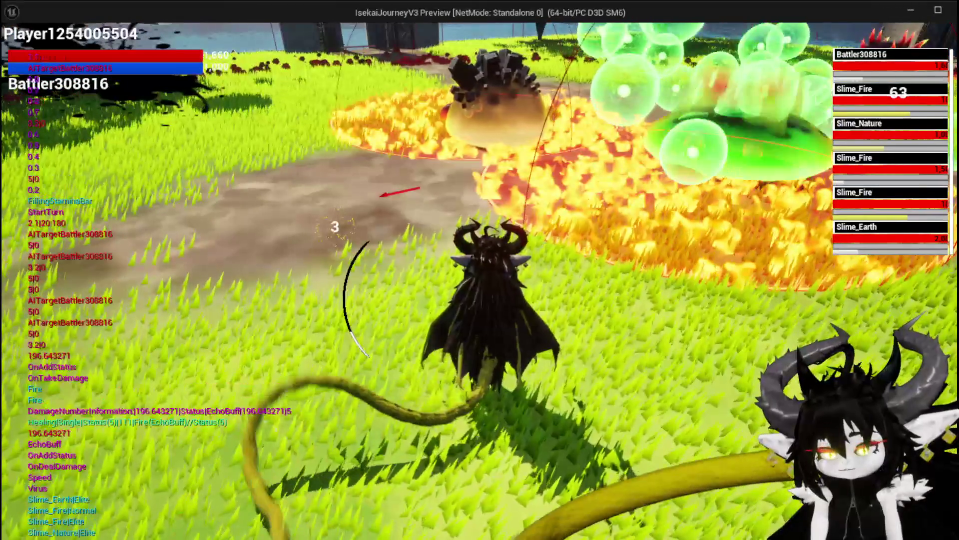
{"action": "key", "text": "Escape"}
{"action": "left_click", "coordinate": [18, 49]}
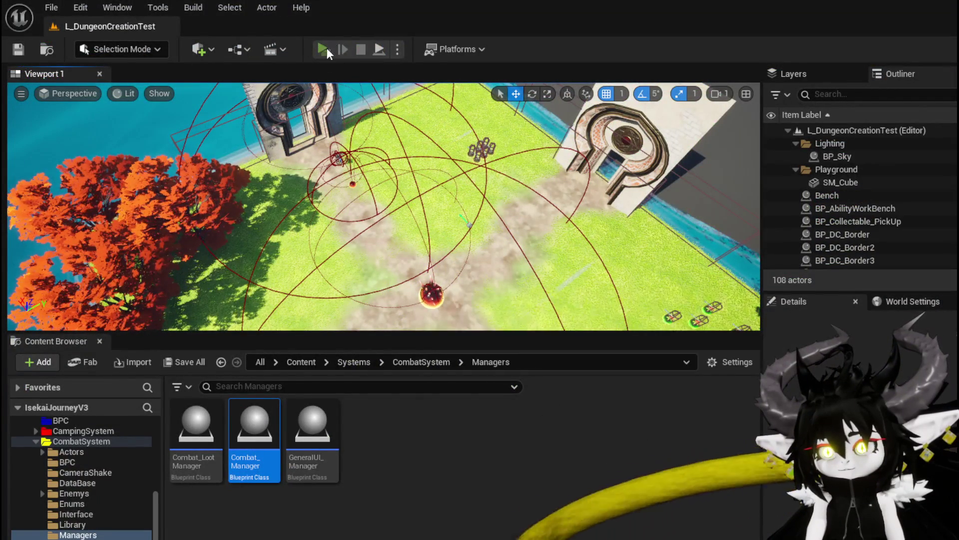
Step: Walk to the fire slime, cast the Movement card in battle, stop, and return to BPC_Perks
{"action": "left_click", "coordinate": [324, 48]}
{"action": "key", "text": "w"}
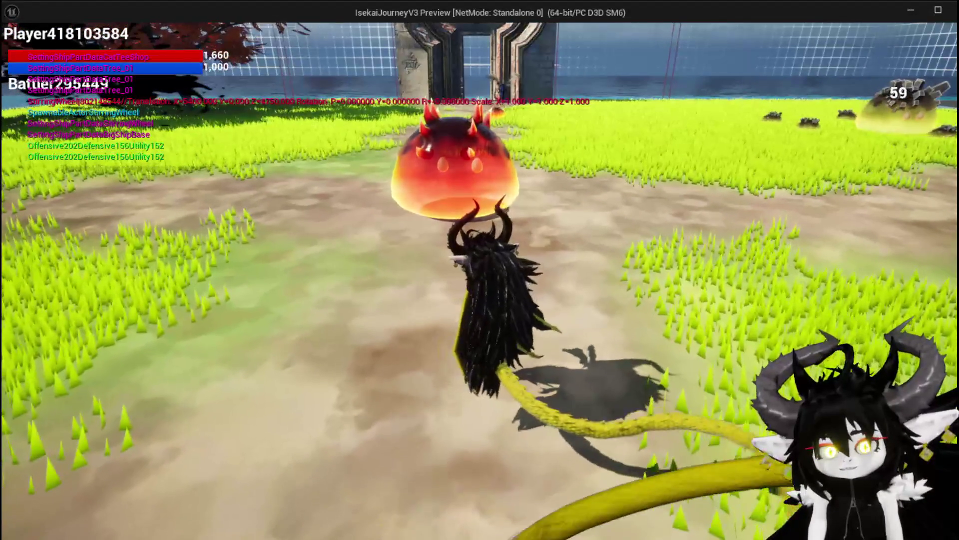
{"action": "key", "text": "e"}
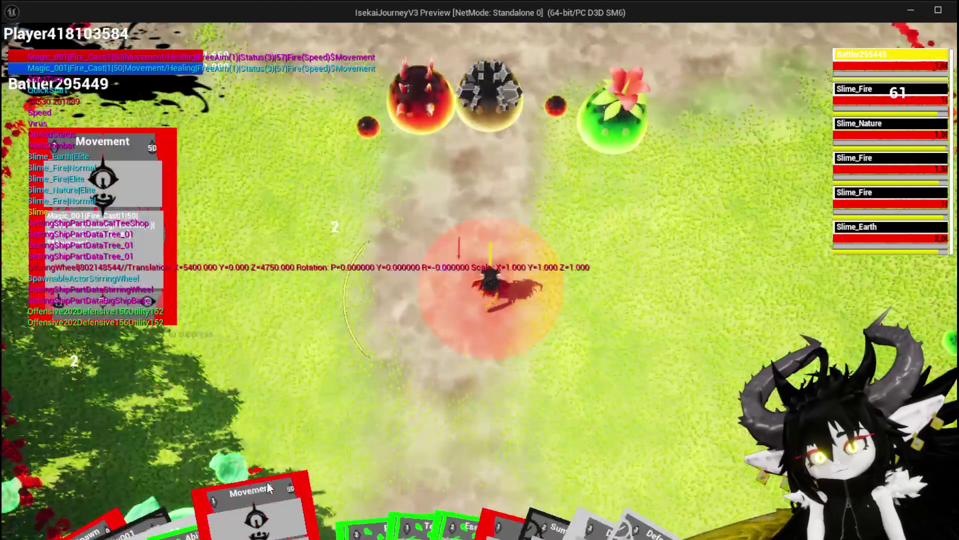
{"action": "left_click", "coordinate": [268, 482]}
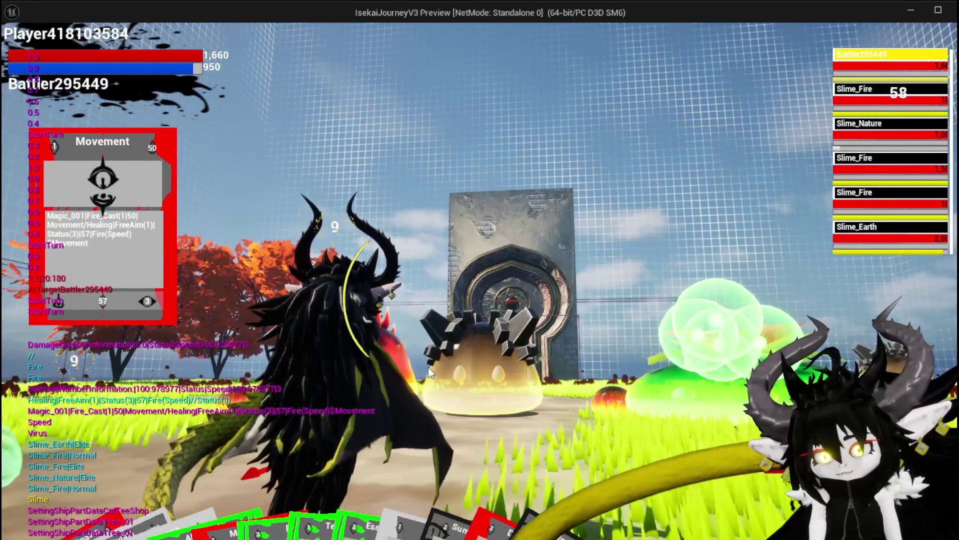
{"action": "key", "text": "Escape"}
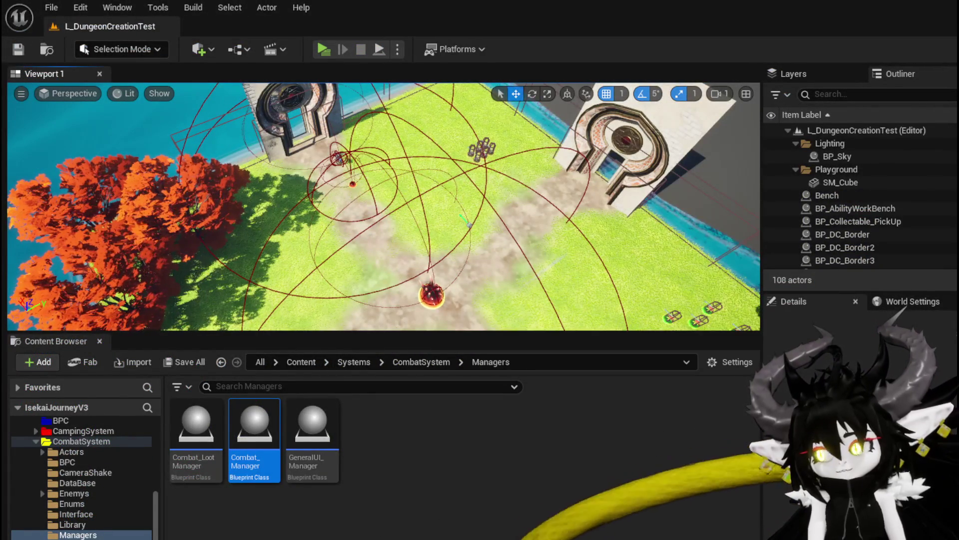
{"action": "key", "text": "alt+Tab"}
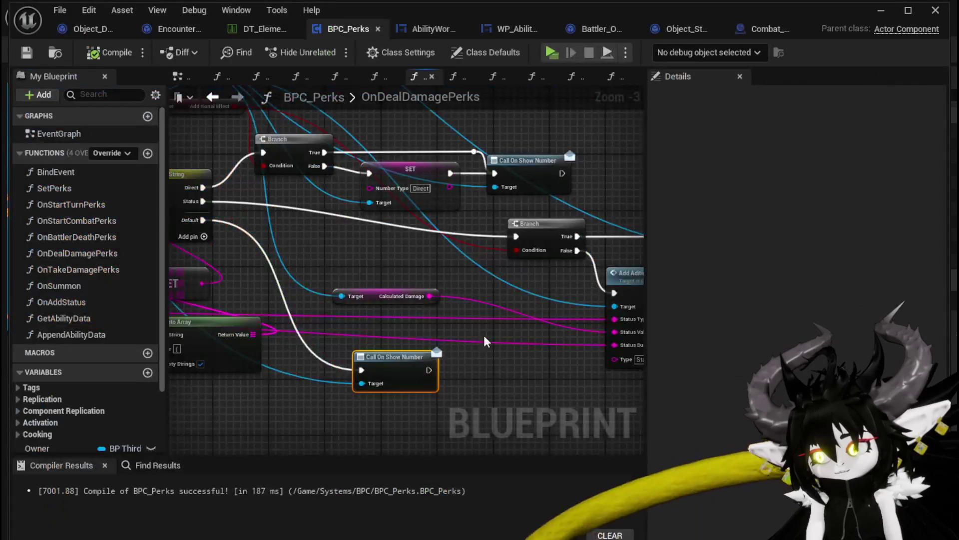
Step: Move the Calculated Damage node beneath the Add Additional node
{"action": "mouse_move", "coordinate": [399, 332]}
{"action": "left_mouse_down"}
{"action": "mouse_move", "coordinate": [624, 310]}
{"action": "mouse_move", "coordinate": [453, 312]}
{"action": "mouse_move", "coordinate": [493, 277]}
{"action": "mouse_move", "coordinate": [240, 260]}
{"action": "mouse_move", "coordinate": [385, 341]}
{"action": "mouse_move", "coordinate": [459, 356]}
{"action": "mouse_move", "coordinate": [295, 381]}
{"action": "left_mouse_up"}
{"action": "left_click", "coordinate": [296, 382]}
{"action": "left_click", "coordinate": [361, 366]}
{"action": "mouse_move", "coordinate": [361, 366]}
{"action": "left_mouse_down"}
{"action": "mouse_move", "coordinate": [301, 361]}
{"action": "mouse_move", "coordinate": [345, 368]}
{"action": "mouse_move", "coordinate": [353, 355]}
{"action": "mouse_move", "coordinate": [436, 358]}
{"action": "left_mouse_up"}
Step: Save BPC_Perks with Save Selected and switch to the Object_StatusEffect blueprint
{"action": "key", "text": "ctrl+shift+s"}
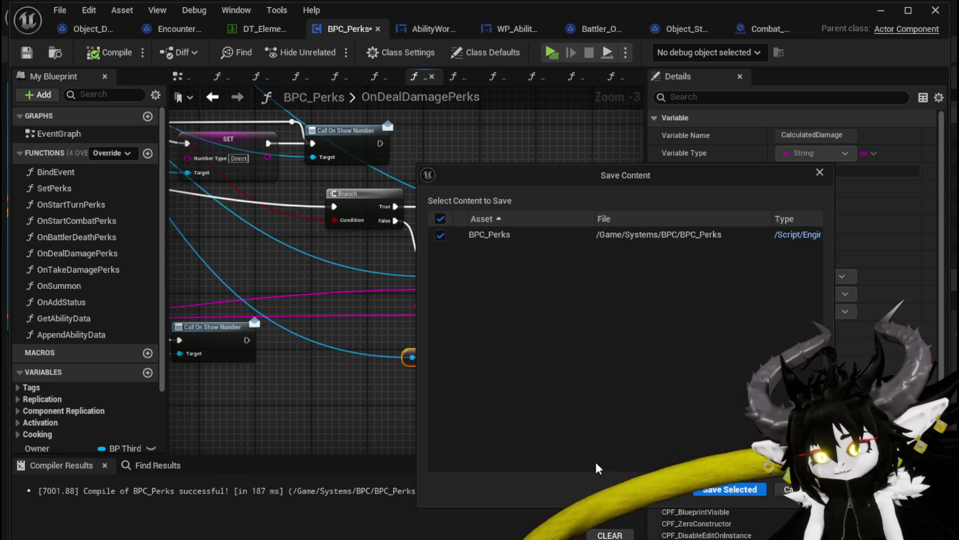
{"action": "left_click", "coordinate": [712, 491]}
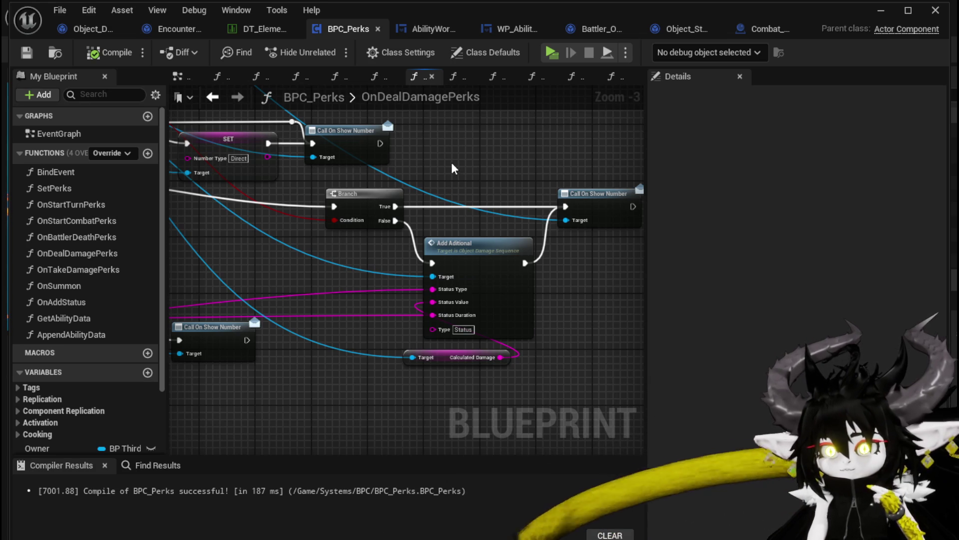
{"action": "left_click", "coordinate": [692, 27]}
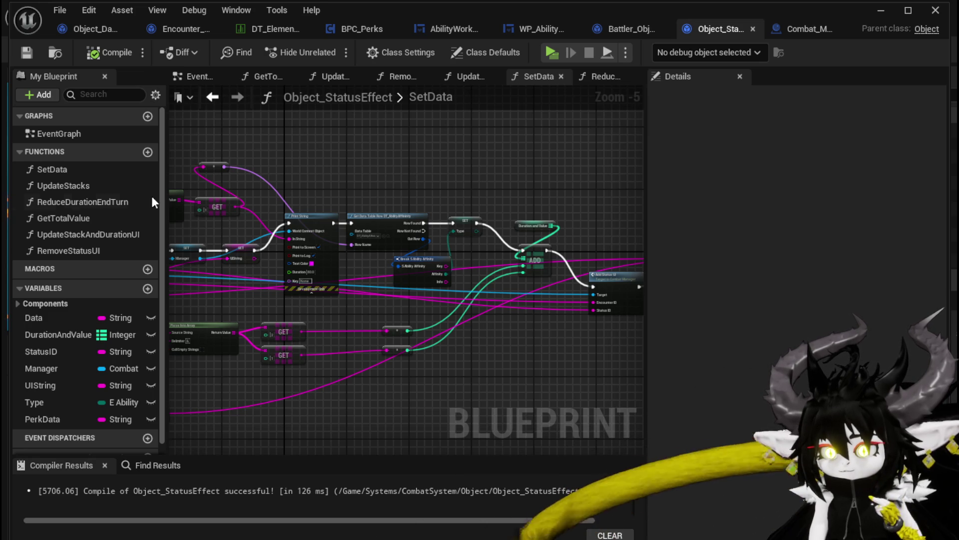
Step: Look over the ReduceDurationEndTurn graph, then open SetData at its start
{"action": "double_click", "coordinate": [74, 201]}
{"action": "mouse_move", "coordinate": [277, 194]}
{"action": "left_mouse_down"}
{"action": "mouse_move", "coordinate": [317, 144]}
{"action": "mouse_move", "coordinate": [259, 133]}
{"action": "mouse_move", "coordinate": [419, 153]}
{"action": "left_mouse_up"}
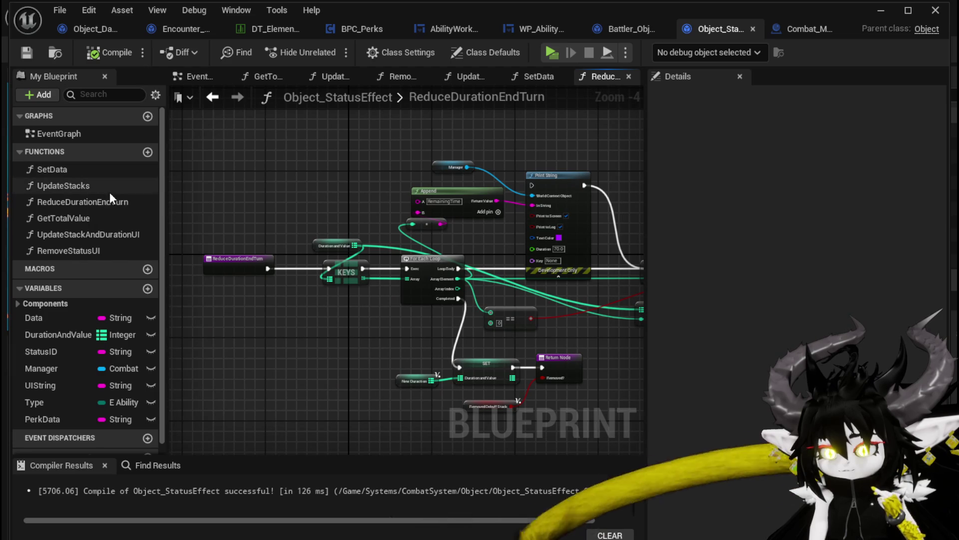
{"action": "double_click", "coordinate": [68, 170]}
{"action": "mouse_move", "coordinate": [330, 184]}
{"action": "left_mouse_down"}
{"action": "mouse_move", "coordinate": [221, 154]}
{"action": "mouse_move", "coordinate": [539, 155]}
{"action": "mouse_move", "coordinate": [185, 166]}
{"action": "left_mouse_up"}
Step: Inspect SetData's Set and Parse Into Array nodes, then switch to Battler_Object
{"action": "scroll", "coordinate": [386, 175], "scroll_direction": "up", "scroll_amount": 2}
{"action": "left_click_drag", "start_coordinate": [596, 176], "coordinate": [411, 168]}
{"action": "mouse_move", "coordinate": [173, 278]}
{"action": "left_mouse_down"}
{"action": "mouse_move", "coordinate": [397, 248]}
{"action": "mouse_move", "coordinate": [547, 205]}
{"action": "left_mouse_up"}
{"action": "left_click_drag", "start_coordinate": [430, 274], "coordinate": [565, 263]}
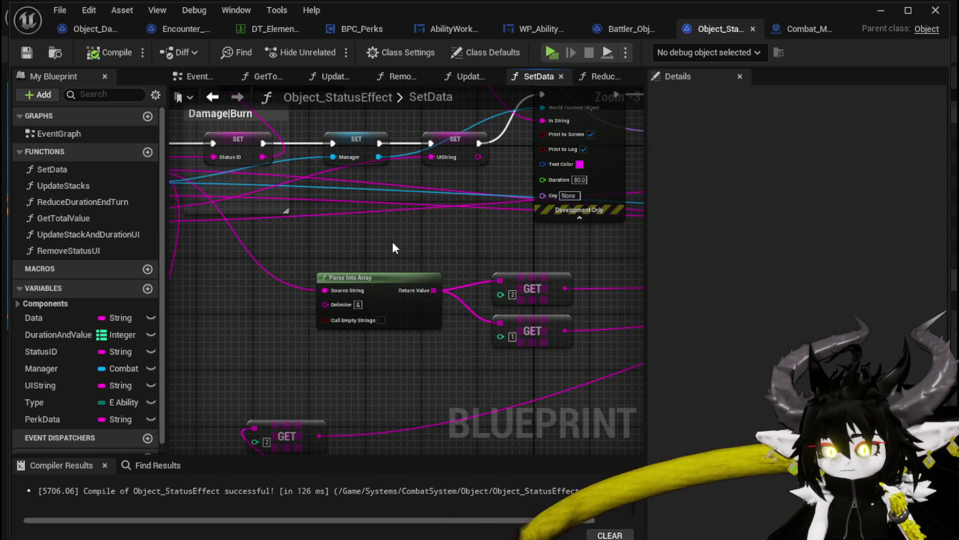
{"action": "scroll", "coordinate": [392, 245], "scroll_direction": "down", "scroll_amount": 2}
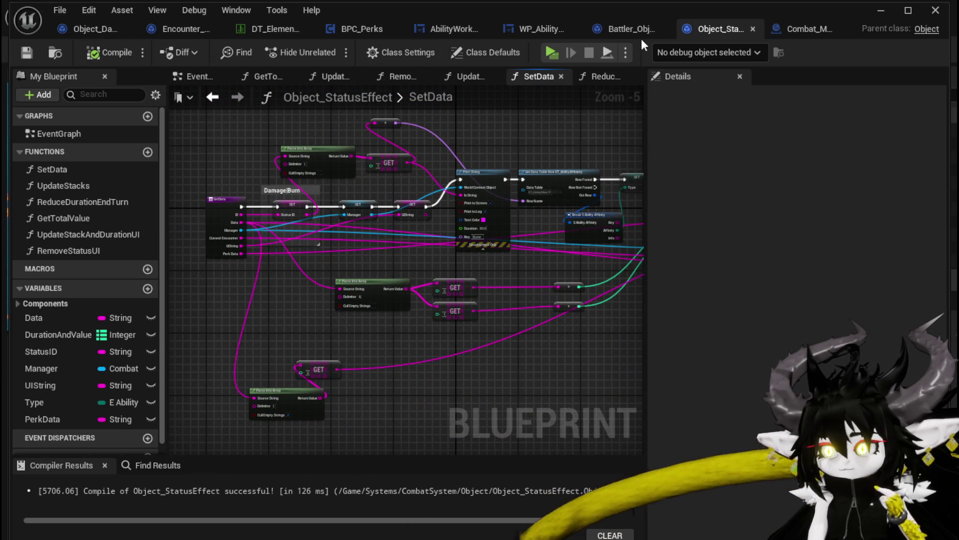
{"action": "left_click", "coordinate": [622, 32]}
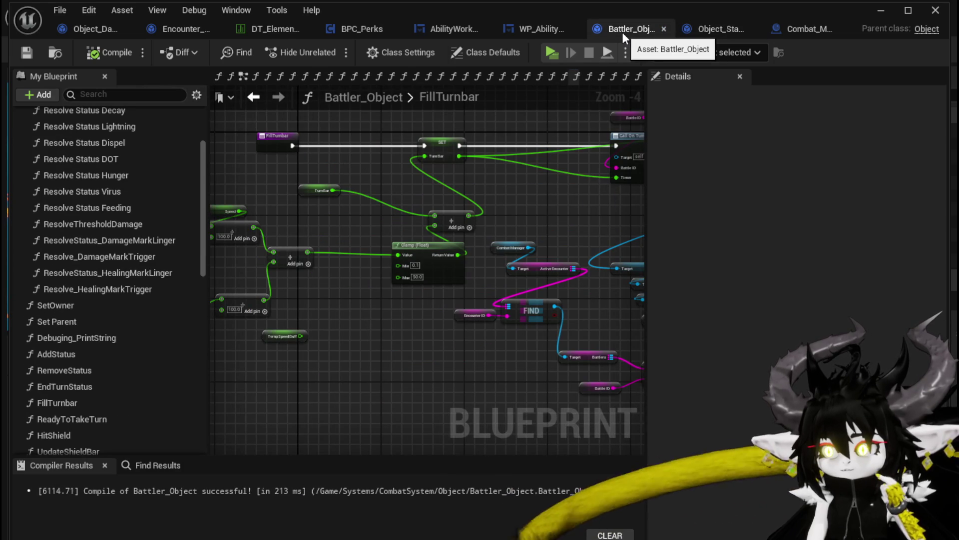
Step: Open Battler_Object's AddStatus graph and look over its Find, Branch and Append nodes
{"action": "scroll", "coordinate": [73, 274], "scroll_direction": "up", "scroll_amount": 3}
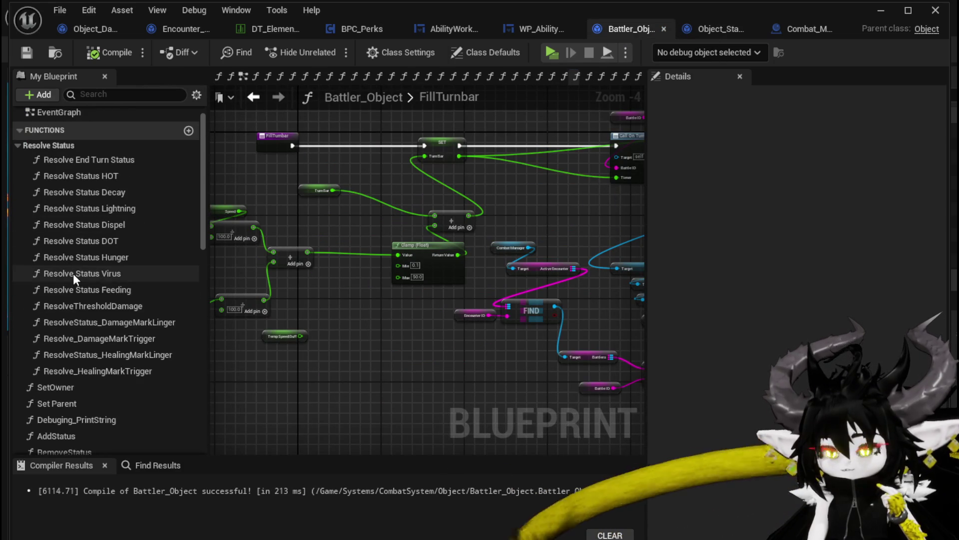
{"action": "scroll", "coordinate": [66, 370], "scroll_direction": "down", "scroll_amount": 2}
{"action": "left_click", "coordinate": [91, 373]}
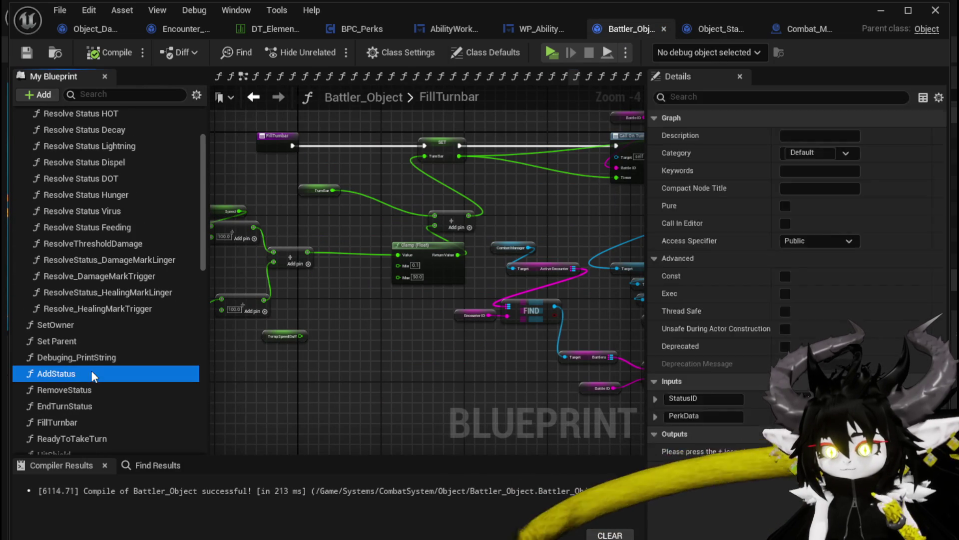
{"action": "double_click", "coordinate": [90, 372]}
{"action": "mouse_move", "coordinate": [267, 290]}
{"action": "left_mouse_down"}
{"action": "mouse_move", "coordinate": [466, 287]}
{"action": "mouse_move", "coordinate": [555, 308]}
{"action": "left_mouse_up"}
{"action": "left_click_drag", "start_coordinate": [378, 339], "coordinate": [589, 314]}
{"action": "mouse_move", "coordinate": [215, 215]}
{"action": "left_mouse_down"}
{"action": "mouse_move", "coordinate": [276, 305]}
{"action": "mouse_move", "coordinate": [418, 321]}
{"action": "mouse_move", "coordinate": [317, 274]}
{"action": "mouse_move", "coordinate": [392, 295]}
{"action": "mouse_move", "coordinate": [208, 208]}
{"action": "mouse_move", "coordinate": [222, 97]}
{"action": "mouse_move", "coordinate": [428, 285]}
{"action": "mouse_move", "coordinate": [253, 285]}
{"action": "left_mouse_up"}
{"action": "scroll", "coordinate": [456, 260], "scroll_direction": "up", "scroll_amount": 3}
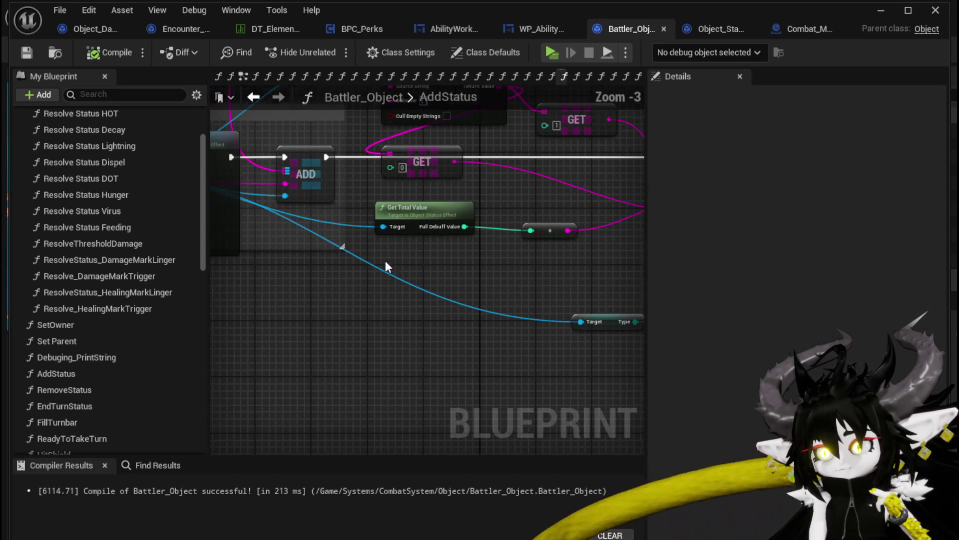
Step: Inspect Get Total Value's For Each Loop, then SetData's ADD and Add Status UI nodes
{"action": "double_click", "coordinate": [370, 240]}
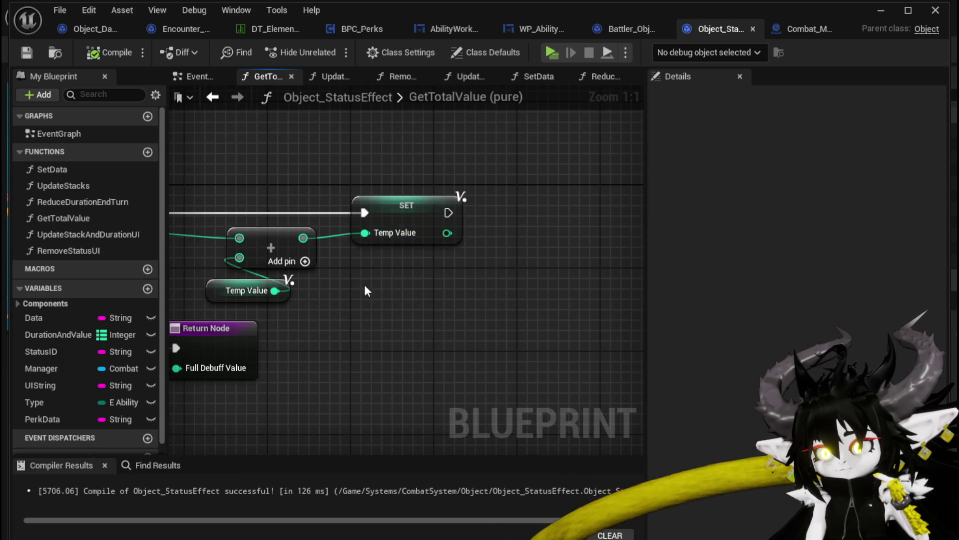
{"action": "scroll", "coordinate": [393, 290], "scroll_direction": "down", "scroll_amount": 2}
{"action": "mouse_move", "coordinate": [526, 281]}
{"action": "left_mouse_down"}
{"action": "mouse_move", "coordinate": [669, 280]}
{"action": "mouse_move", "coordinate": [471, 286]}
{"action": "left_mouse_up"}
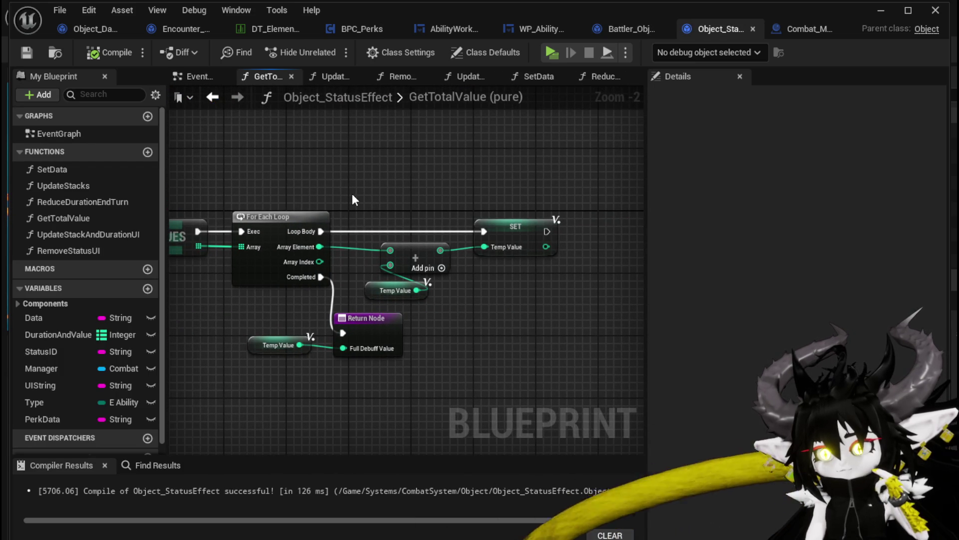
{"action": "left_click", "coordinate": [215, 98]}
{"action": "left_click_drag", "start_coordinate": [532, 214], "coordinate": [393, 247]}
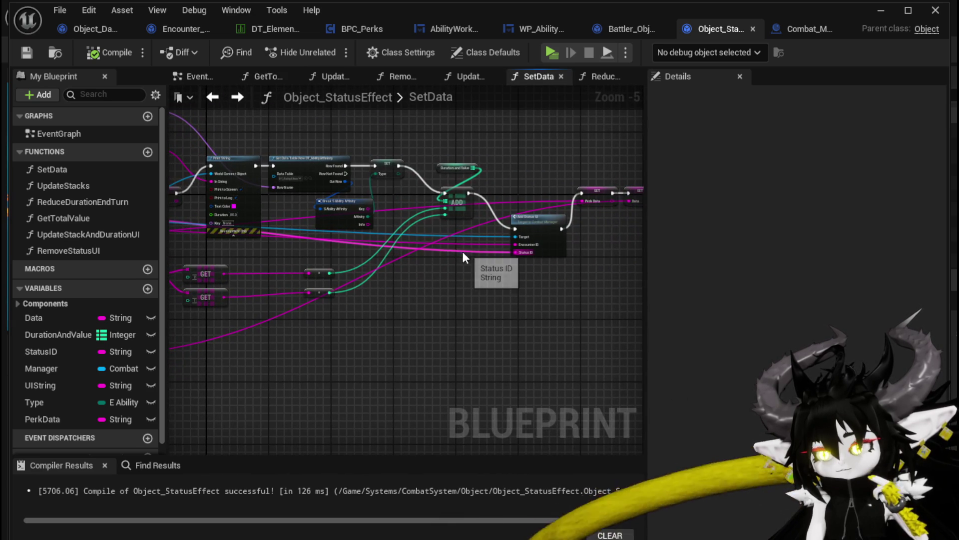
Step: Back in Battler_Object, open the AddStatusValue function from the Add Status Value node
{"action": "left_click", "coordinate": [615, 26]}
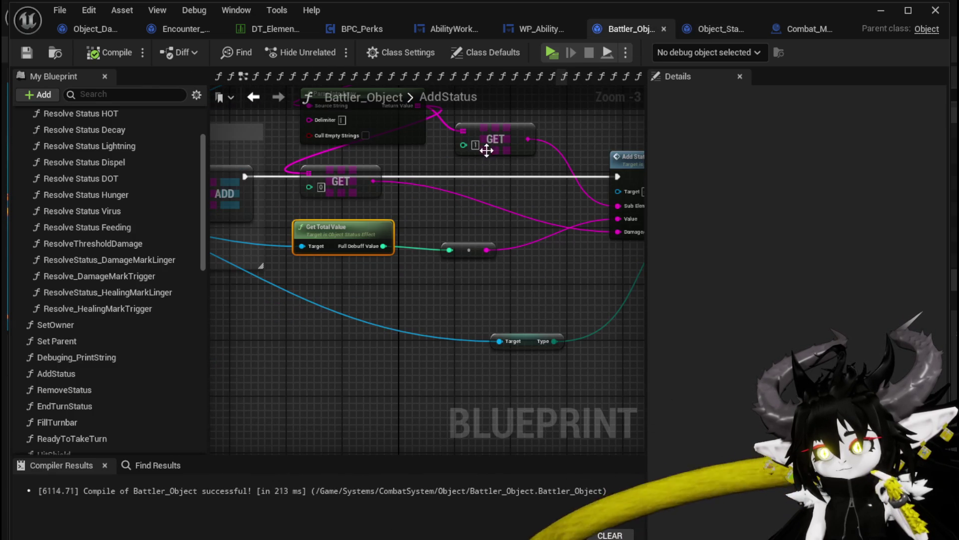
{"action": "mouse_move", "coordinate": [474, 207]}
{"action": "left_mouse_down"}
{"action": "mouse_move", "coordinate": [287, 229]}
{"action": "mouse_move", "coordinate": [341, 275]}
{"action": "left_mouse_up"}
{"action": "mouse_move", "coordinate": [475, 176]}
{"action": "left_mouse_down"}
{"action": "mouse_move", "coordinate": [375, 199]}
{"action": "mouse_move", "coordinate": [181, 191]}
{"action": "mouse_move", "coordinate": [446, 172]}
{"action": "left_mouse_up"}
{"action": "left_click", "coordinate": [415, 219]}
{"action": "double_click", "coordinate": [415, 218]}
Step: Review AddStatusValue's Branch, ADD and Update Shield Bar logic, then open RemoveStatus
{"action": "mouse_move", "coordinate": [386, 158]}
{"action": "left_mouse_down"}
{"action": "mouse_move", "coordinate": [198, 172]}
{"action": "mouse_move", "coordinate": [640, 167]}
{"action": "mouse_move", "coordinate": [617, 164]}
{"action": "left_mouse_up"}
{"action": "mouse_move", "coordinate": [367, 278]}
{"action": "left_mouse_down"}
{"action": "mouse_move", "coordinate": [259, 260]}
{"action": "mouse_move", "coordinate": [386, 261]}
{"action": "mouse_move", "coordinate": [251, 259]}
{"action": "left_mouse_up"}
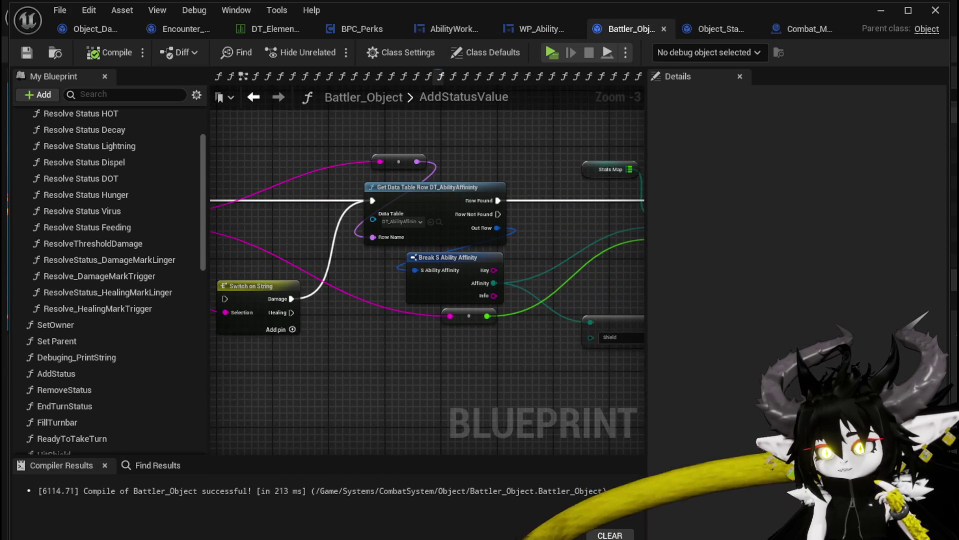
{"action": "left_click_drag", "start_coordinate": [487, 156], "coordinate": [604, 180]}
{"action": "left_click_drag", "start_coordinate": [522, 186], "coordinate": [298, 187]}
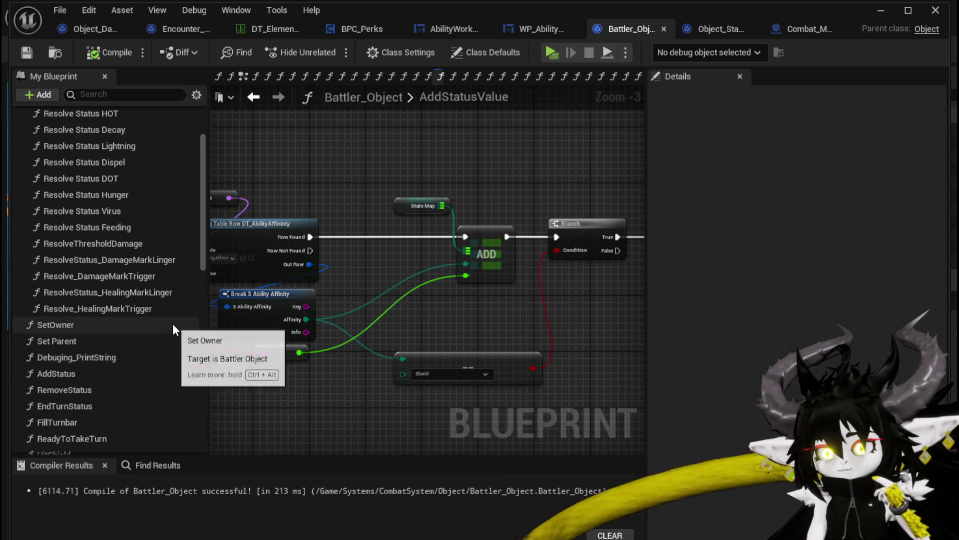
{"action": "scroll", "coordinate": [164, 322], "scroll_direction": "down", "scroll_amount": 1}
{"action": "left_click", "coordinate": [103, 370]}
{"action": "double_click", "coordinate": [103, 369]}
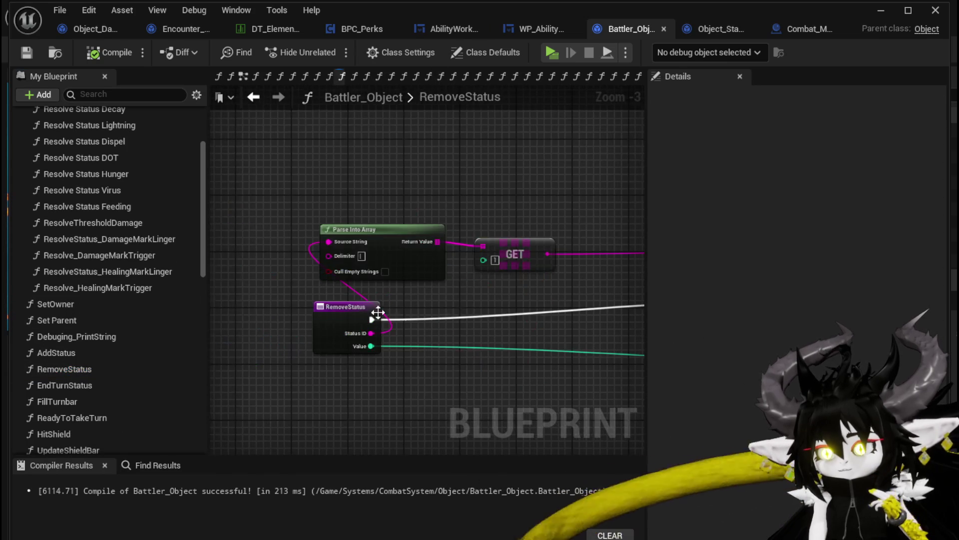
Step: Pan through RemoveStatus's Branch, REMOVE, ADD and Get Data Table Row nodes
{"action": "left_click_drag", "start_coordinate": [405, 274], "coordinate": [211, 264]}
{"action": "mouse_move", "coordinate": [480, 254]}
{"action": "left_mouse_down"}
{"action": "mouse_move", "coordinate": [261, 197]}
{"action": "mouse_move", "coordinate": [378, 219]}
{"action": "mouse_move", "coordinate": [514, 224]}
{"action": "mouse_move", "coordinate": [347, 214]}
{"action": "mouse_move", "coordinate": [501, 227]}
{"action": "left_mouse_up"}
{"action": "scroll", "coordinate": [347, 214], "scroll_direction": "down", "scroll_amount": 1}
{"action": "left_click_drag", "start_coordinate": [329, 211], "coordinate": [407, 217]}
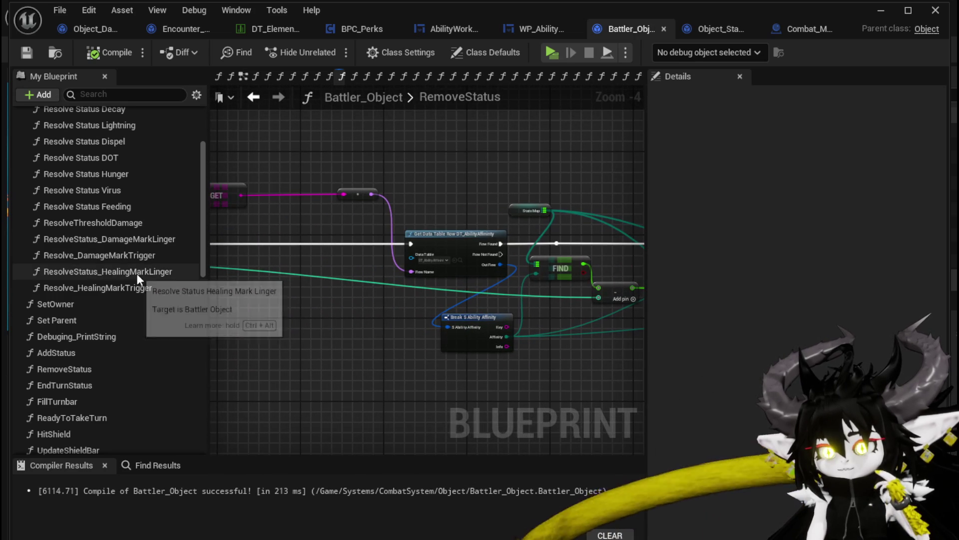
Step: Review EndTurnStatus's Remove Status, For Each Loop and FIND/ADD logic, then return to Object_StatusEffect
{"action": "double_click", "coordinate": [138, 384]}
{"action": "scroll", "coordinate": [337, 322], "scroll_direction": "down", "scroll_amount": 1}
{"action": "left_click_drag", "start_coordinate": [430, 280], "coordinate": [189, 255]}
{"action": "mouse_move", "coordinate": [490, 300]}
{"action": "left_mouse_down"}
{"action": "mouse_move", "coordinate": [272, 348]}
{"action": "mouse_move", "coordinate": [210, 350]}
{"action": "left_mouse_up"}
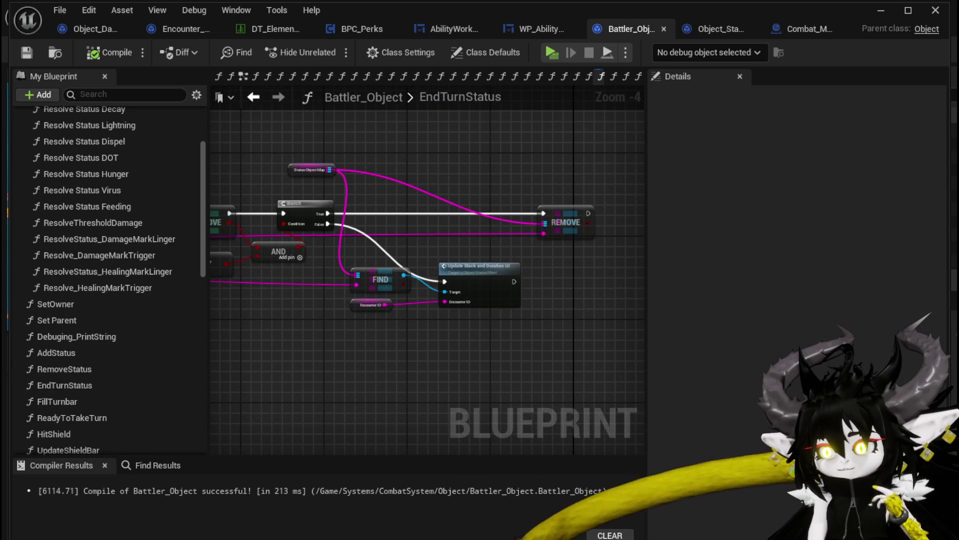
{"action": "left_click_drag", "start_coordinate": [210, 349], "coordinate": [349, 347]}
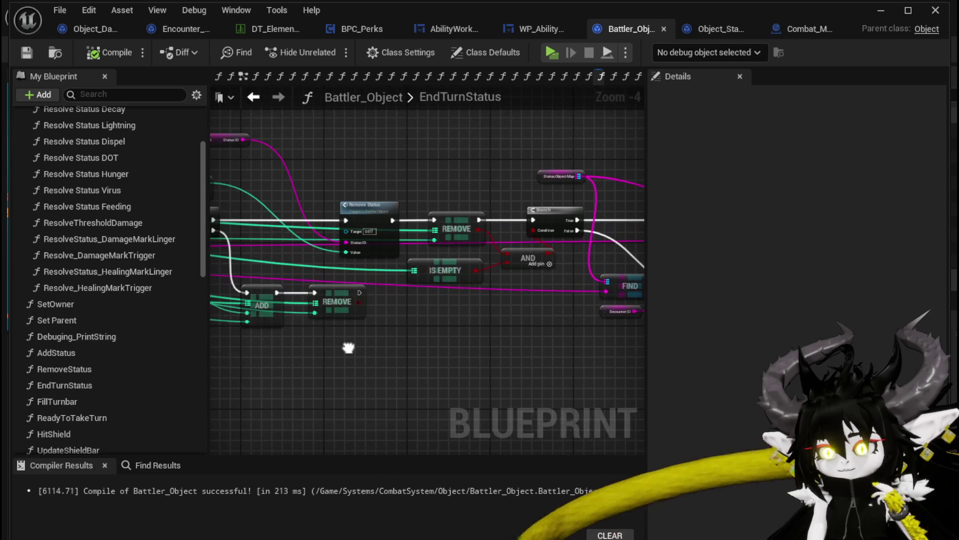
{"action": "mouse_move", "coordinate": [269, 364]}
{"action": "left_mouse_down"}
{"action": "mouse_move", "coordinate": [505, 338]}
{"action": "mouse_move", "coordinate": [620, 347]}
{"action": "left_mouse_up"}
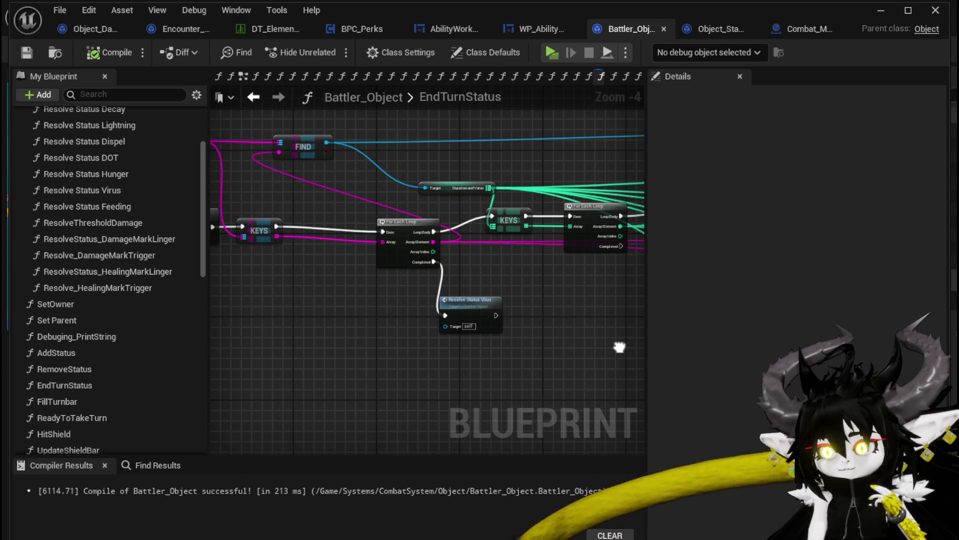
{"action": "mouse_move", "coordinate": [308, 303]}
{"action": "left_mouse_down"}
{"action": "mouse_move", "coordinate": [459, 314]}
{"action": "mouse_move", "coordinate": [321, 312]}
{"action": "mouse_move", "coordinate": [219, 326]}
{"action": "left_mouse_up"}
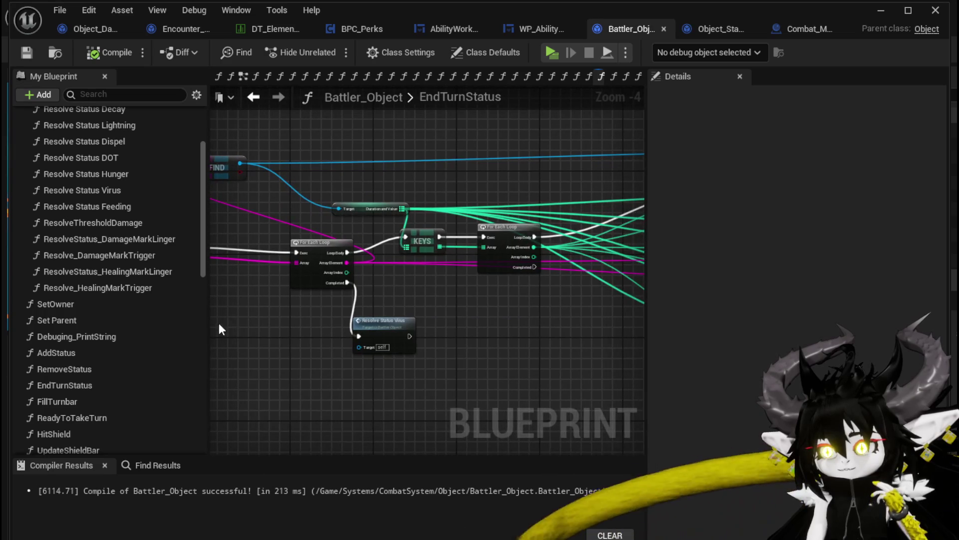
{"action": "left_click_drag", "start_coordinate": [500, 324], "coordinate": [230, 323]}
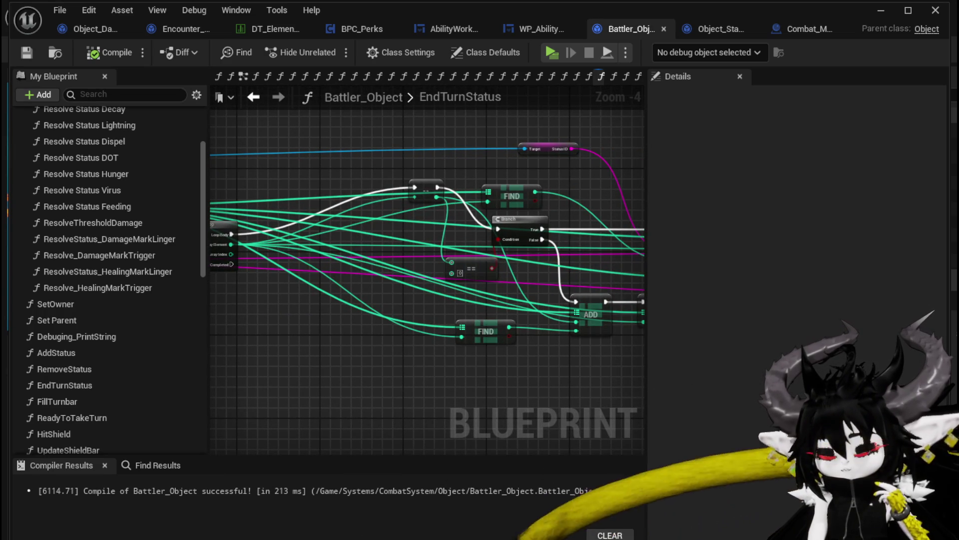
{"action": "left_click_drag", "start_coordinate": [230, 310], "coordinate": [377, 307]}
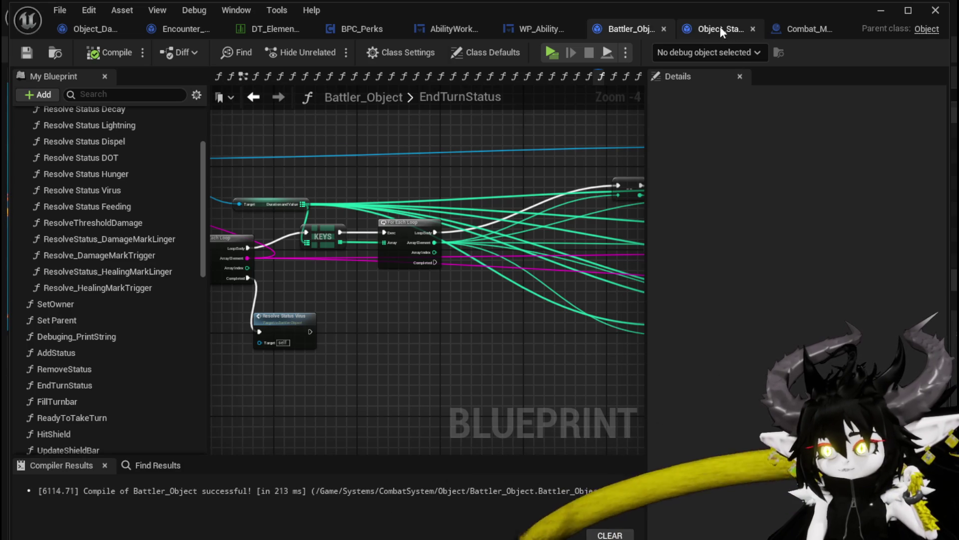
{"action": "left_click", "coordinate": [704, 30]}
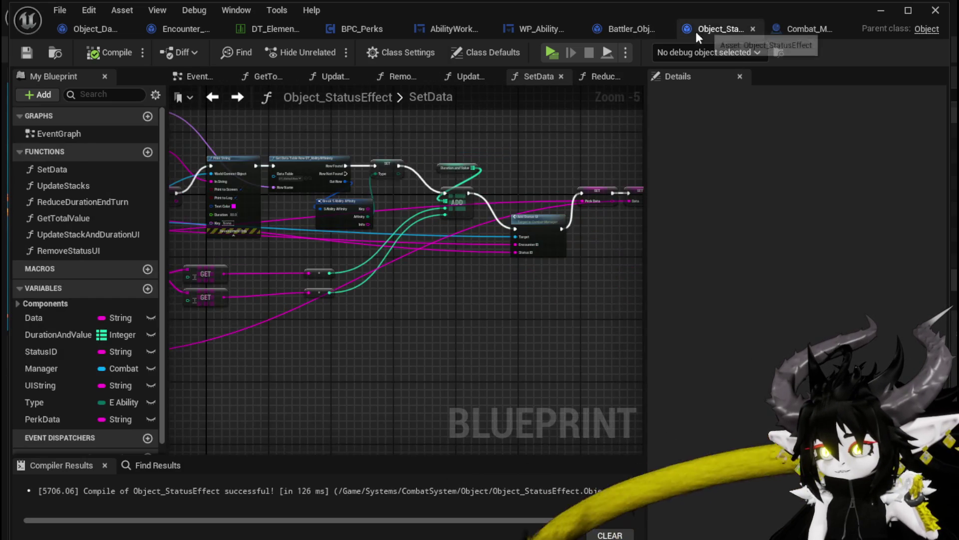
Step: Move the Duration and Value node up-right and survey SetData's Add Status UI, SET and Print String nodes
{"action": "mouse_move", "coordinate": [310, 165]}
{"action": "left_mouse_down"}
{"action": "mouse_move", "coordinate": [418, 138]}
{"action": "mouse_move", "coordinate": [456, 143]}
{"action": "mouse_move", "coordinate": [311, 146]}
{"action": "left_mouse_up"}
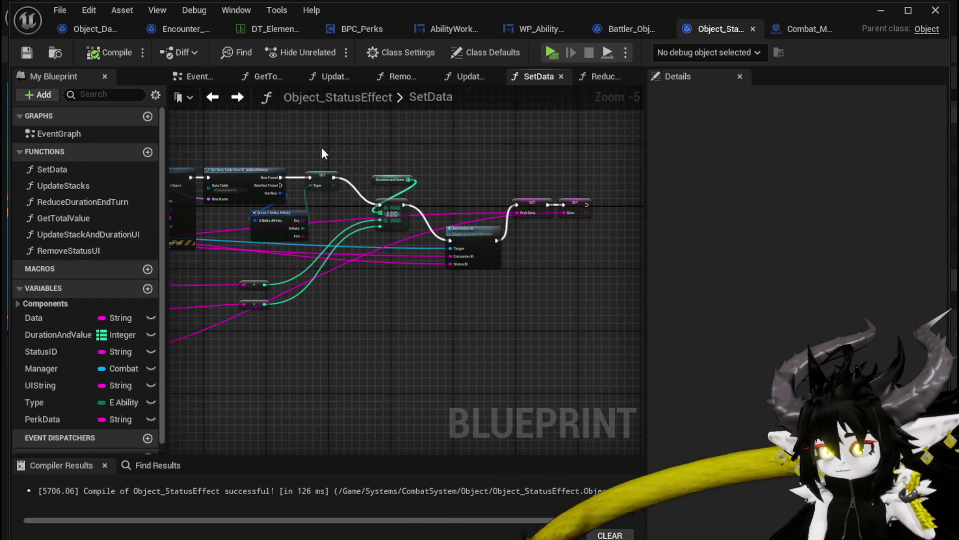
{"action": "scroll", "coordinate": [322, 148], "scroll_direction": "up", "scroll_amount": 2}
{"action": "mouse_move", "coordinate": [427, 203]}
{"action": "left_mouse_down"}
{"action": "mouse_move", "coordinate": [379, 224]}
{"action": "mouse_move", "coordinate": [442, 190]}
{"action": "left_mouse_up"}
{"action": "mouse_move", "coordinate": [506, 232]}
{"action": "left_mouse_down"}
{"action": "mouse_move", "coordinate": [547, 213]}
{"action": "mouse_move", "coordinate": [243, 140]}
{"action": "left_mouse_up"}
{"action": "mouse_move", "coordinate": [383, 152]}
{"action": "left_mouse_down"}
{"action": "mouse_move", "coordinate": [359, 157]}
{"action": "mouse_move", "coordinate": [613, 164]}
{"action": "left_mouse_up"}
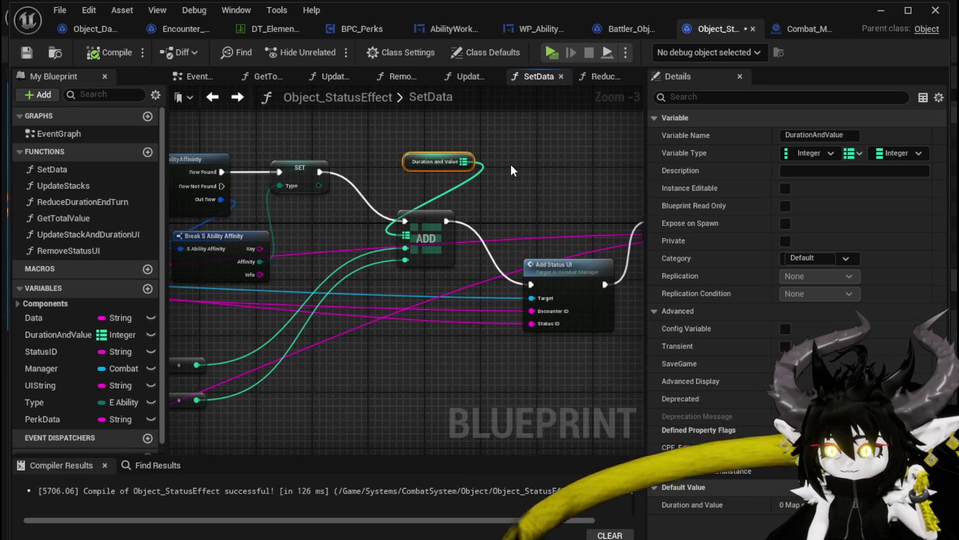
{"action": "mouse_move", "coordinate": [320, 198]}
{"action": "left_mouse_down"}
{"action": "mouse_move", "coordinate": [420, 156]}
{"action": "mouse_move", "coordinate": [632, 151]}
{"action": "left_mouse_up"}
Step: Nudge the Duration and Value node back left, clear the selection, and return to Battler_Object
{"action": "left_click", "coordinate": [490, 338]}
{"action": "left_click_drag", "start_coordinate": [425, 321], "coordinate": [518, 323]}
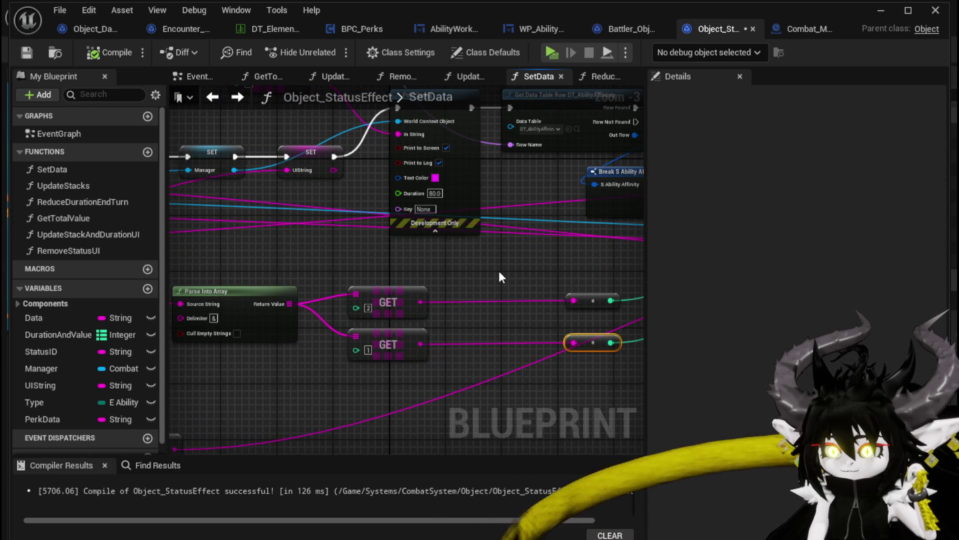
{"action": "scroll", "coordinate": [341, 286], "scroll_direction": "down", "scroll_amount": 2}
{"action": "scroll", "coordinate": [499, 285], "scroll_direction": "up", "scroll_amount": 2}
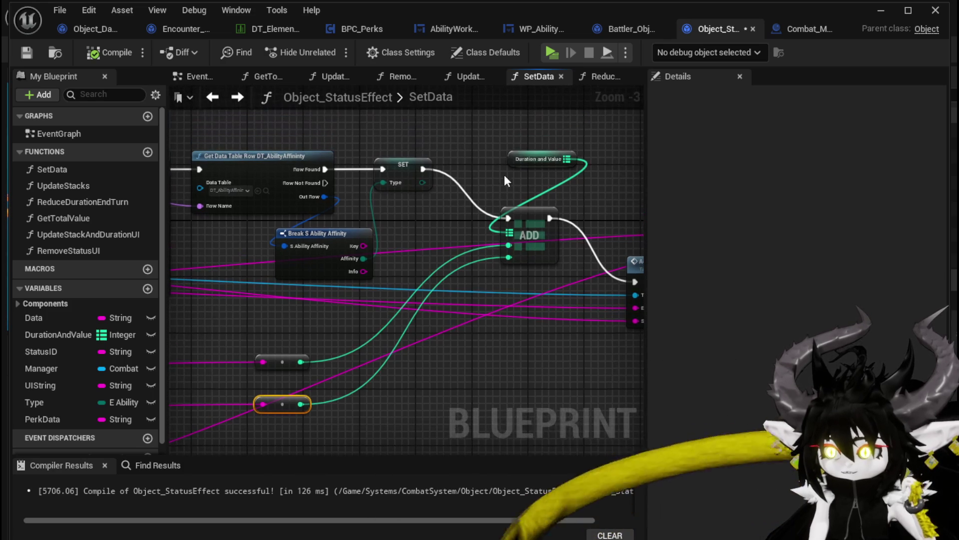
{"action": "left_click_drag", "start_coordinate": [513, 156], "coordinate": [493, 163]}
{"action": "mouse_move", "coordinate": [570, 185]}
{"action": "left_mouse_down"}
{"action": "mouse_move", "coordinate": [337, 178]}
{"action": "mouse_move", "coordinate": [579, 293]}
{"action": "left_mouse_up"}
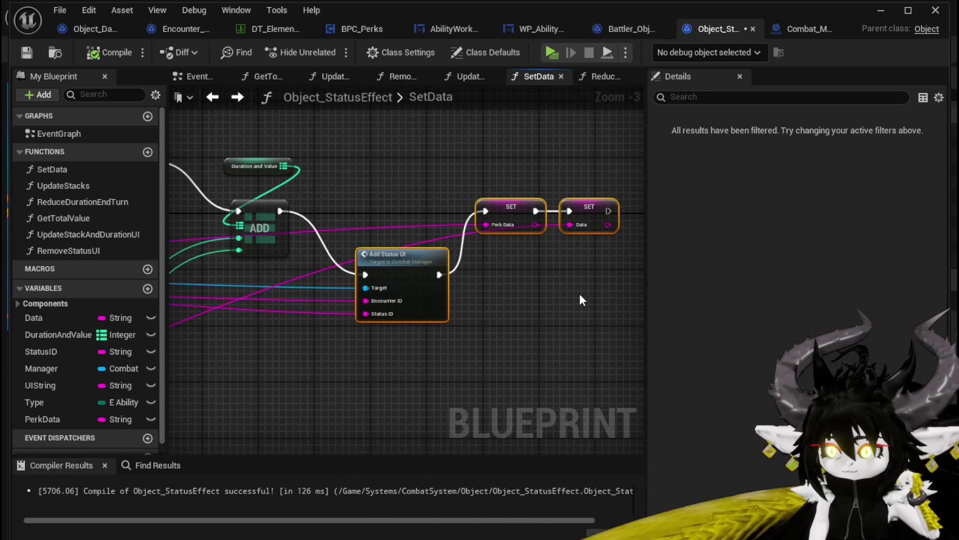
{"action": "left_click", "coordinate": [427, 205]}
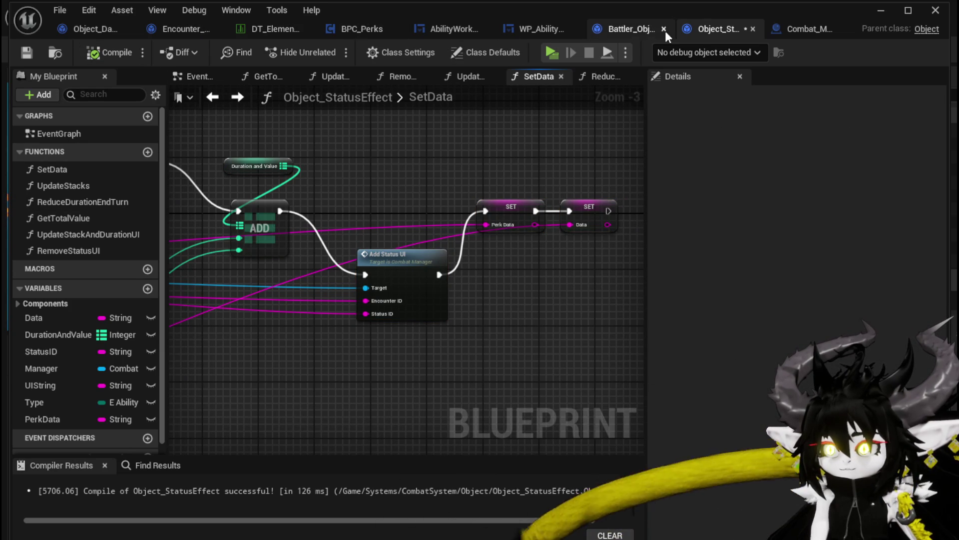
{"action": "left_click", "coordinate": [632, 29]}
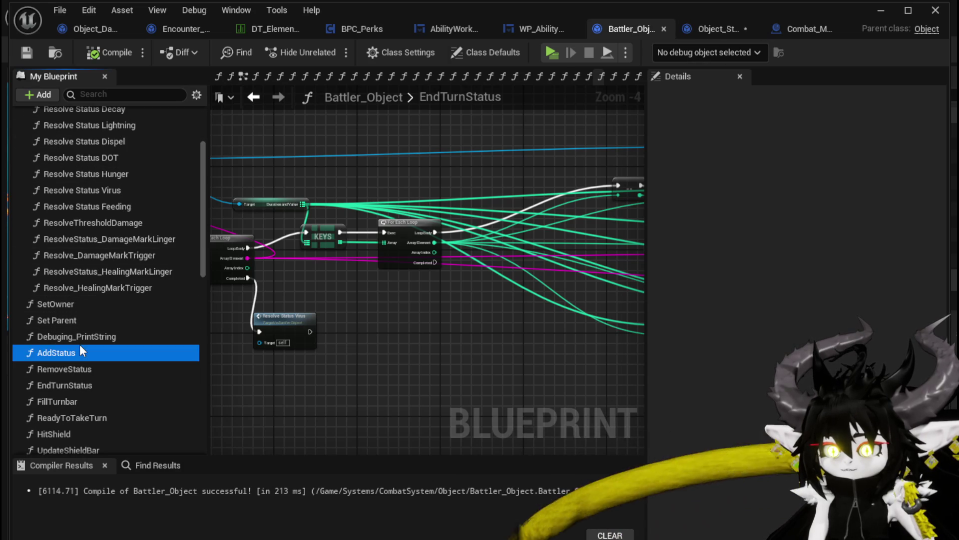
Step: In AddStatus, place a Combat Manager getter near Add Status Value and Spawn VFX
{"action": "double_click", "coordinate": [56, 352]}
{"action": "scroll", "coordinate": [450, 220], "scroll_direction": "down", "scroll_amount": 3}
{"action": "scroll", "coordinate": [318, 274], "scroll_direction": "up", "scroll_amount": 3}
{"action": "mouse_move", "coordinate": [318, 274]}
{"action": "left_mouse_down"}
{"action": "mouse_move", "coordinate": [295, 330]}
{"action": "mouse_move", "coordinate": [190, 345]}
{"action": "left_mouse_up"}
{"action": "left_click_drag", "start_coordinate": [504, 263], "coordinate": [288, 322]}
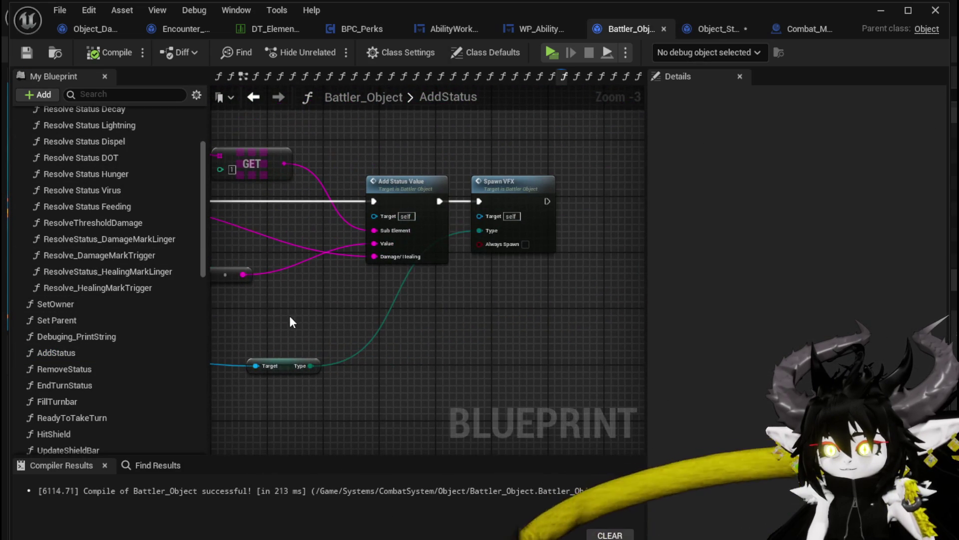
{"action": "scroll", "coordinate": [140, 262], "scroll_direction": "down", "scroll_amount": 10}
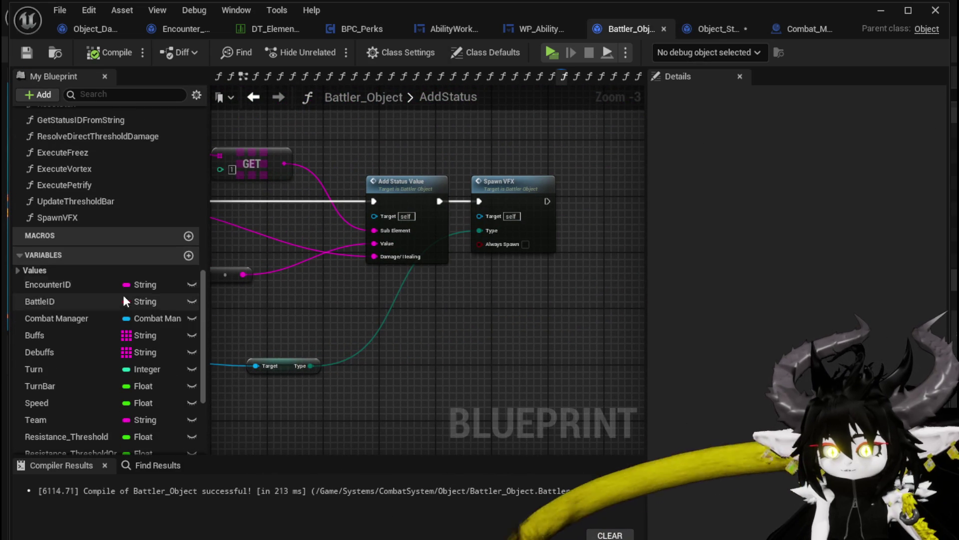
{"action": "mouse_move", "coordinate": [43, 316]}
{"action": "left_mouse_down"}
{"action": "mouse_move", "coordinate": [308, 295]}
{"action": "mouse_move", "coordinate": [419, 313]}
{"action": "left_mouse_up"}
{"action": "left_click", "coordinate": [326, 322]}
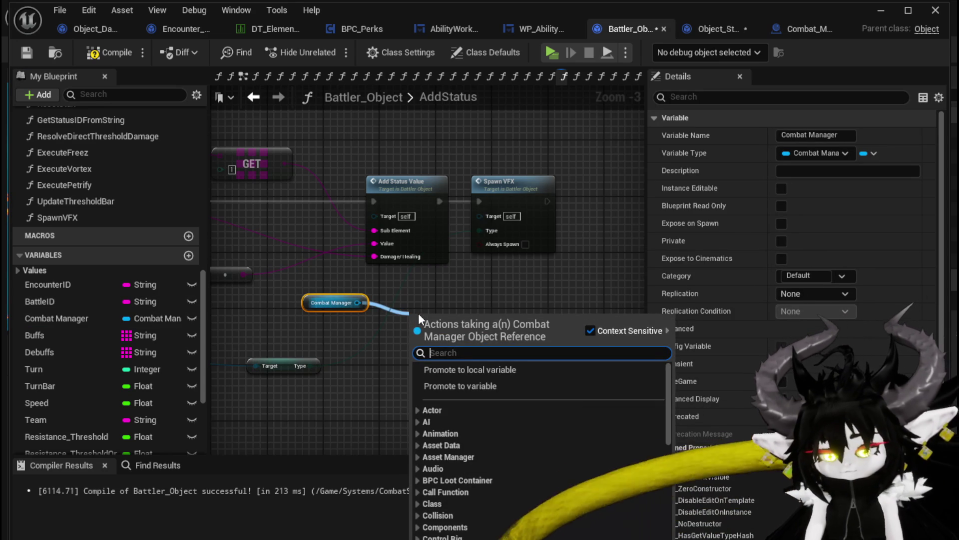
Step: Add a Print String node and move the Combat Manager getter down-left
{"action": "right_click", "coordinate": [382, 350]}
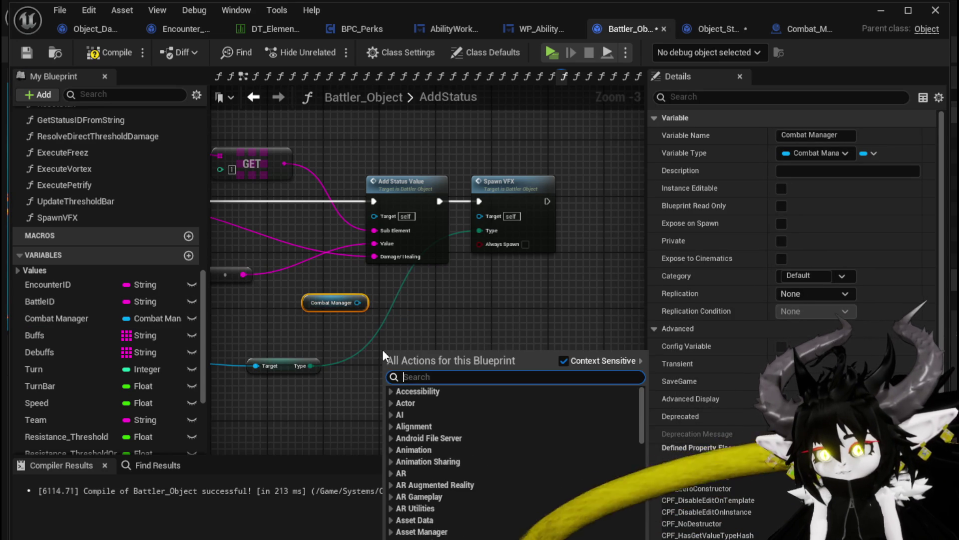
{"action": "type", "text": "Print St"}
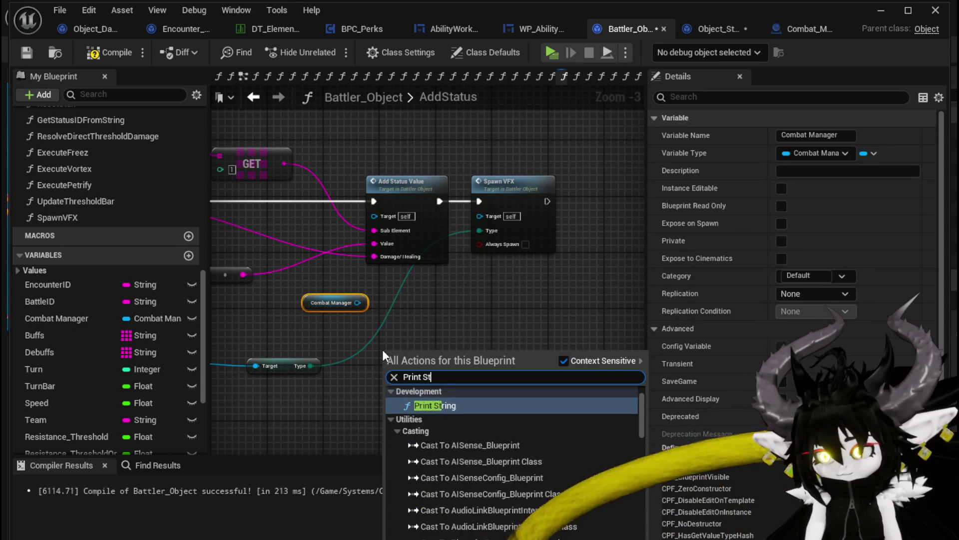
{"action": "type", "text": "ring"}
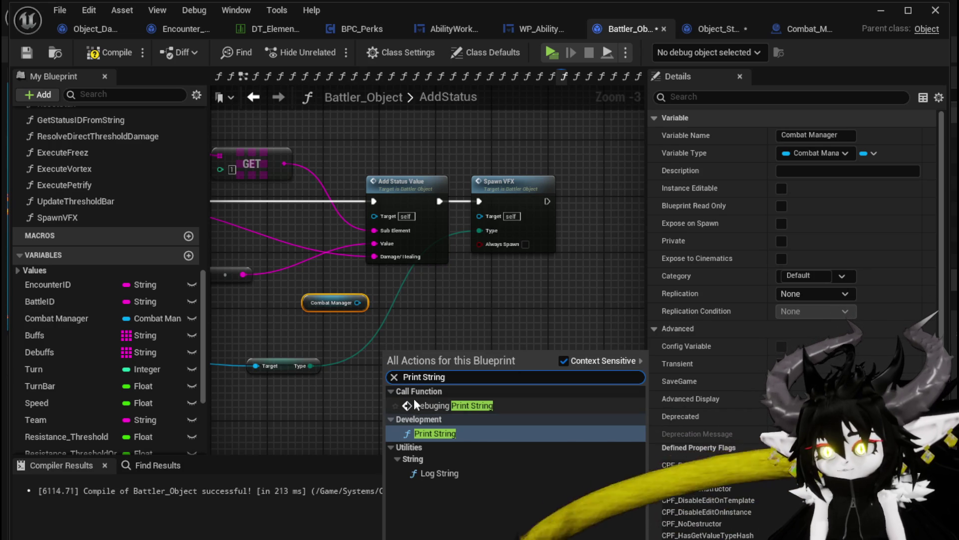
{"action": "left_click", "coordinate": [429, 433]}
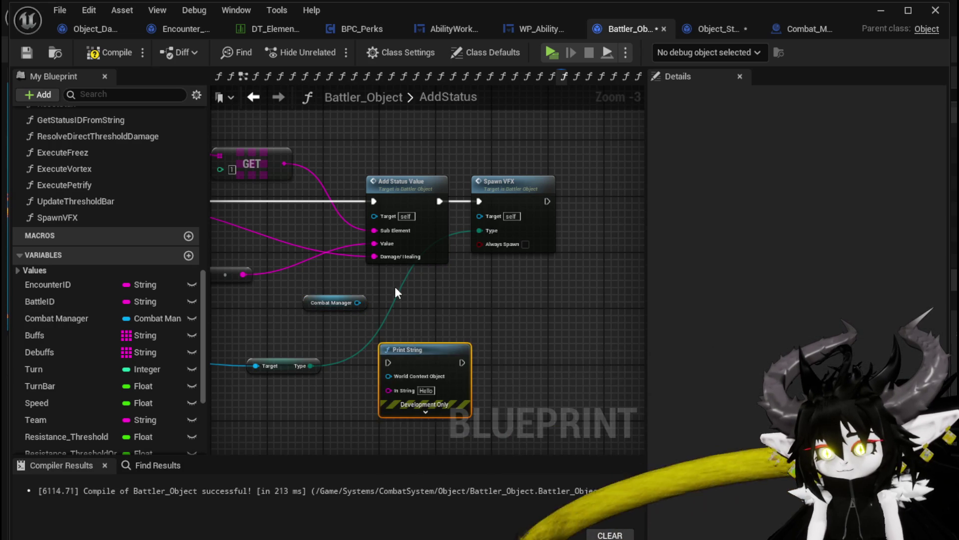
{"action": "left_click_drag", "start_coordinate": [395, 288], "coordinate": [459, 278]}
{"action": "mouse_move", "coordinate": [402, 276]}
{"action": "left_mouse_down"}
{"action": "mouse_move", "coordinate": [347, 378]}
{"action": "mouse_move", "coordinate": [476, 345]}
{"action": "mouse_move", "coordinate": [388, 392]}
{"action": "mouse_move", "coordinate": [478, 315]}
{"action": "mouse_move", "coordinate": [384, 383]}
{"action": "left_mouse_up"}
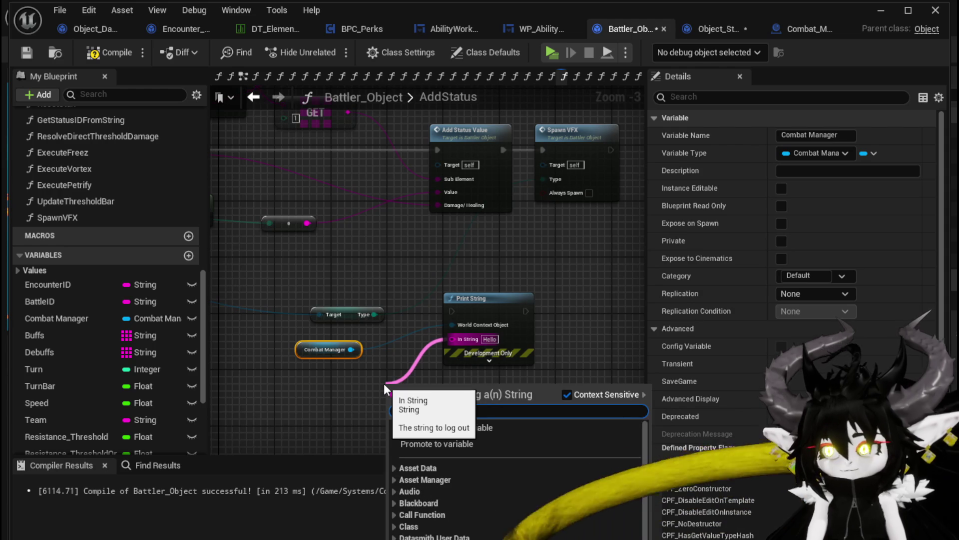
Step: Add an Append with 'TotalBuffValue' in A, wire it, place the getter beside Print String, then compile
{"action": "type", "text": "append"}
{"action": "key", "text": "Return"}
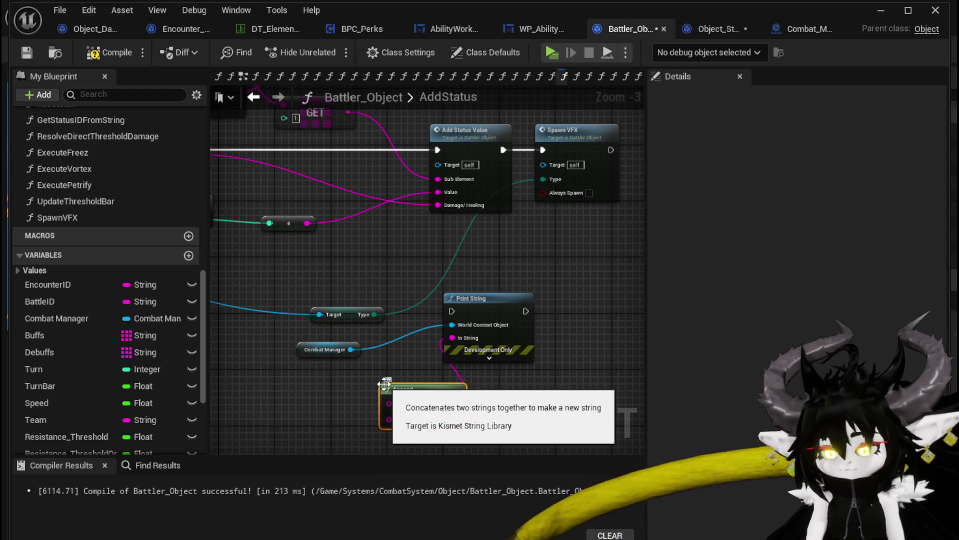
{"action": "type", "text": "TotalBuff"}
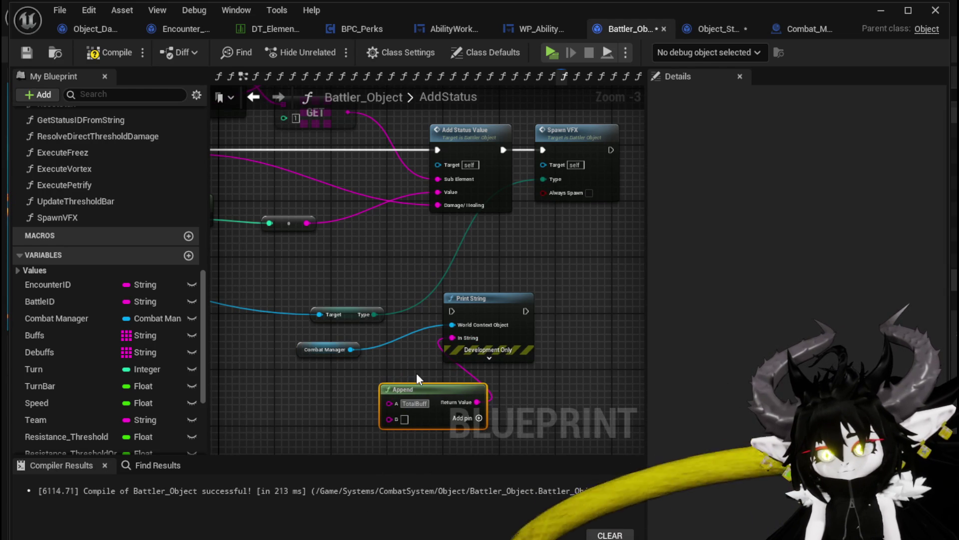
{"action": "type", "text": "Value"}
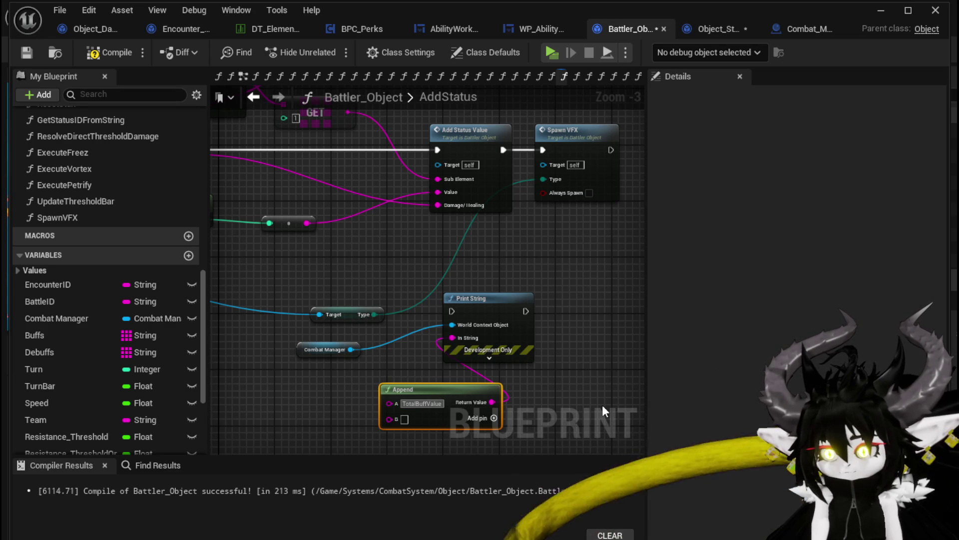
{"action": "key", "text": "Return"}
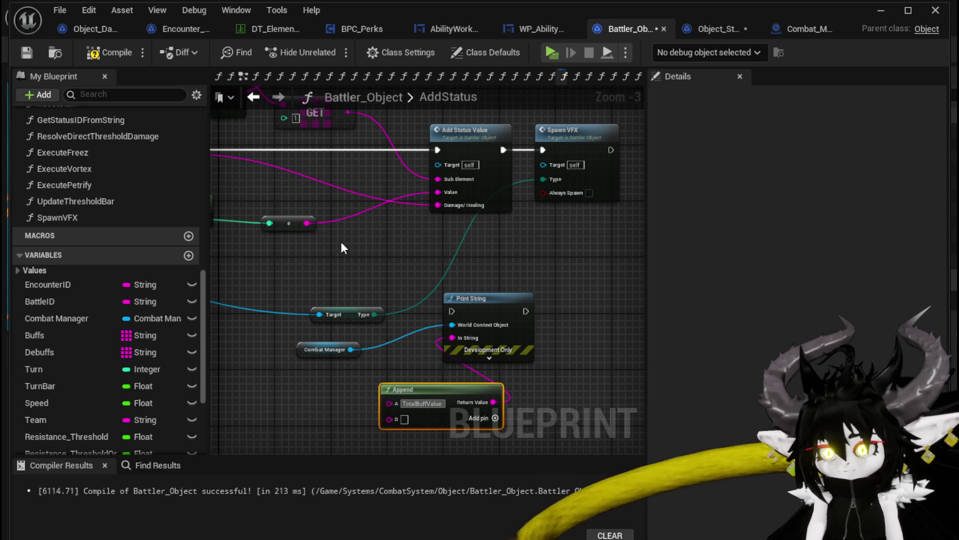
{"action": "mouse_move", "coordinate": [307, 223]}
{"action": "left_mouse_down"}
{"action": "mouse_move", "coordinate": [412, 409]}
{"action": "mouse_move", "coordinate": [543, 215]}
{"action": "left_mouse_up"}
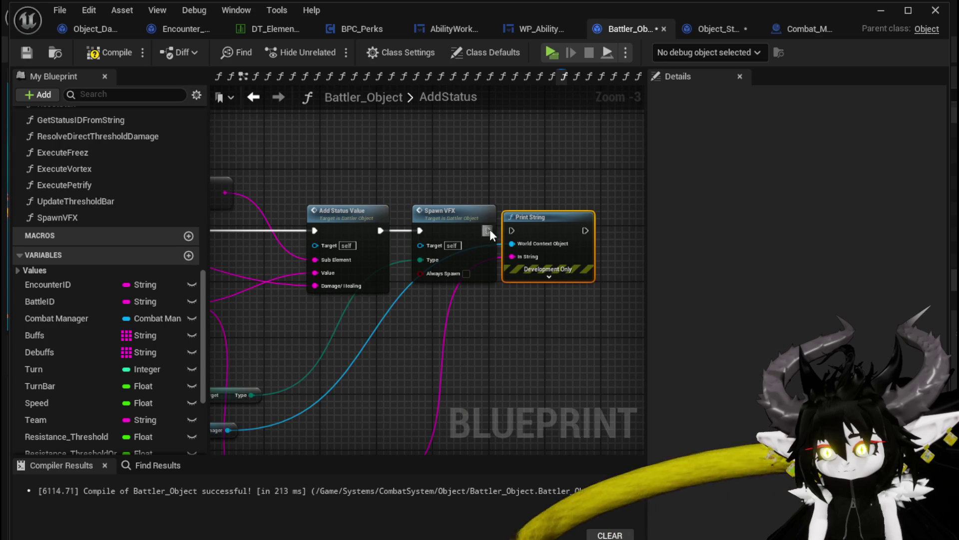
{"action": "left_click_drag", "start_coordinate": [257, 425], "coordinate": [563, 165]}
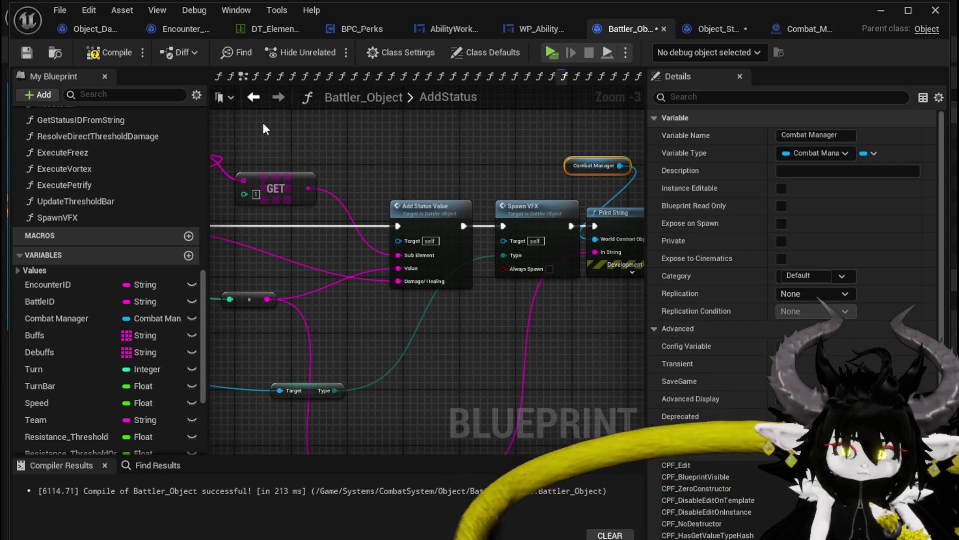
{"action": "left_click", "coordinate": [31, 55]}
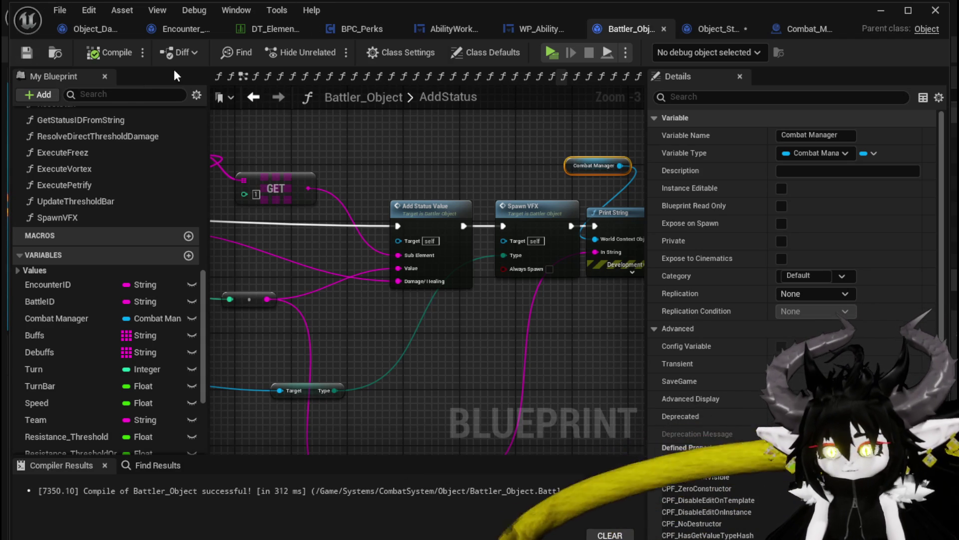
Step: Pan the AddStatus graph and move the Append node up toward Print String
{"action": "mouse_move", "coordinate": [446, 146]}
{"action": "left_mouse_down"}
{"action": "mouse_move", "coordinate": [531, 156]}
{"action": "mouse_move", "coordinate": [323, 200]}
{"action": "mouse_move", "coordinate": [349, 174]}
{"action": "mouse_move", "coordinate": [559, 195]}
{"action": "mouse_move", "coordinate": [385, 167]}
{"action": "mouse_move", "coordinate": [224, 183]}
{"action": "left_mouse_up"}
{"action": "mouse_move", "coordinate": [585, 151]}
{"action": "left_mouse_down"}
{"action": "mouse_move", "coordinate": [500, 140]}
{"action": "mouse_move", "coordinate": [450, 112]}
{"action": "left_mouse_up"}
{"action": "left_click_drag", "start_coordinate": [257, 206], "coordinate": [96, 196]}
{"action": "mouse_move", "coordinate": [349, 200]}
{"action": "left_mouse_down"}
{"action": "mouse_move", "coordinate": [191, 200]}
{"action": "mouse_move", "coordinate": [284, 165]}
{"action": "left_mouse_up"}
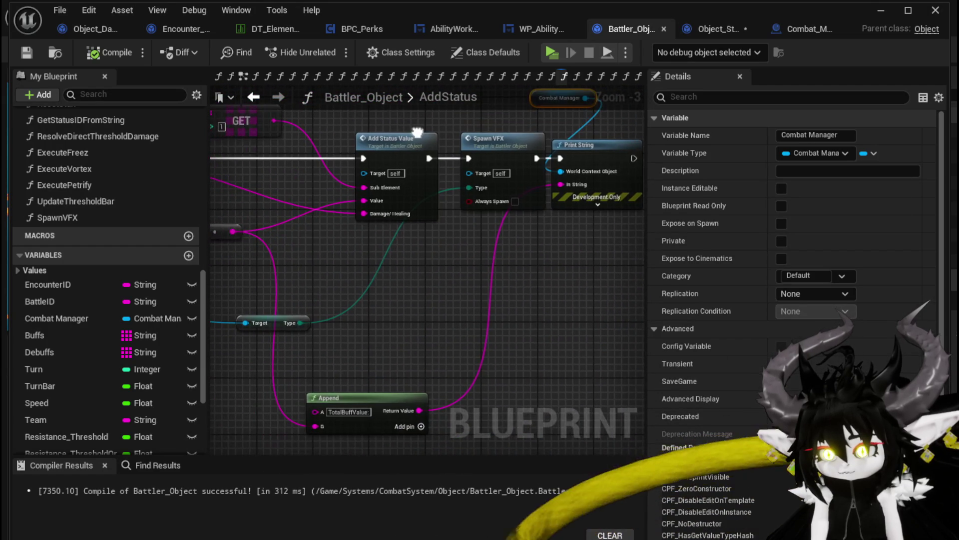
{"action": "left_click_drag", "start_coordinate": [339, 398], "coordinate": [435, 285]}
Step: Give Print String green text and a 180-second duration, then recompile Battler_Object
{"action": "left_click", "coordinate": [598, 204]}
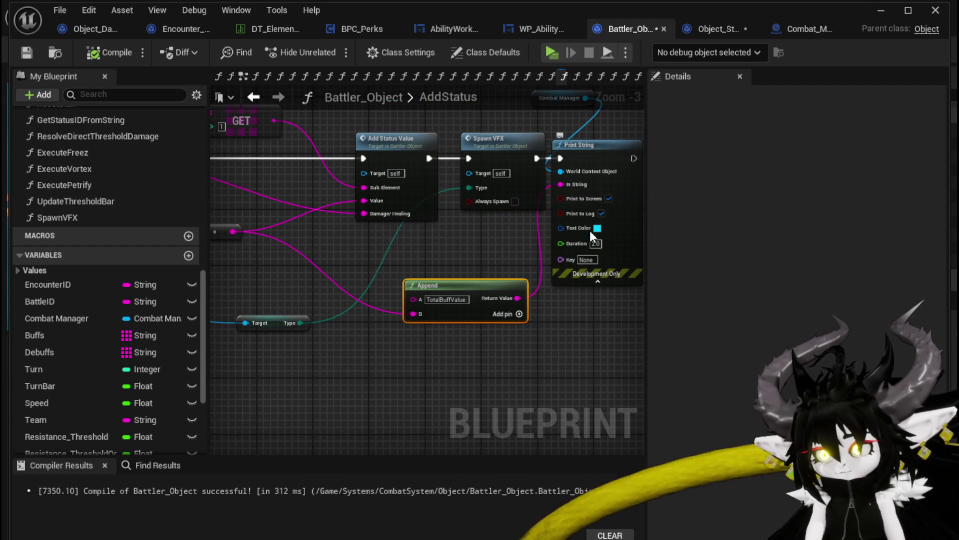
{"action": "left_click", "coordinate": [597, 228]}
{"action": "left_click_drag", "start_coordinate": [678, 332], "coordinate": [647, 405]}
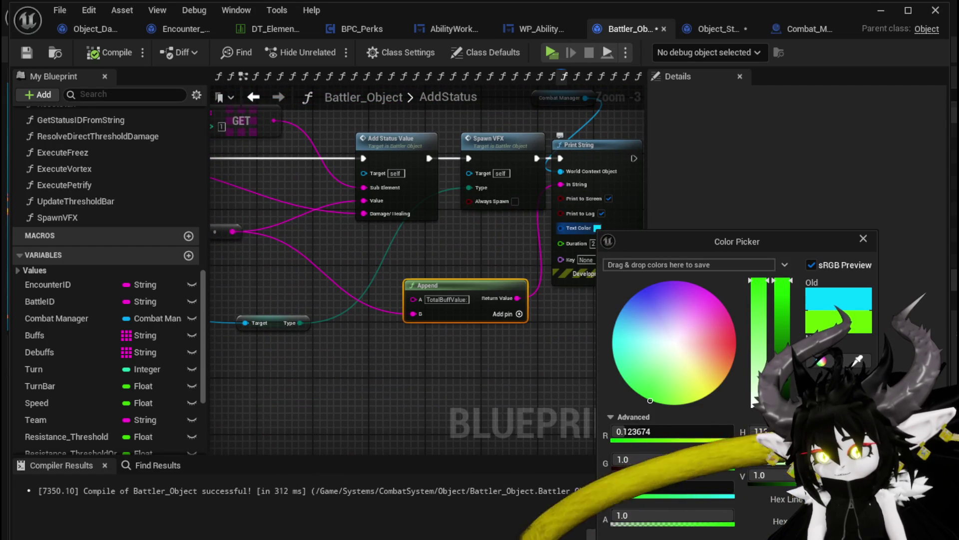
{"action": "left_click", "coordinate": [588, 205]}
{"action": "left_click", "coordinate": [596, 243]}
{"action": "type", "text": "180"}
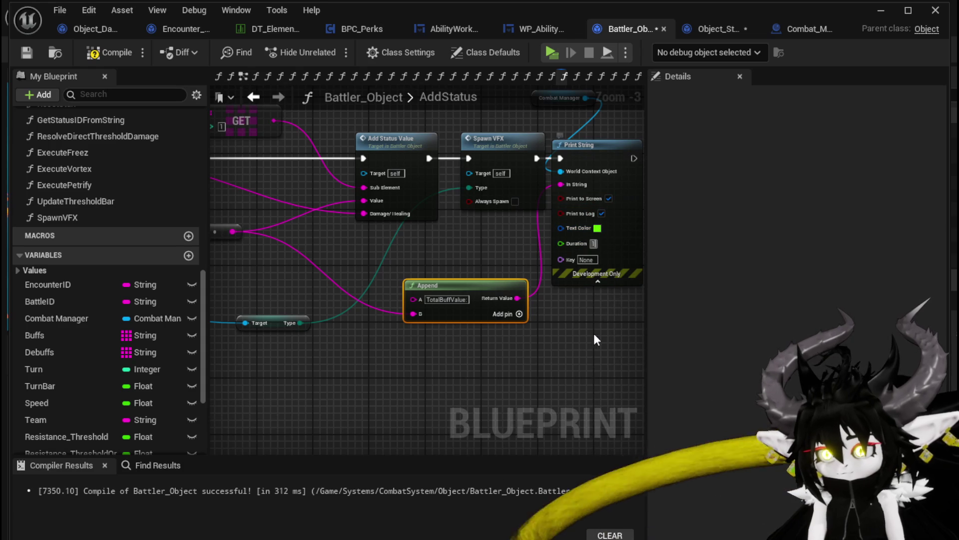
{"action": "left_click", "coordinate": [591, 334]}
{"action": "left_click", "coordinate": [91, 58]}
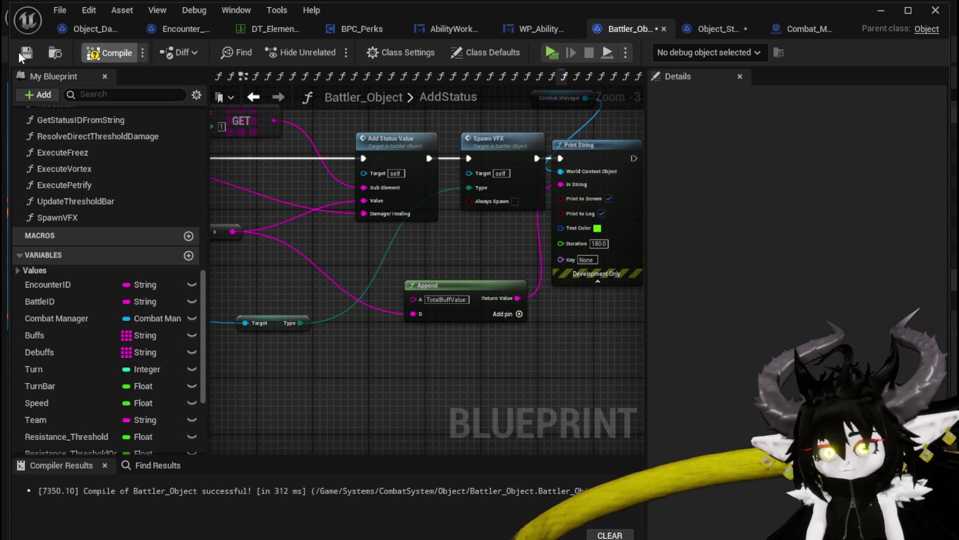
{"action": "left_click", "coordinate": [881, 10]}
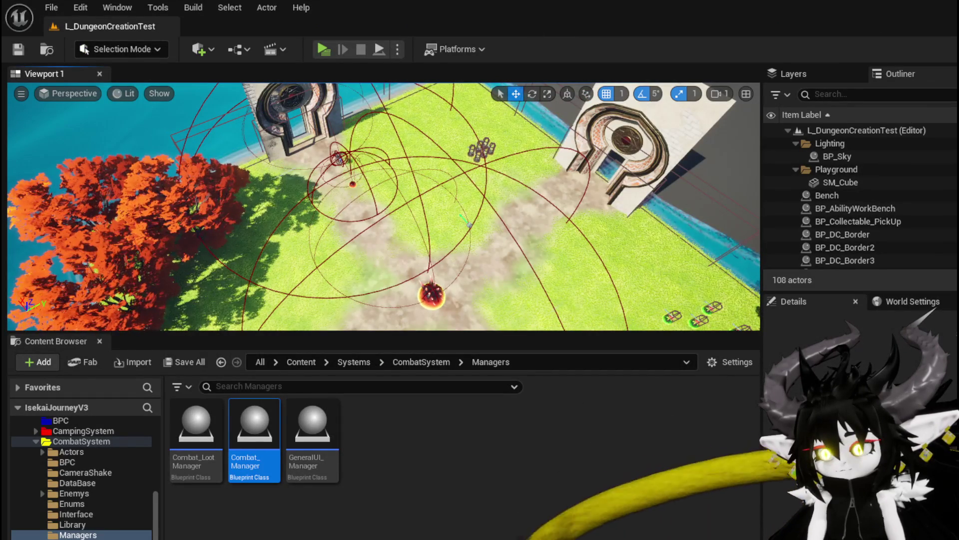
Step: Play-test the level, accept the combat prompt and select the Movement card in the battle
{"action": "key", "text": "alt+Tab"}
{"action": "left_click", "coordinate": [681, 33]}
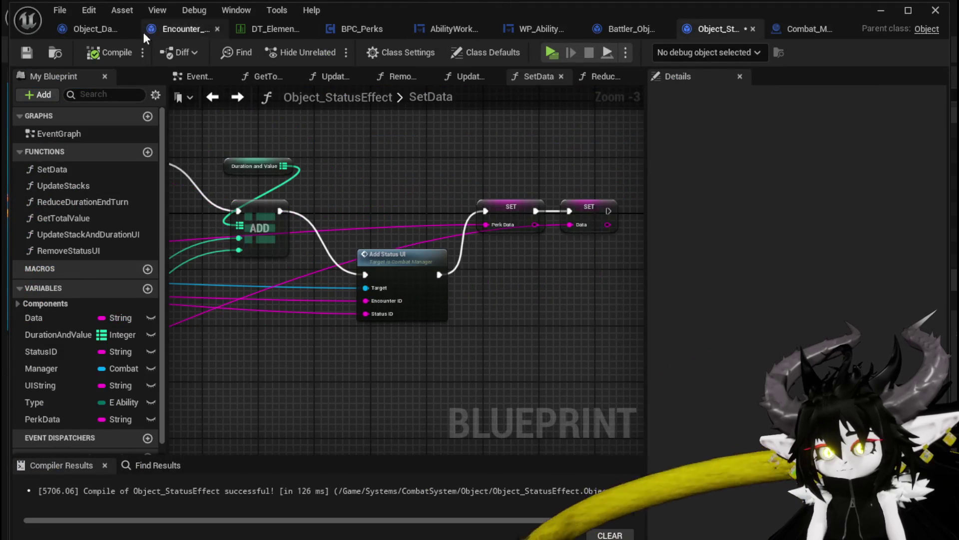
{"action": "left_click", "coordinate": [889, 12]}
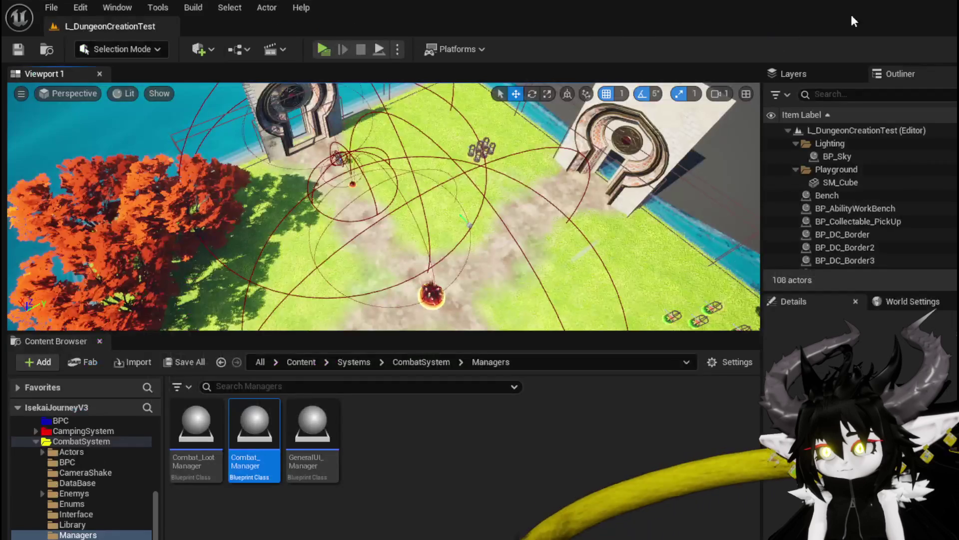
{"action": "left_click", "coordinate": [319, 47]}
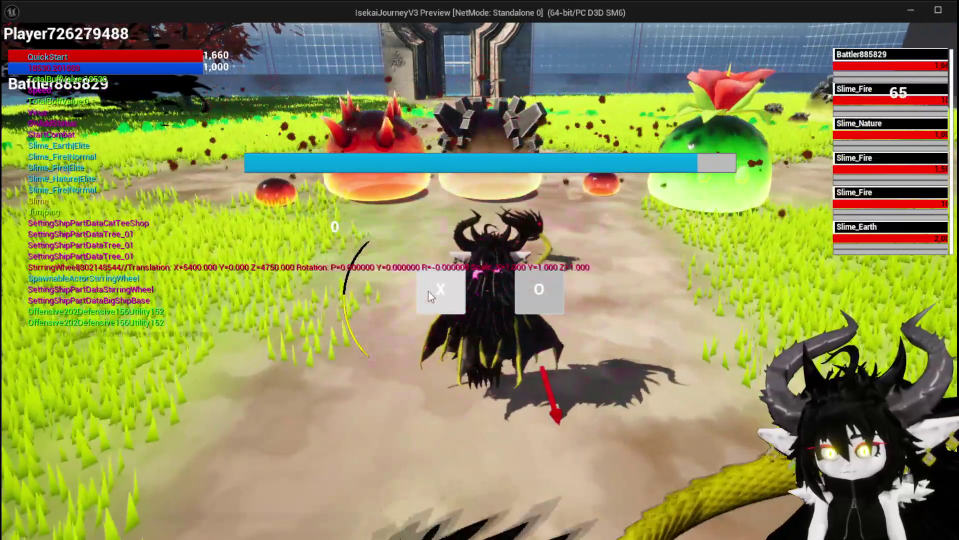
{"action": "left_click", "coordinate": [429, 293]}
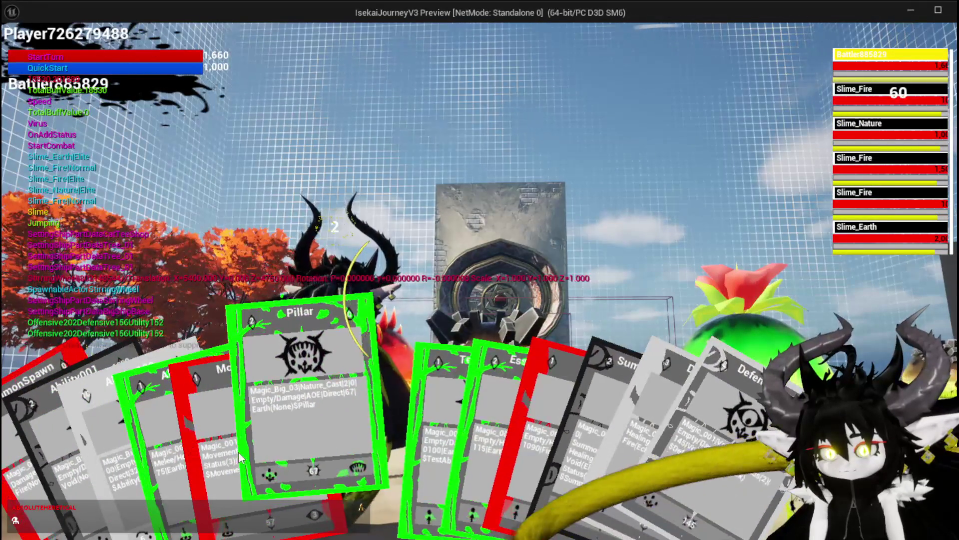
{"action": "left_click", "coordinate": [256, 445]}
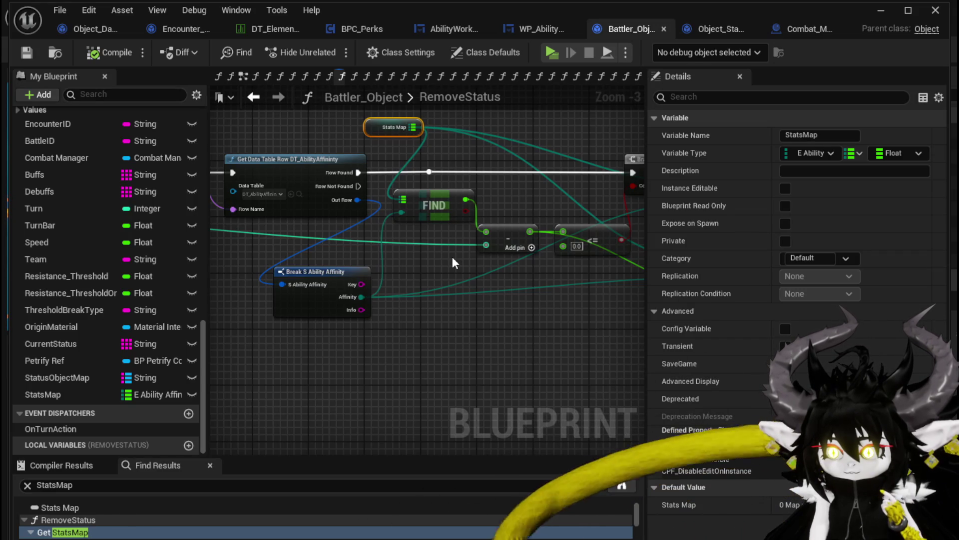
Step: Move the Get Data Table Row node and its reroute node further left
{"action": "left_click_drag", "start_coordinate": [451, 257], "coordinate": [183, 243]}
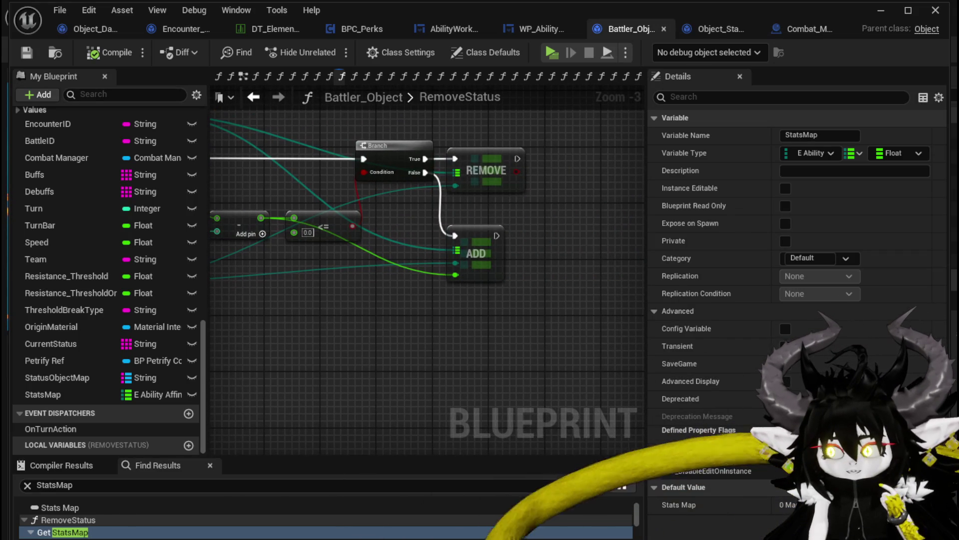
{"action": "left_click_drag", "start_coordinate": [360, 164], "coordinate": [375, 163]}
{"action": "left_click_drag", "start_coordinate": [240, 283], "coordinate": [439, 301]}
{"action": "left_click_drag", "start_coordinate": [442, 302], "coordinate": [476, 292]}
{"action": "left_click_drag", "start_coordinate": [523, 246], "coordinate": [396, 246]}
{"action": "left_click_drag", "start_coordinate": [410, 195], "coordinate": [318, 195]}
Step: Look over the Parse Into Array, data table and FIND nodes, then switch to BPC_Perks
{"action": "left_click_drag", "start_coordinate": [395, 221], "coordinate": [312, 286]}
{"action": "mouse_move", "coordinate": [414, 320]}
{"action": "left_mouse_down"}
{"action": "mouse_move", "coordinate": [315, 259]}
{"action": "mouse_move", "coordinate": [406, 266]}
{"action": "left_mouse_up"}
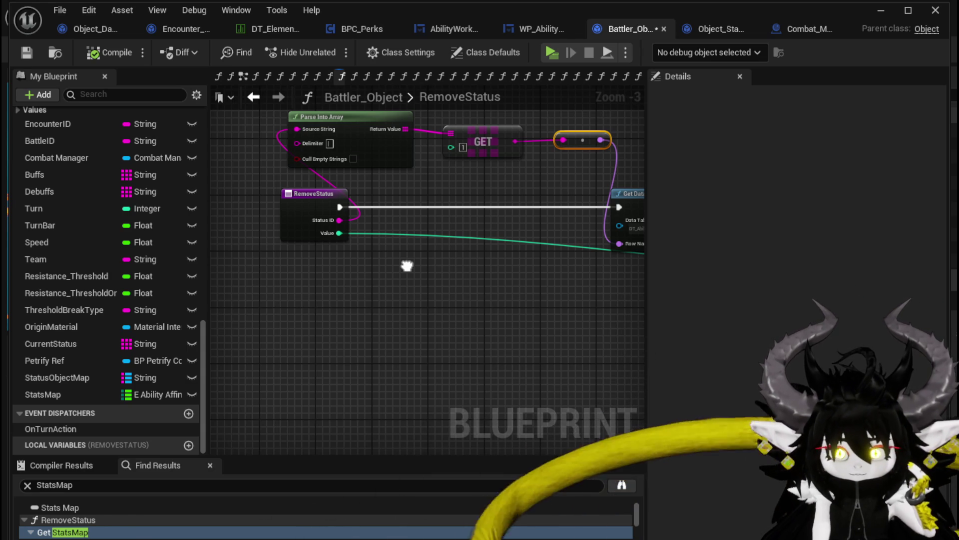
{"action": "left_click_drag", "start_coordinate": [407, 265], "coordinate": [244, 276]}
{"action": "left_click_drag", "start_coordinate": [466, 302], "coordinate": [245, 280]}
{"action": "mouse_move", "coordinate": [450, 254]}
{"action": "left_mouse_down"}
{"action": "mouse_move", "coordinate": [174, 256]}
{"action": "mouse_move", "coordinate": [581, 265]}
{"action": "left_mouse_up"}
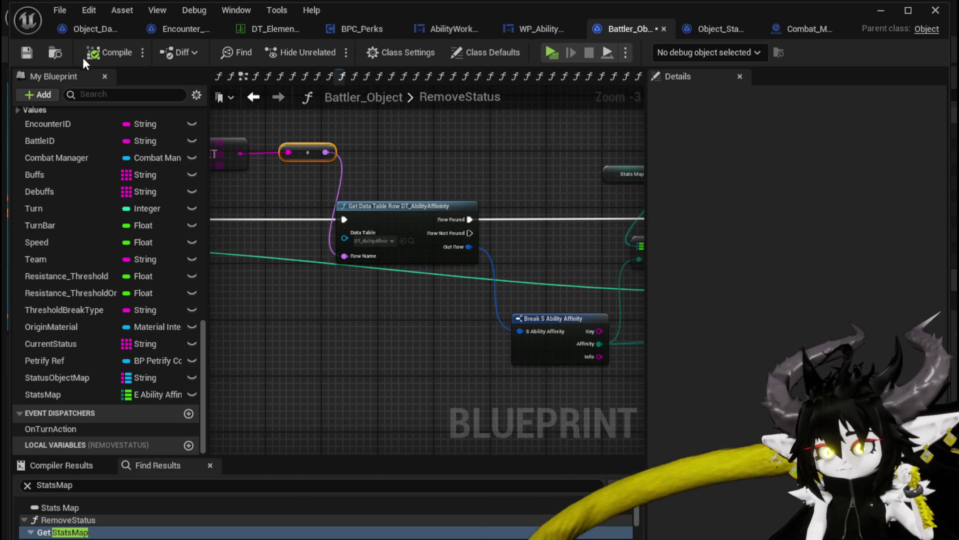
{"action": "left_click", "coordinate": [345, 29]}
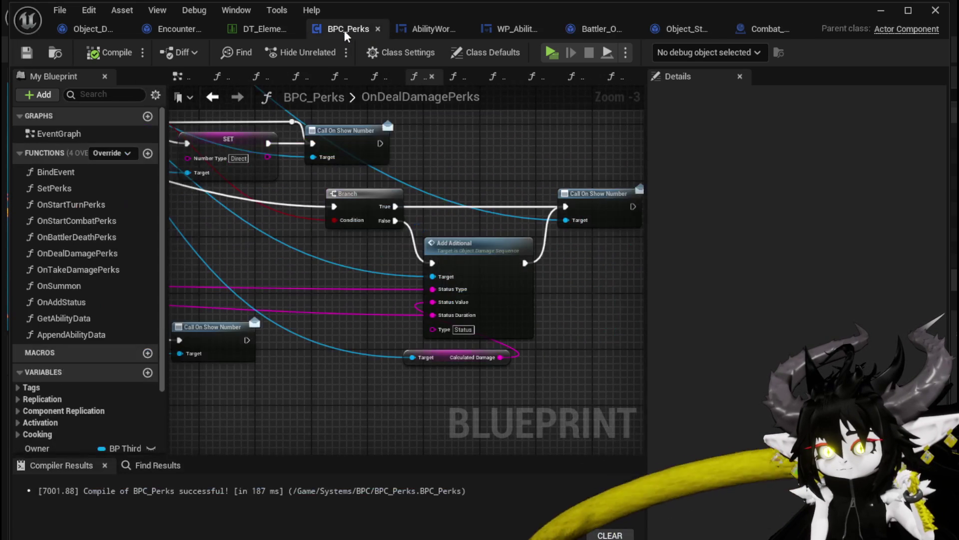
Step: Glance at BPC_Perks, then return to Battler_Object's RemoveStatus graph near the Branch node
{"action": "scroll", "coordinate": [488, 226], "scroll_direction": "down", "scroll_amount": 2}
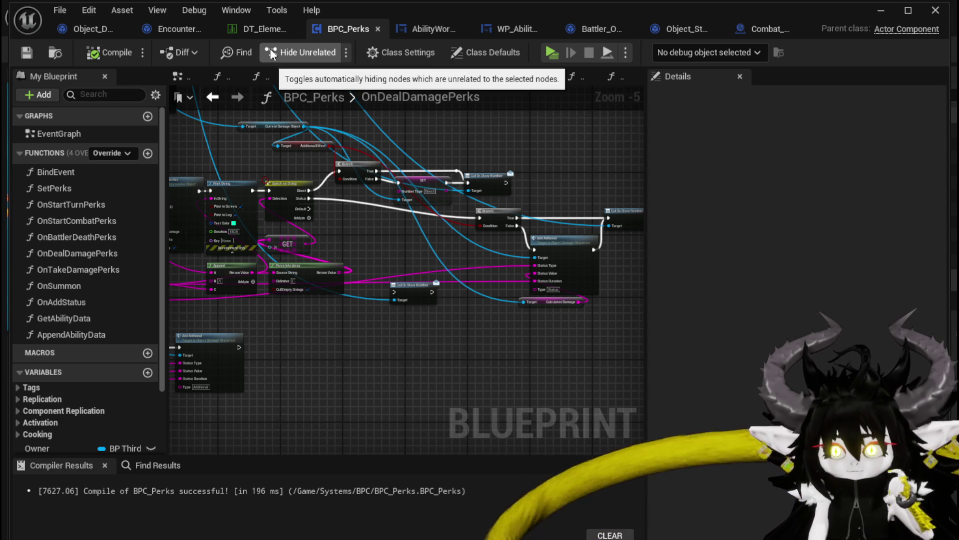
{"action": "left_click", "coordinate": [594, 30]}
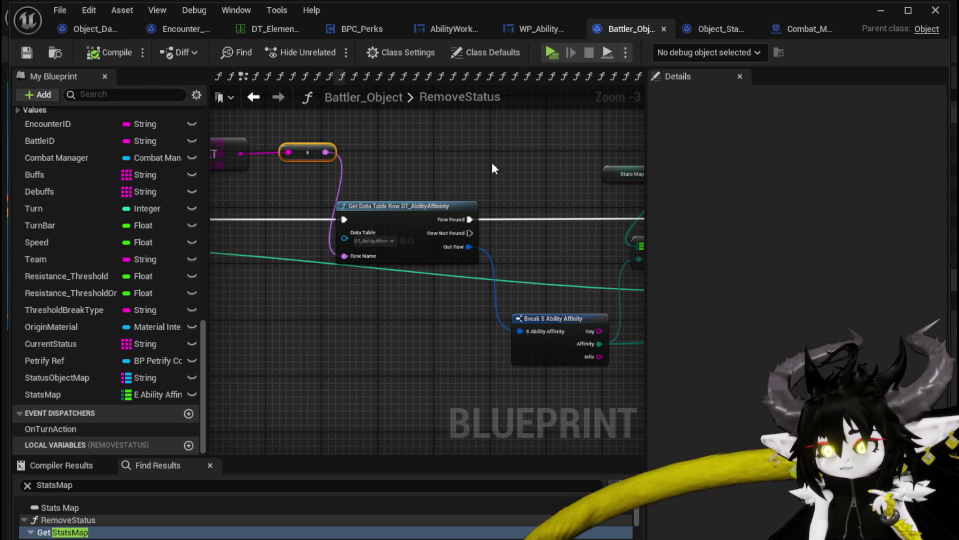
{"action": "scroll", "coordinate": [539, 131], "scroll_direction": "down", "scroll_amount": 3}
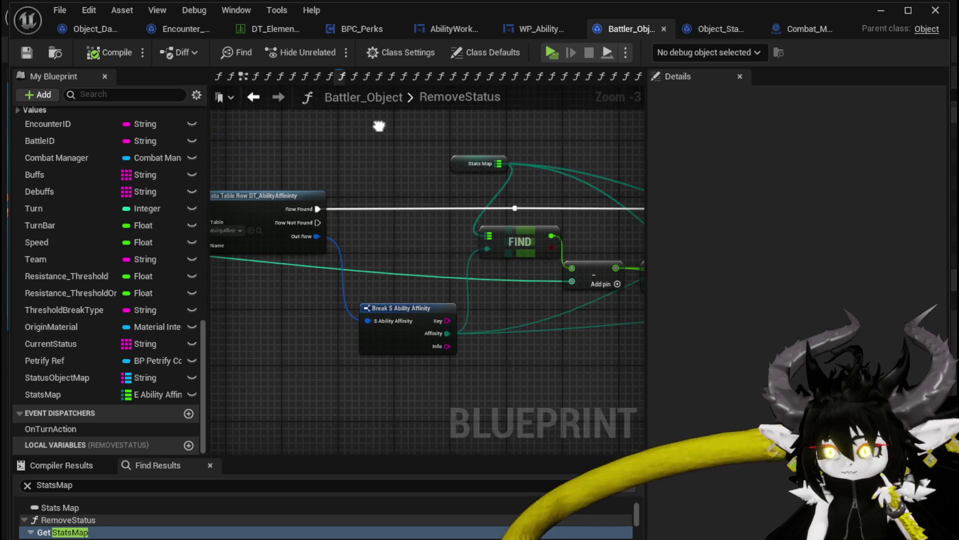
{"action": "mouse_move", "coordinate": [387, 119]}
{"action": "left_mouse_down"}
{"action": "mouse_move", "coordinate": [522, 146]}
{"action": "mouse_move", "coordinate": [368, 150]}
{"action": "mouse_move", "coordinate": [488, 156]}
{"action": "left_mouse_up"}
{"action": "scroll", "coordinate": [488, 156], "scroll_direction": "up", "scroll_amount": 2}
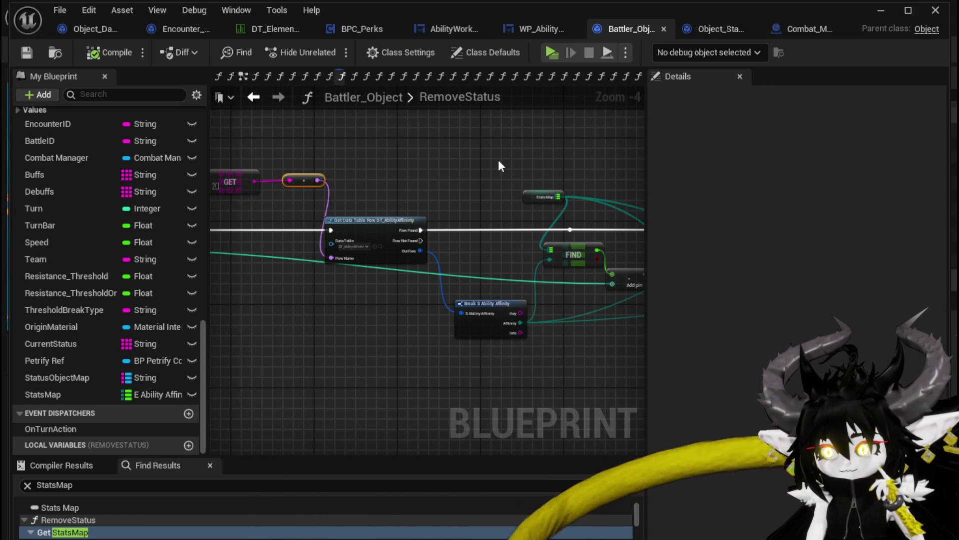
{"action": "left_click_drag", "start_coordinate": [499, 161], "coordinate": [351, 152]}
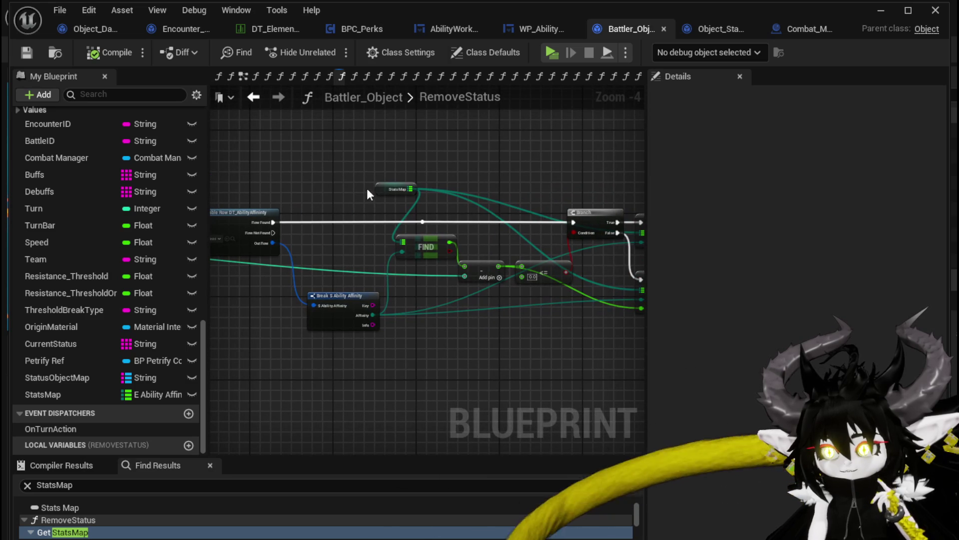
Step: Shift the StatsMap getter and Break S Ability Affinity nodes left and drag a wire from Row Found
{"action": "left_click_drag", "start_coordinate": [394, 191], "coordinate": [368, 188]}
{"action": "left_click_drag", "start_coordinate": [255, 167], "coordinate": [485, 145]}
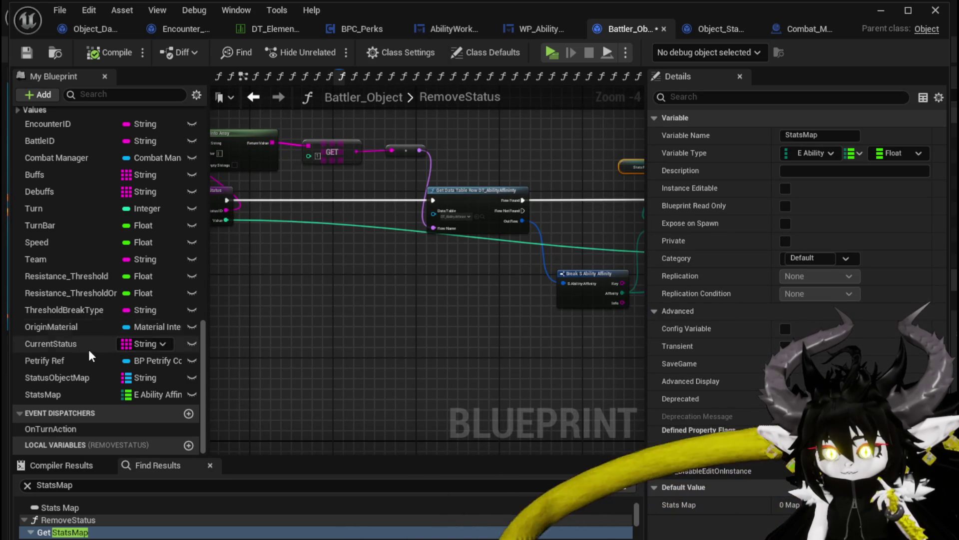
{"action": "left_click_drag", "start_coordinate": [543, 225], "coordinate": [560, 222]}
{"action": "left_click_drag", "start_coordinate": [468, 200], "coordinate": [366, 205]}
{"action": "left_click_drag", "start_coordinate": [488, 185], "coordinate": [553, 201]}
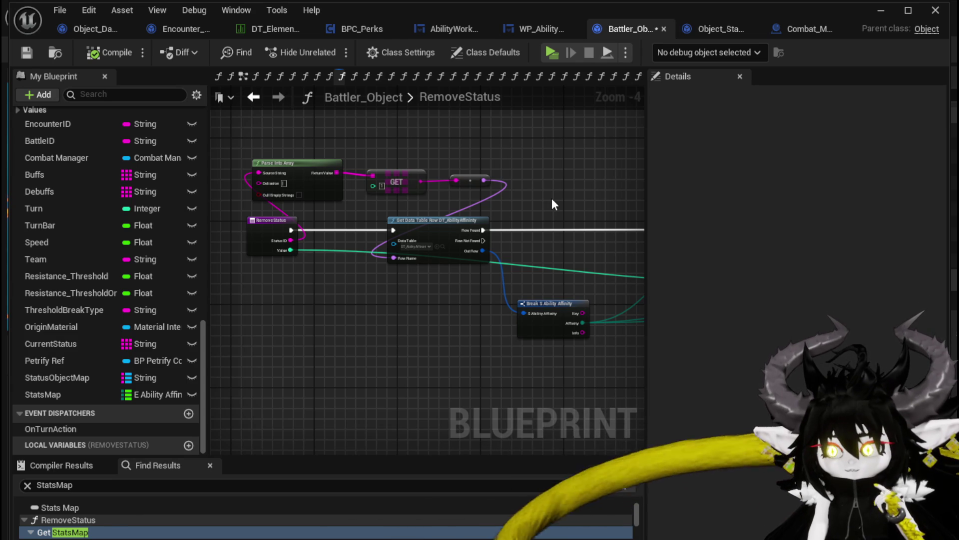
{"action": "left_click_drag", "start_coordinate": [552, 198], "coordinate": [223, 183]}
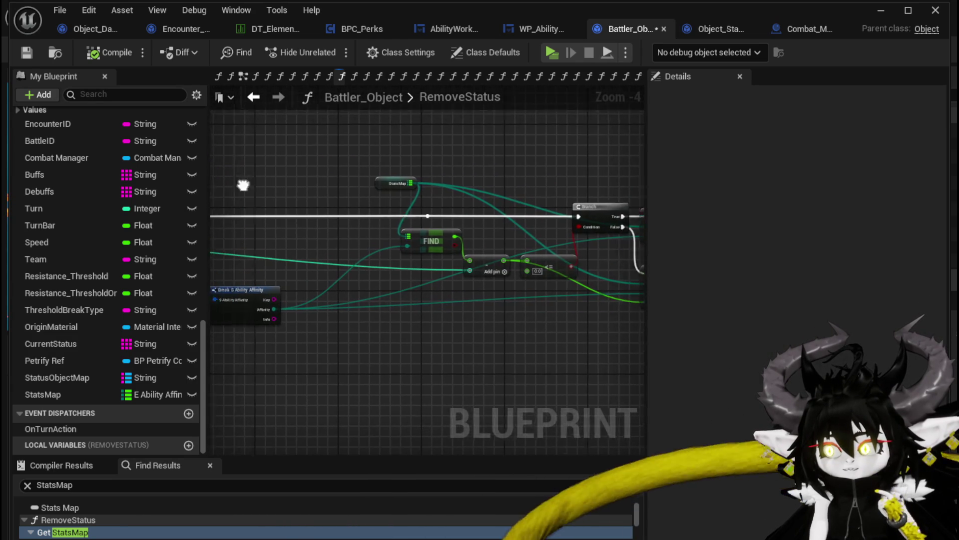
{"action": "scroll", "coordinate": [348, 226], "scroll_direction": "up", "scroll_amount": 3}
{"action": "left_click_drag", "start_coordinate": [303, 250], "coordinate": [477, 241]}
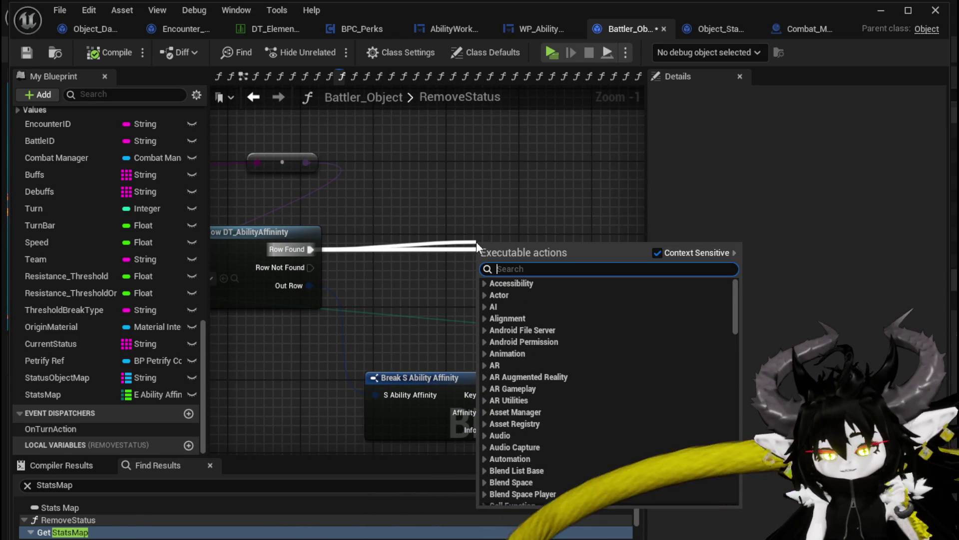
Step: Add a Print String after Row Found with Combat Manager as its world context
{"action": "type", "text": "Print String"}
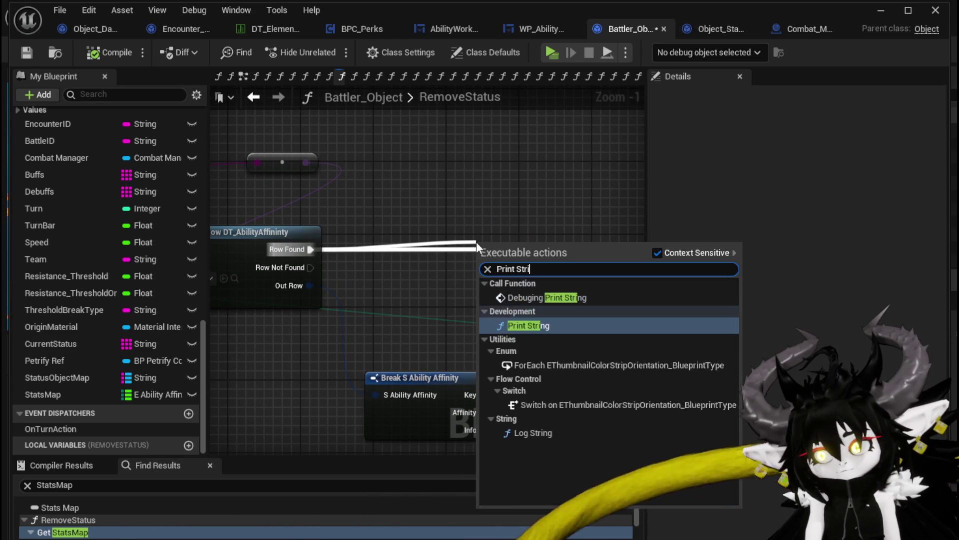
{"action": "left_click", "coordinate": [524, 327]}
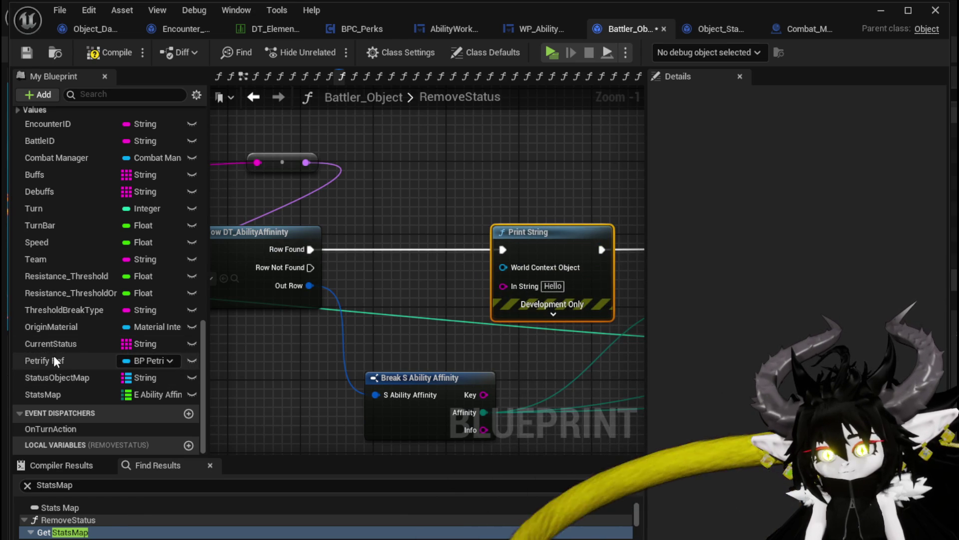
{"action": "mouse_move", "coordinate": [44, 167]}
{"action": "left_mouse_down"}
{"action": "mouse_move", "coordinate": [355, 157]}
{"action": "mouse_move", "coordinate": [385, 175]}
{"action": "left_mouse_up"}
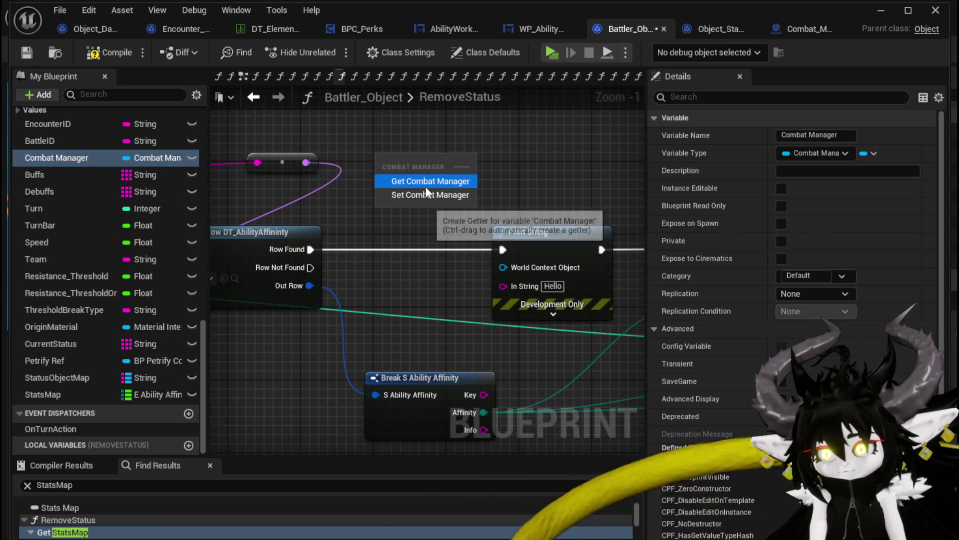
{"action": "left_click", "coordinate": [428, 182]}
{"action": "mouse_move", "coordinate": [448, 164]}
{"action": "left_mouse_down"}
{"action": "mouse_move", "coordinate": [494, 269]}
{"action": "mouse_move", "coordinate": [502, 268]}
{"action": "mouse_move", "coordinate": [439, 284]}
{"action": "left_mouse_up"}
Step: Add an Append node labelled 'ReducingBuff:' with the affinity enum string in input B
{"action": "type", "text": "append"}
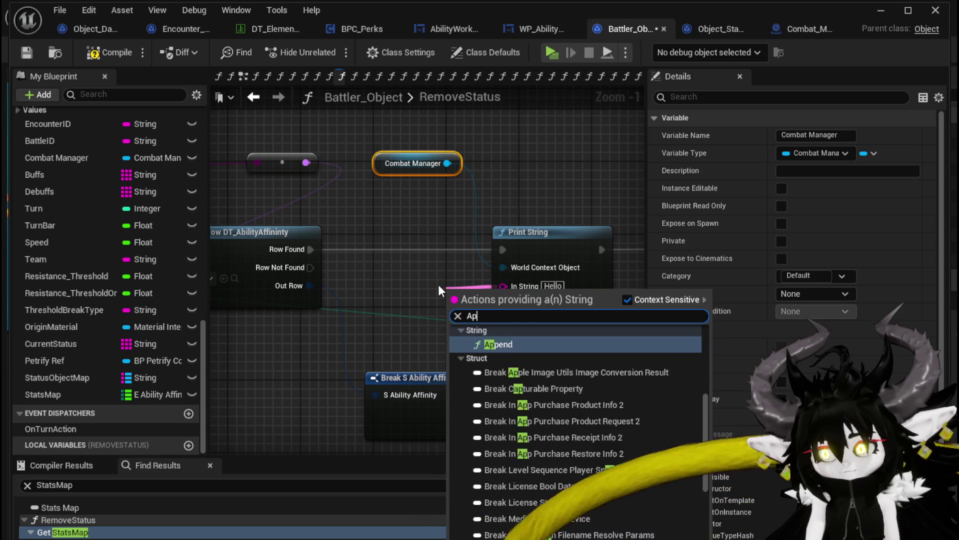
{"action": "key", "text": "Return"}
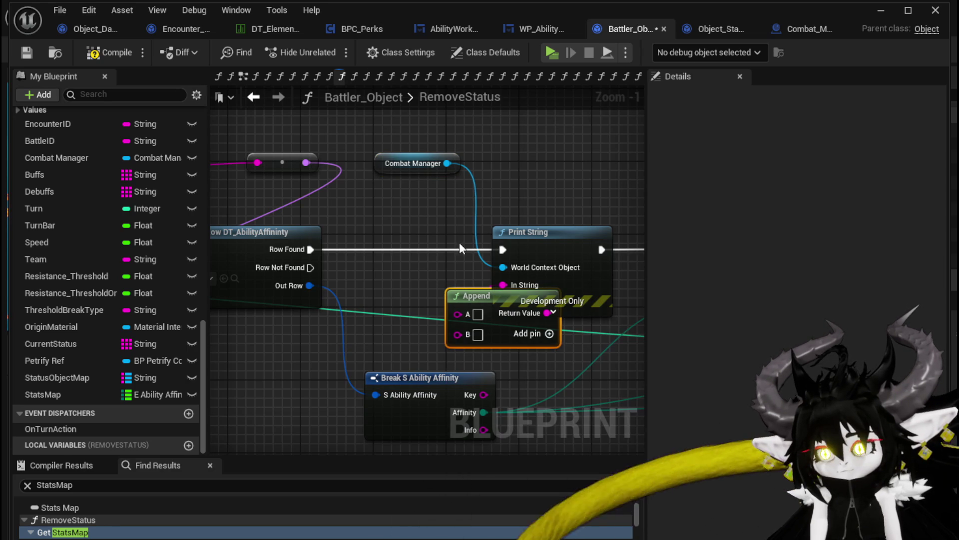
{"action": "left_click_drag", "start_coordinate": [482, 302], "coordinate": [401, 301]}
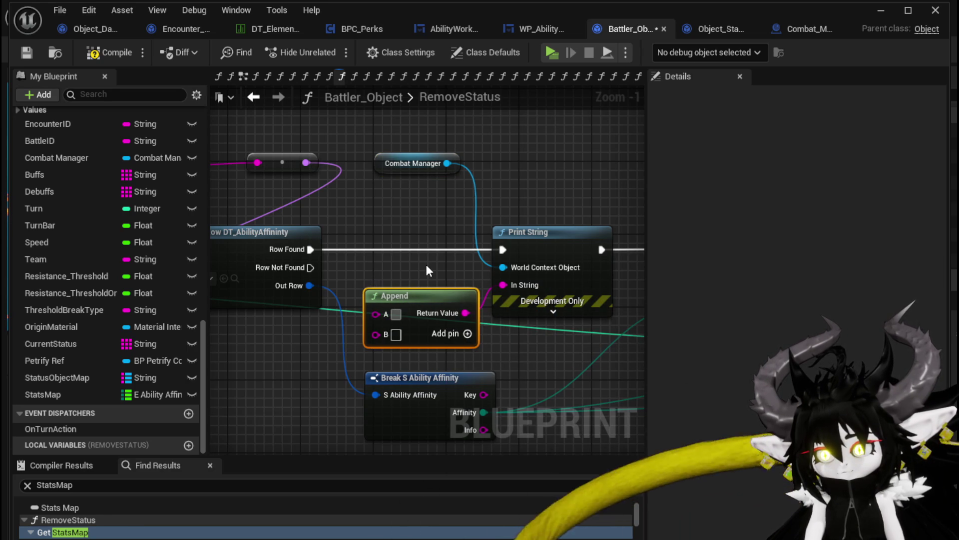
{"action": "type", "text": "ReducingBuff"}
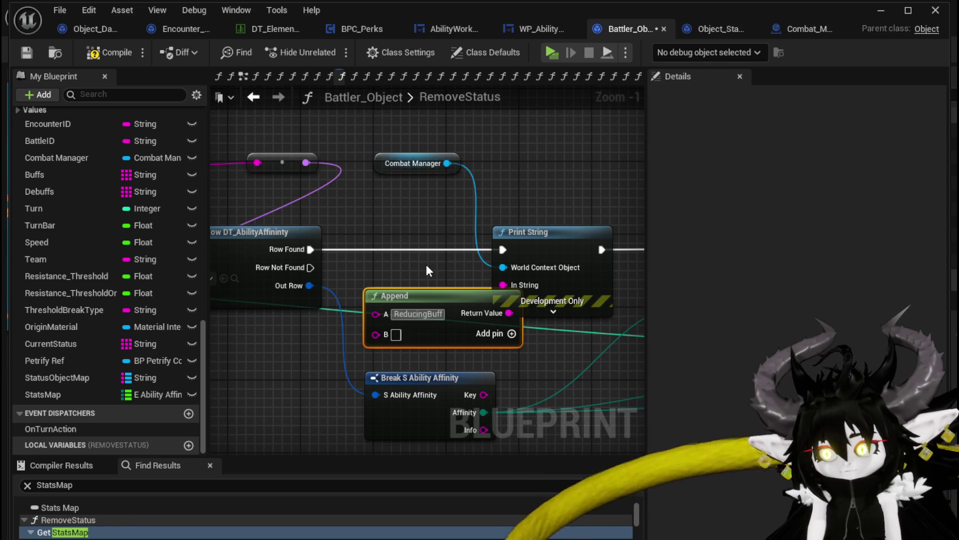
{"action": "type", "text": ":"}
{"action": "scroll", "coordinate": [439, 248], "scroll_direction": "down", "scroll_amount": 1}
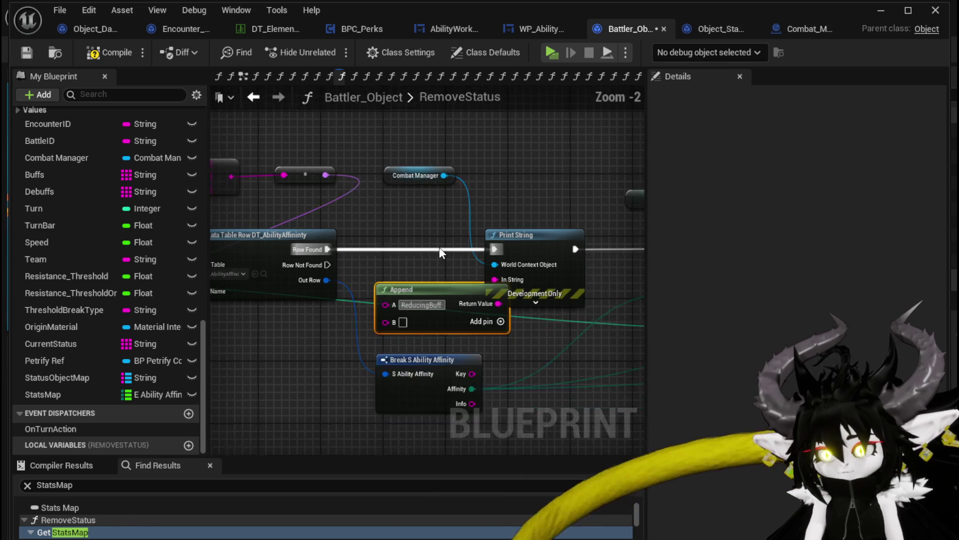
{"action": "mouse_move", "coordinate": [489, 287]}
{"action": "left_mouse_down"}
{"action": "mouse_move", "coordinate": [428, 227]}
{"action": "mouse_move", "coordinate": [257, 223]}
{"action": "left_mouse_up"}
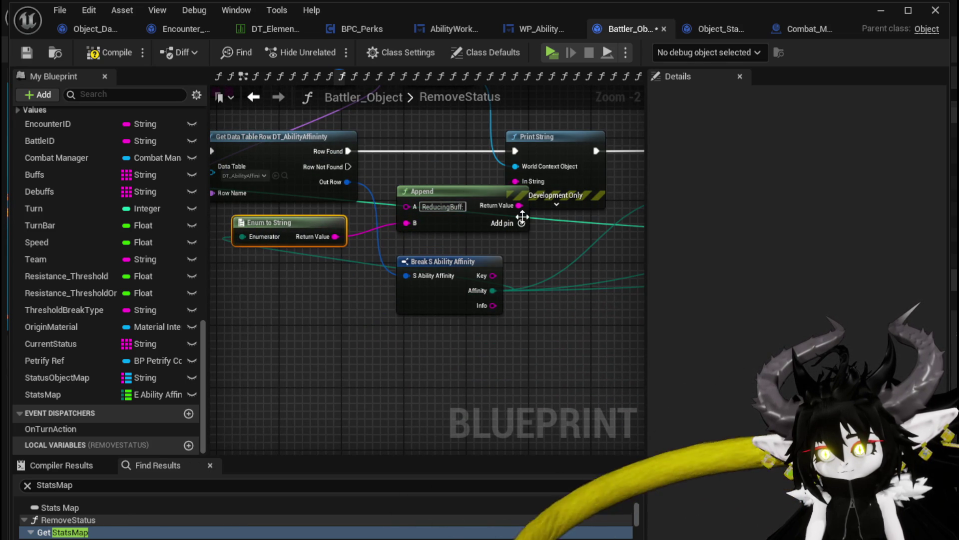
Step: Add more Append inputs, wire a value into D, and tidy the Break and Enum to String nodes
{"action": "left_click", "coordinate": [520, 222]}
{"action": "type", "text": "By"}
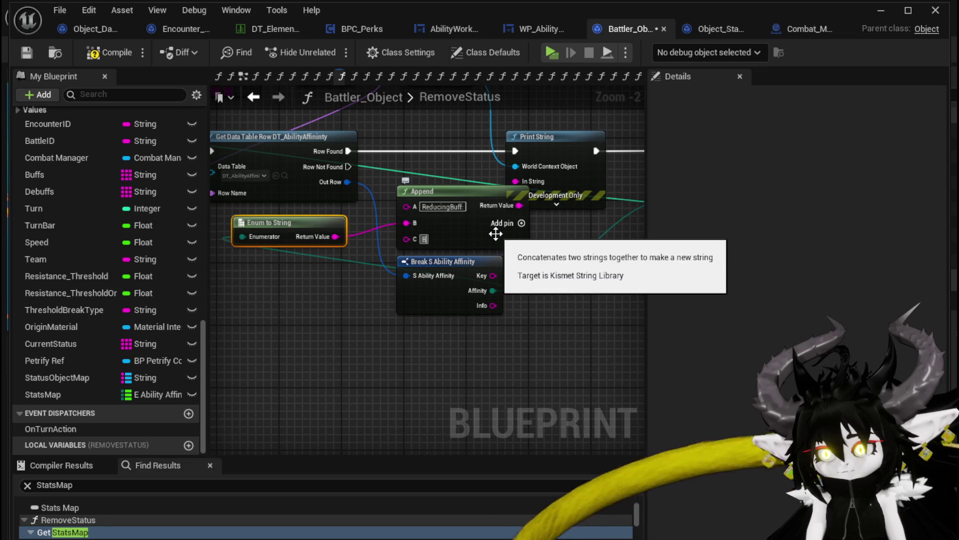
{"action": "left_click", "coordinate": [522, 223]}
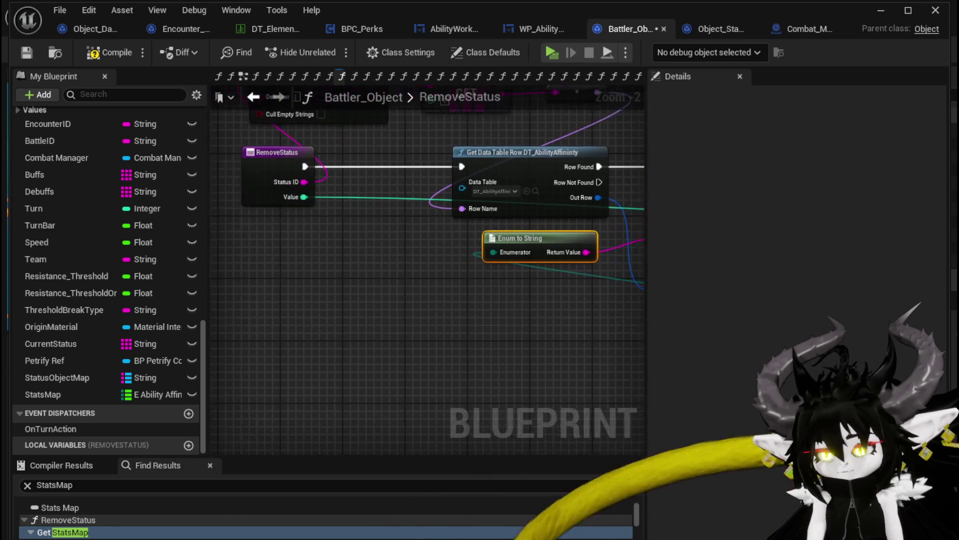
{"action": "left_click_drag", "start_coordinate": [307, 281], "coordinate": [300, 277]}
{"action": "left_click_drag", "start_coordinate": [320, 283], "coordinate": [335, 337]}
{"action": "mouse_move", "coordinate": [360, 256]}
{"action": "left_mouse_down"}
{"action": "mouse_move", "coordinate": [344, 286]}
{"action": "mouse_move", "coordinate": [329, 281]}
{"action": "mouse_move", "coordinate": [273, 308]}
{"action": "mouse_move", "coordinate": [399, 348]}
{"action": "left_mouse_up"}
{"action": "left_click_drag", "start_coordinate": [566, 356], "coordinate": [355, 385]}
{"action": "mouse_move", "coordinate": [415, 344]}
{"action": "left_mouse_down"}
{"action": "mouse_move", "coordinate": [498, 377]}
{"action": "mouse_move", "coordinate": [471, 355]}
{"action": "mouse_move", "coordinate": [215, 330]}
{"action": "mouse_move", "coordinate": [204, 367]}
{"action": "mouse_move", "coordinate": [515, 389]}
{"action": "mouse_move", "coordinate": [434, 340]}
{"action": "mouse_move", "coordinate": [220, 335]}
{"action": "mouse_move", "coordinate": [306, 298]}
{"action": "left_mouse_up"}
Step: Add 'From' and 'To' labels to Append, wiring the FIND result and the computed value after them
{"action": "scroll", "coordinate": [305, 297], "scroll_direction": "down", "scroll_amount": 2}
{"action": "mouse_move", "coordinate": [462, 358]}
{"action": "left_mouse_down"}
{"action": "mouse_move", "coordinate": [299, 369]}
{"action": "mouse_move", "coordinate": [439, 358]}
{"action": "mouse_move", "coordinate": [478, 299]}
{"action": "left_mouse_up"}
{"action": "scroll", "coordinate": [410, 300], "scroll_direction": "up", "scroll_amount": 1}
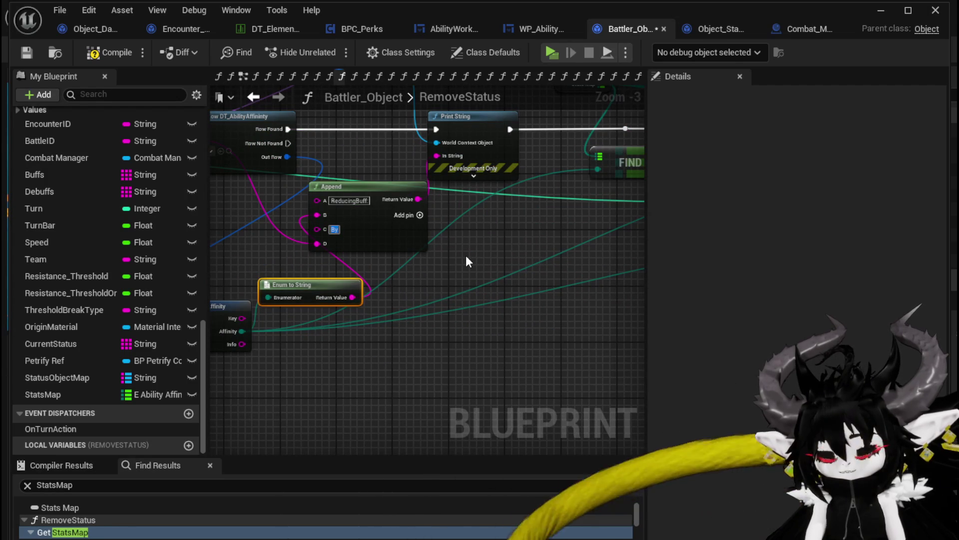
{"action": "type", "text": "From"}
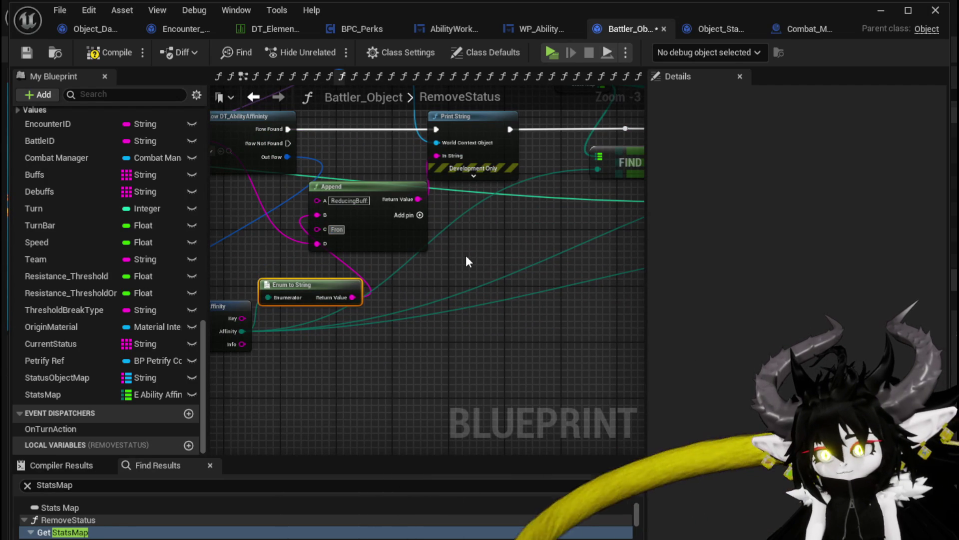
{"action": "mouse_move", "coordinate": [466, 257]}
{"action": "left_mouse_down"}
{"action": "mouse_move", "coordinate": [387, 289]}
{"action": "mouse_move", "coordinate": [357, 287]}
{"action": "left_mouse_up"}
{"action": "mouse_move", "coordinate": [537, 189]}
{"action": "left_mouse_down"}
{"action": "mouse_move", "coordinate": [343, 296]}
{"action": "mouse_move", "coordinate": [418, 272]}
{"action": "mouse_move", "coordinate": [445, 280]}
{"action": "left_mouse_up"}
{"action": "left_click", "coordinate": [506, 246]}
{"action": "type", "text": "T"}
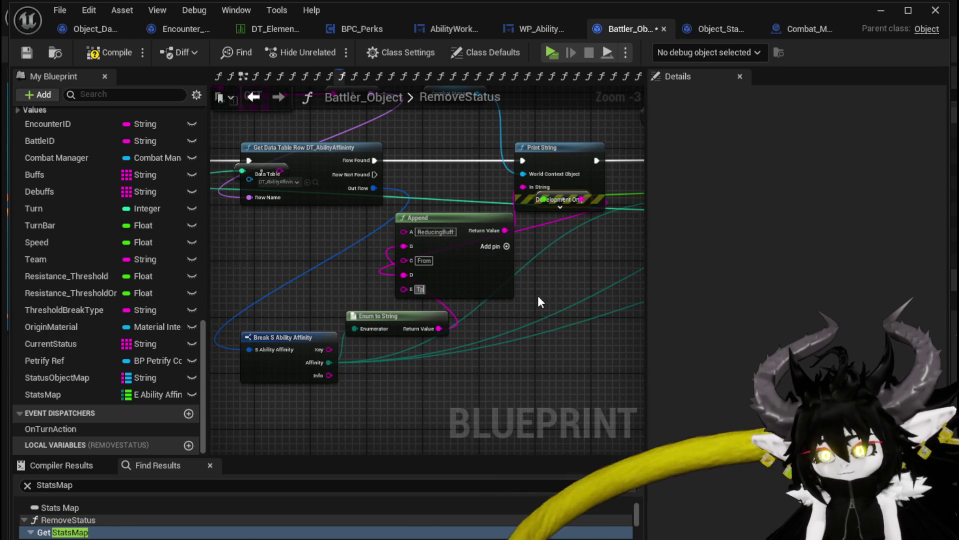
{"action": "type", "text": "o"}
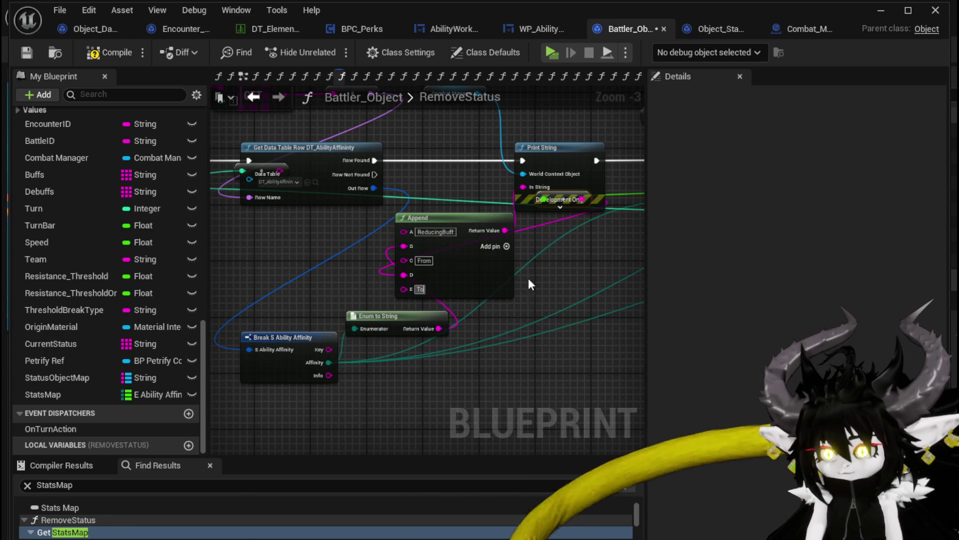
{"action": "left_click_drag", "start_coordinate": [532, 290], "coordinate": [278, 269]}
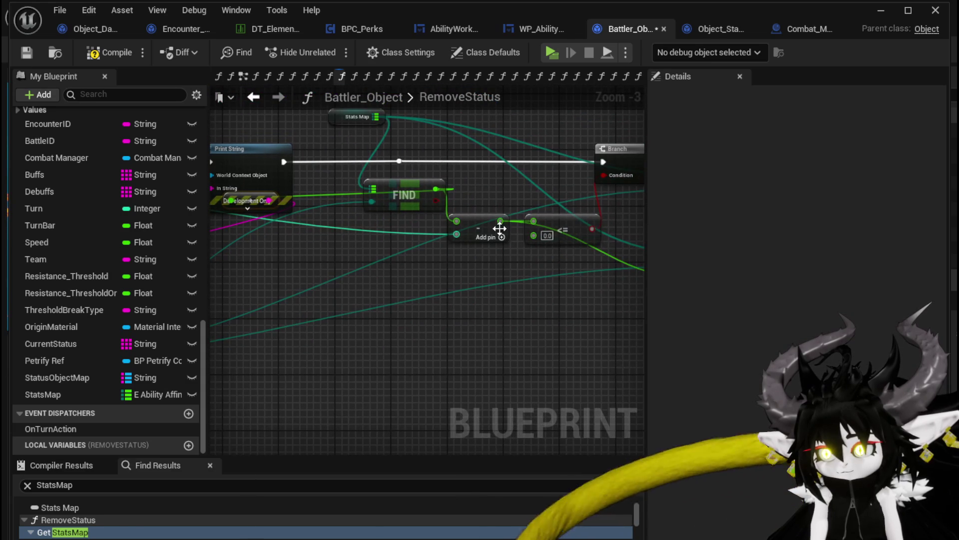
{"action": "mouse_move", "coordinate": [506, 217]}
{"action": "left_mouse_down"}
{"action": "mouse_move", "coordinate": [366, 319]}
{"action": "mouse_move", "coordinate": [463, 306]}
{"action": "mouse_move", "coordinate": [286, 284]}
{"action": "mouse_move", "coordinate": [330, 289]}
{"action": "left_mouse_up"}
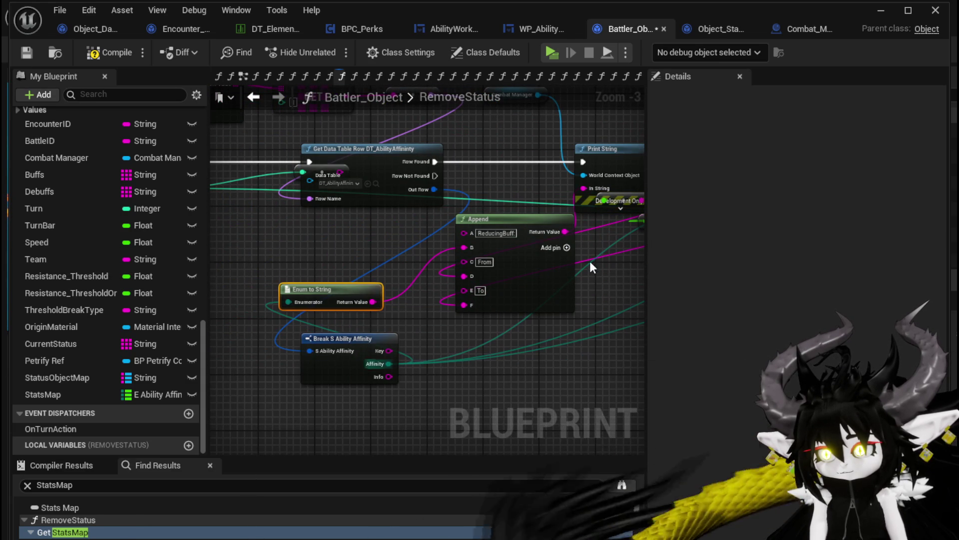
Step: Add a 'RawValue' label to Append and wire RemoveStatus's Value after it
{"action": "left_click", "coordinate": [566, 248]}
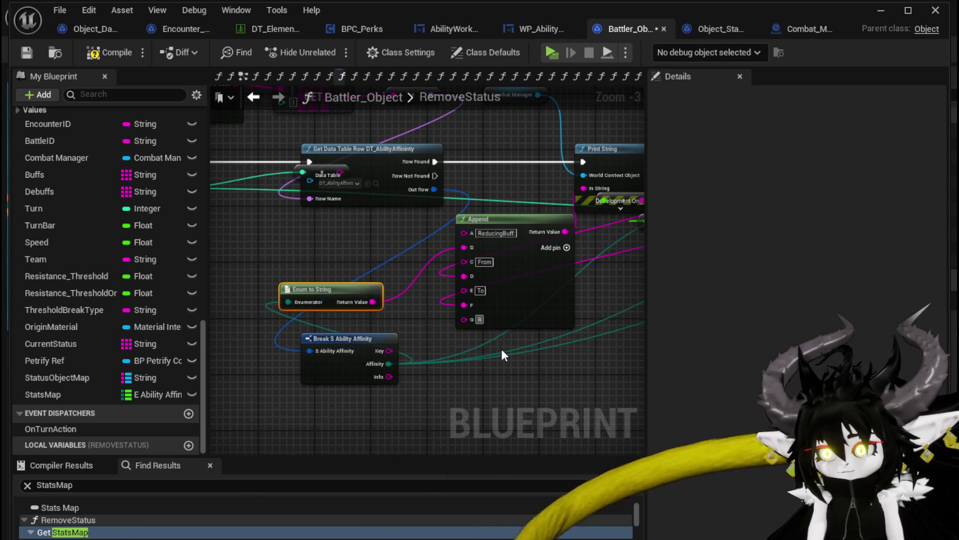
{"action": "type", "text": "RawValue"}
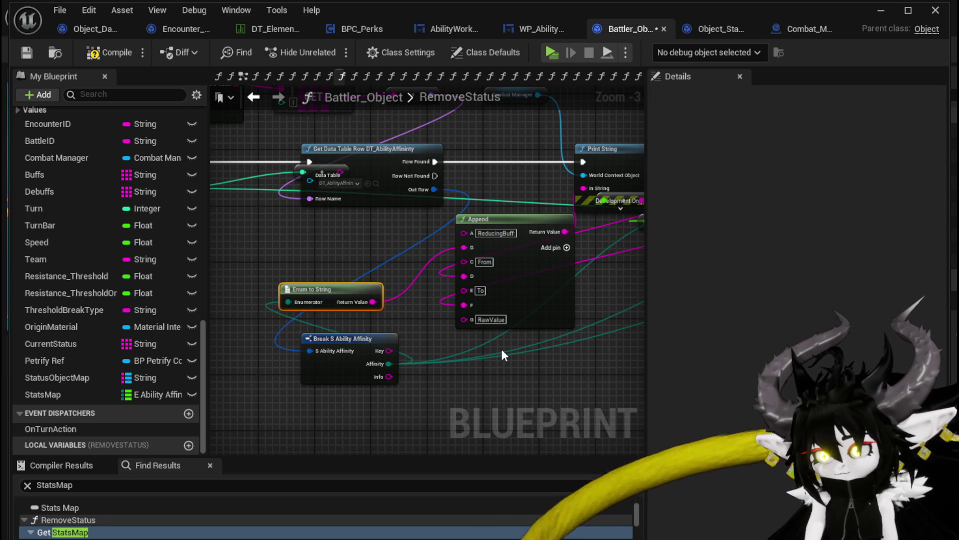
{"action": "left_click", "coordinate": [568, 250]}
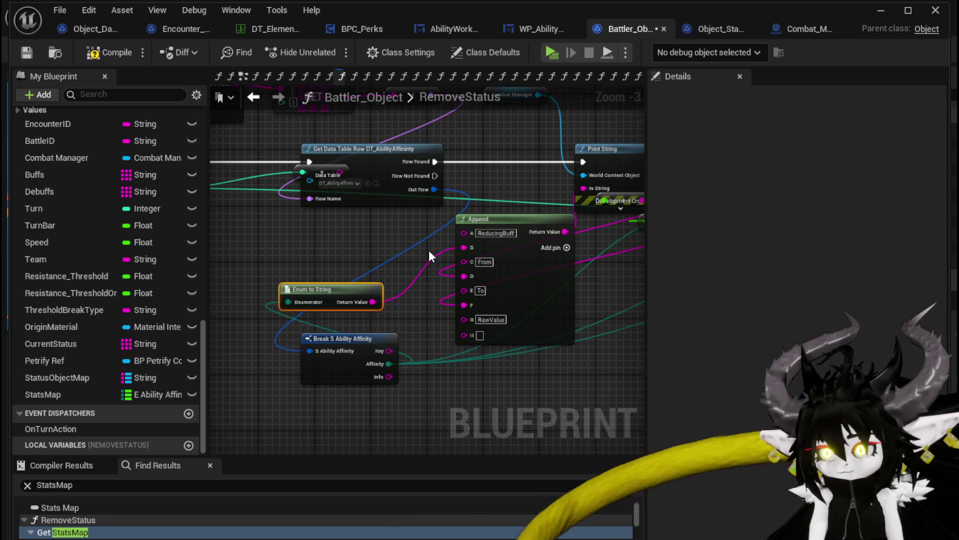
{"action": "left_click_drag", "start_coordinate": [460, 246], "coordinate": [592, 256]}
{"action": "mouse_move", "coordinate": [302, 198]}
{"action": "left_mouse_down"}
{"action": "mouse_move", "coordinate": [564, 339]}
{"action": "mouse_move", "coordinate": [401, 365]}
{"action": "mouse_move", "coordinate": [318, 341]}
{"action": "mouse_move", "coordinate": [442, 380]}
{"action": "left_mouse_up"}
Step: Set the Print String text colour to purple and duration to 180 seconds
{"action": "left_click_drag", "start_coordinate": [448, 269], "coordinate": [442, 163]}
{"action": "left_click", "coordinate": [435, 161]}
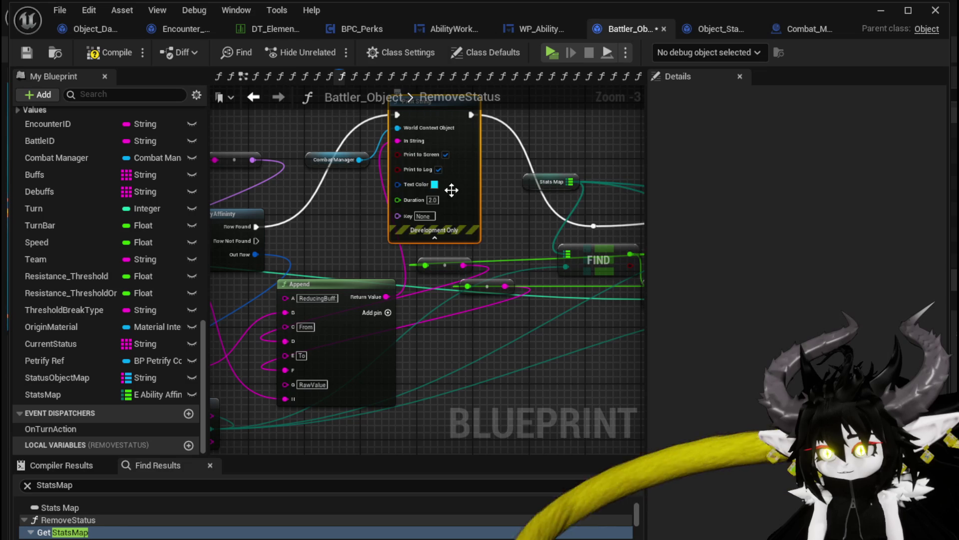
{"action": "left_click", "coordinate": [435, 185]}
{"action": "mouse_move", "coordinate": [500, 280]}
{"action": "left_mouse_down"}
{"action": "mouse_move", "coordinate": [505, 244]}
{"action": "mouse_move", "coordinate": [530, 260]}
{"action": "left_mouse_up"}
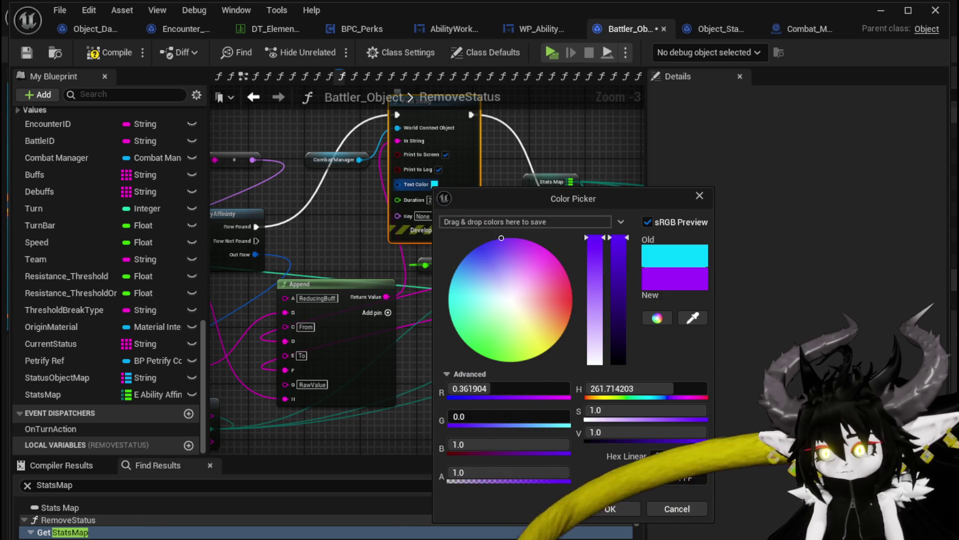
{"action": "left_click", "coordinate": [609, 508]}
{"action": "type", "text": "180"}
{"action": "left_click", "coordinate": [482, 225]}
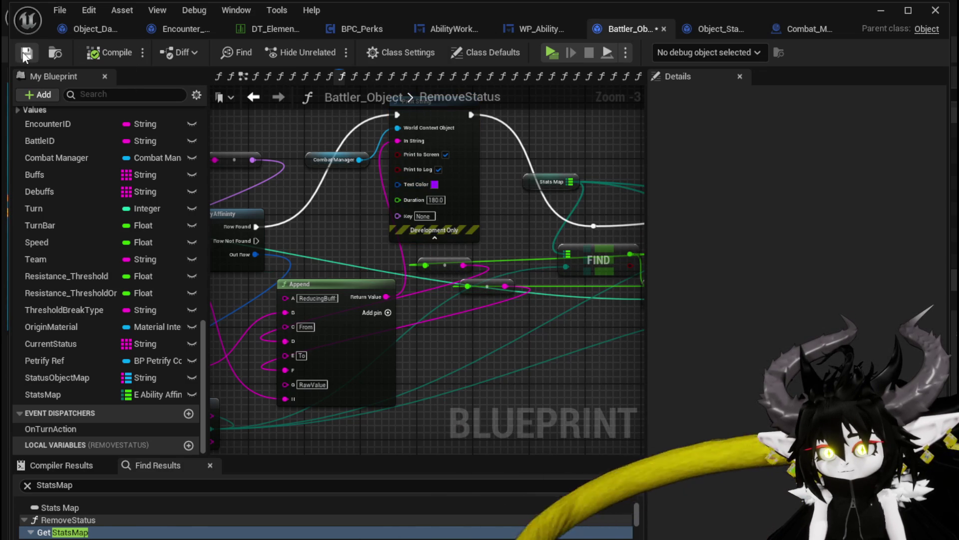
{"action": "left_click", "coordinate": [879, 10]}
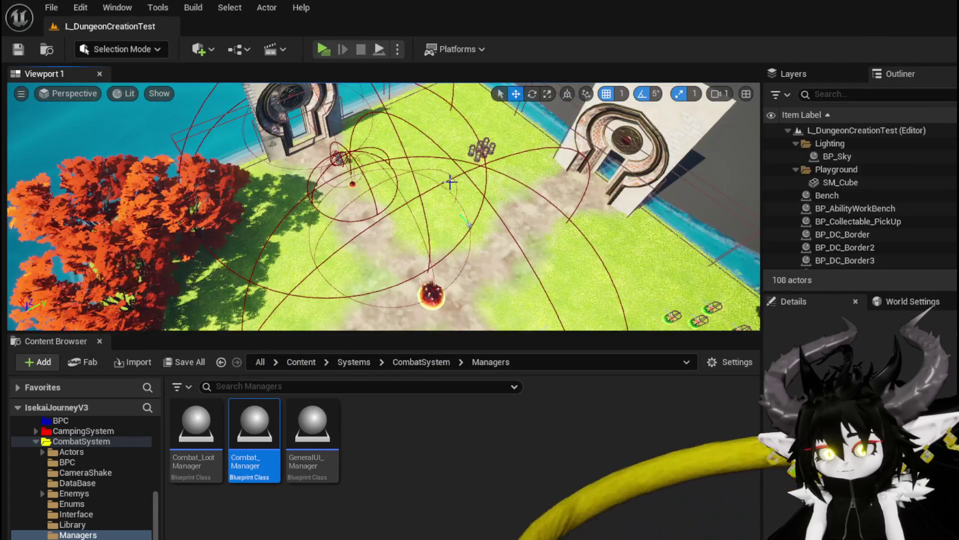
{"action": "left_click", "coordinate": [318, 49]}
{"action": "key", "text": "space"}
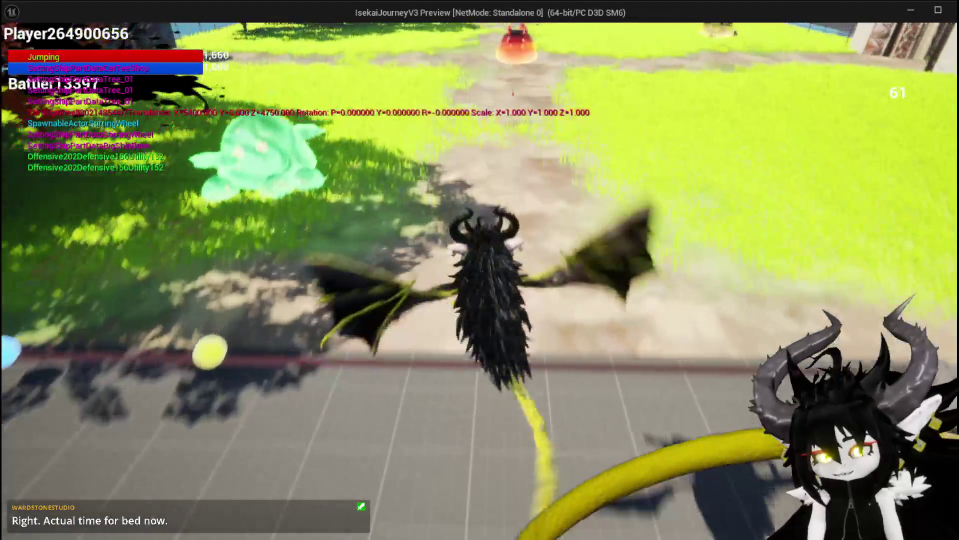
{"action": "key", "text": "w"}
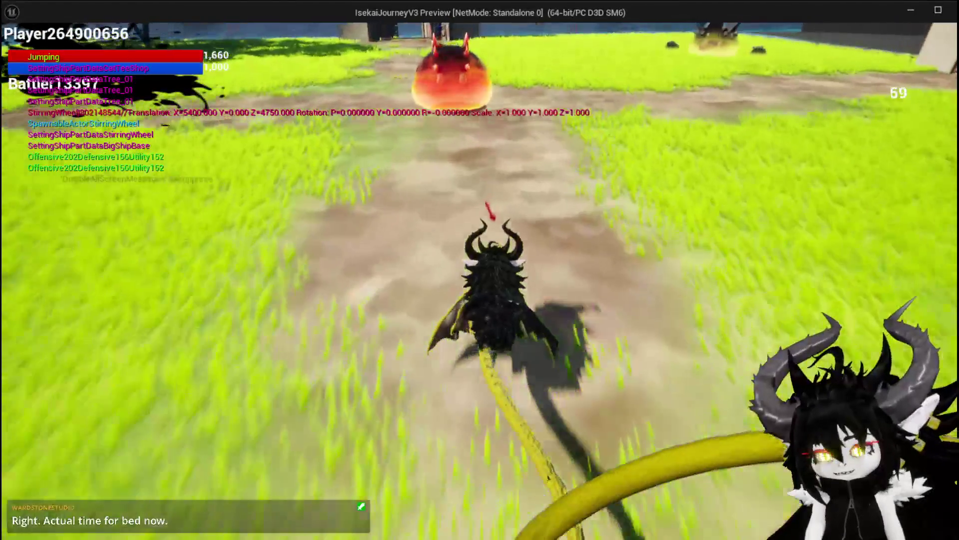
{"action": "key", "text": "1"}
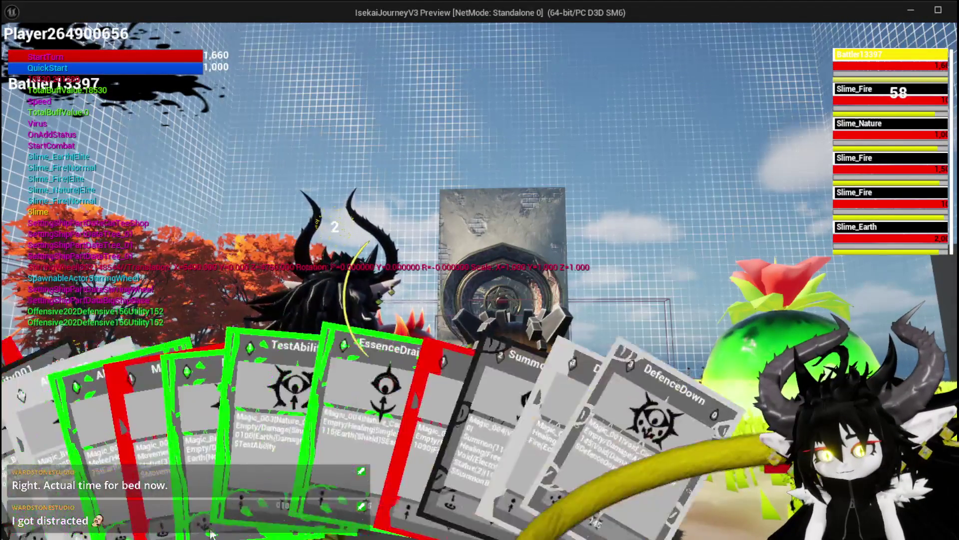
{"action": "left_click", "coordinate": [227, 431]}
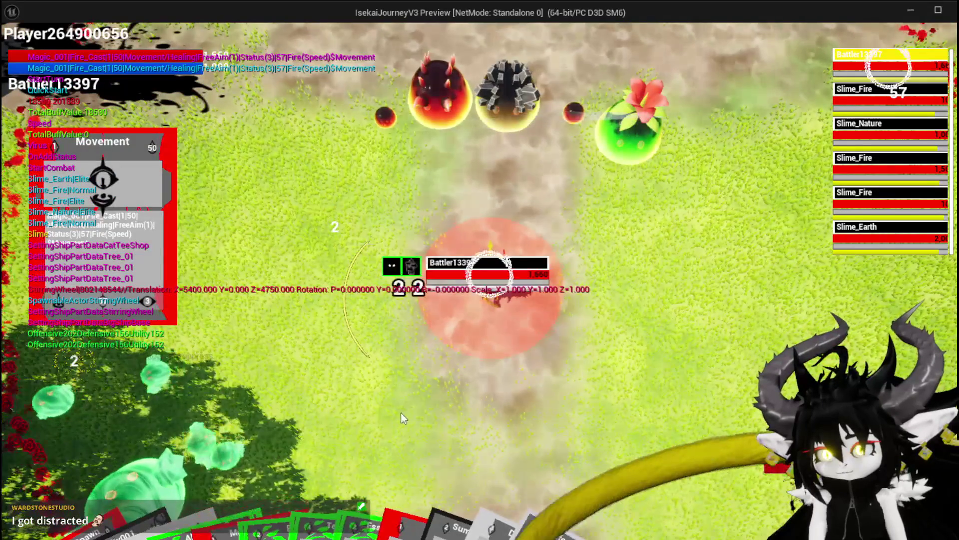
{"action": "left_click", "coordinate": [401, 413]}
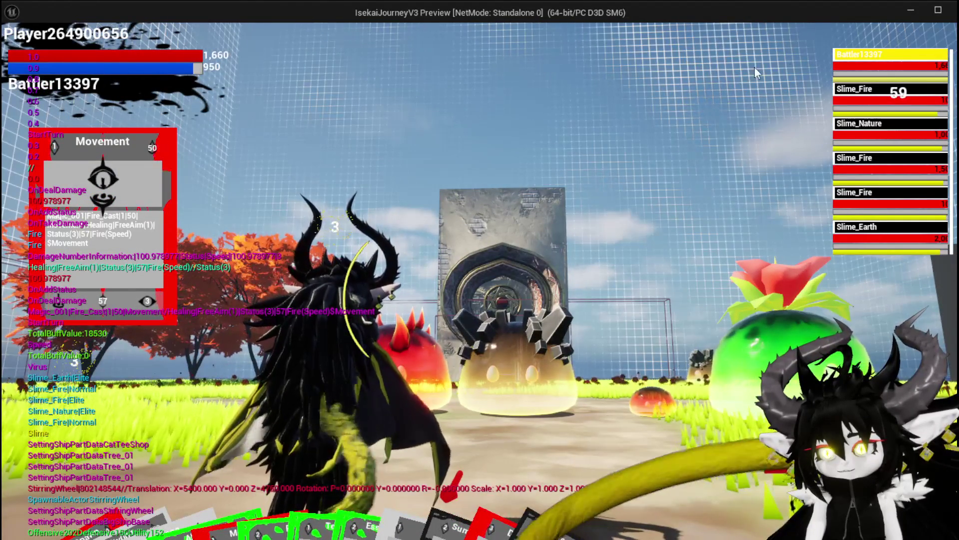
{"action": "left_click", "coordinate": [835, 52]}
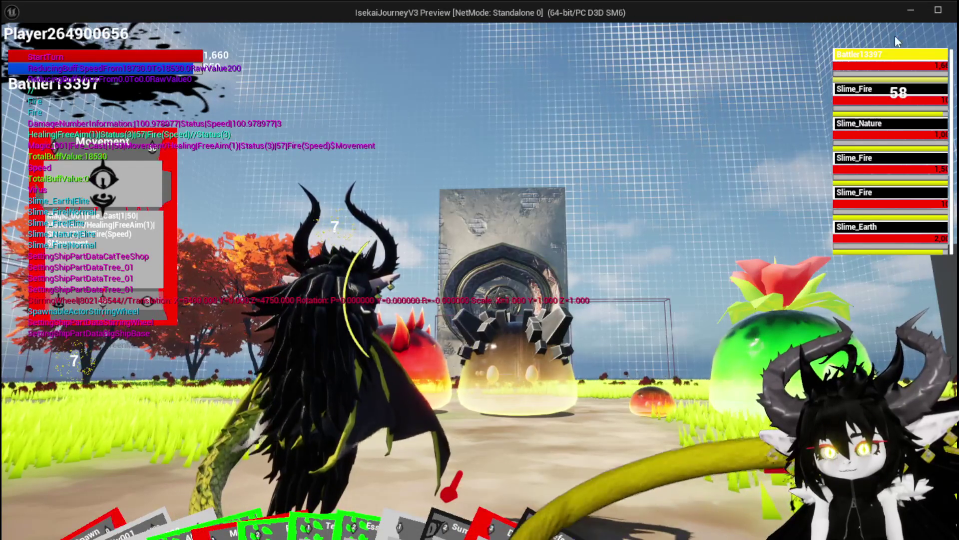
{"action": "key", "text": "Escape"}
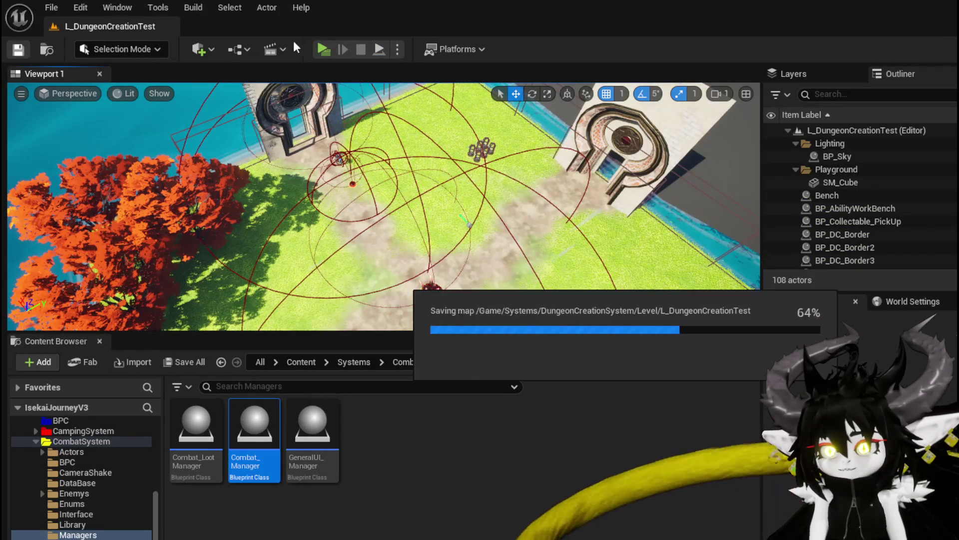
Step: Start a play-test, stop it with Esc, then relaunch Play for a fresh slime battle
{"action": "left_click", "coordinate": [333, 49]}
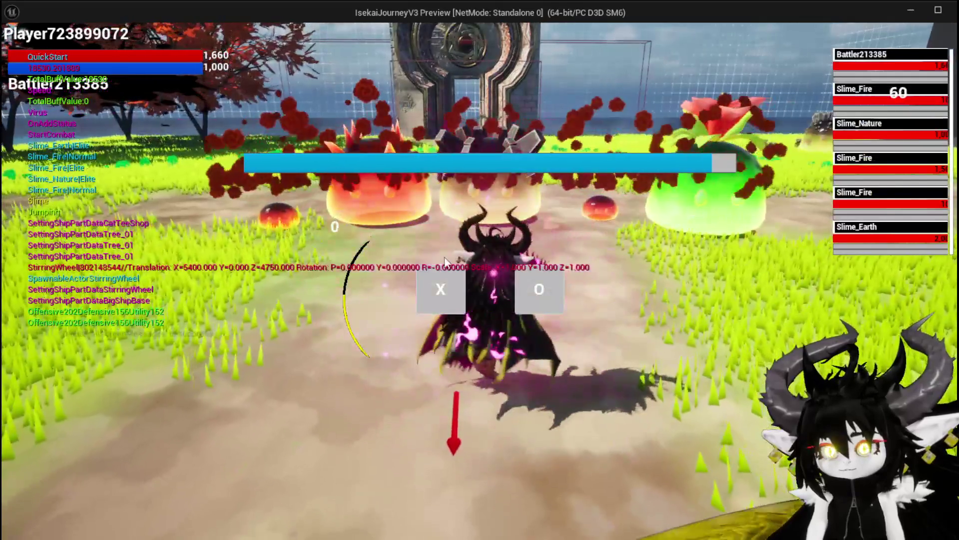
{"action": "left_click", "coordinate": [442, 295]}
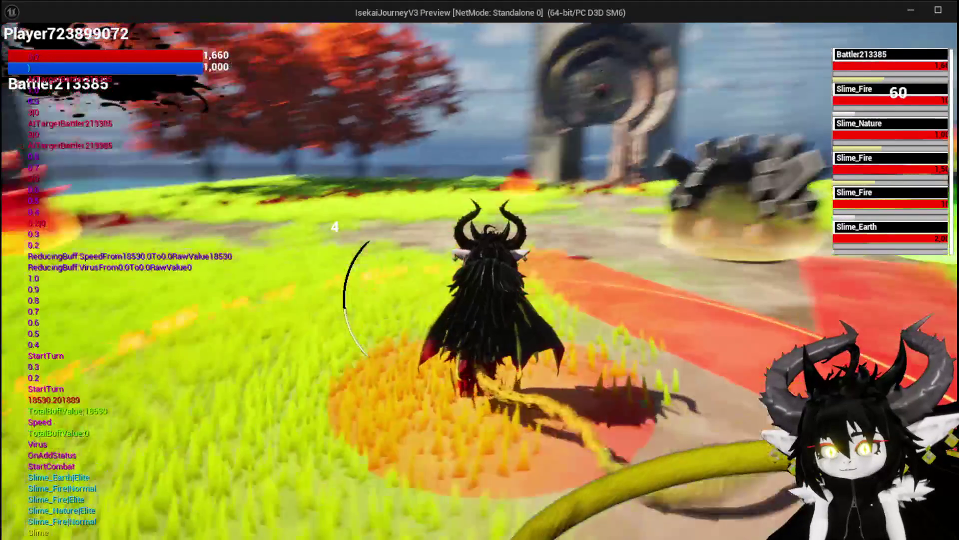
{"action": "key", "text": "Escape"}
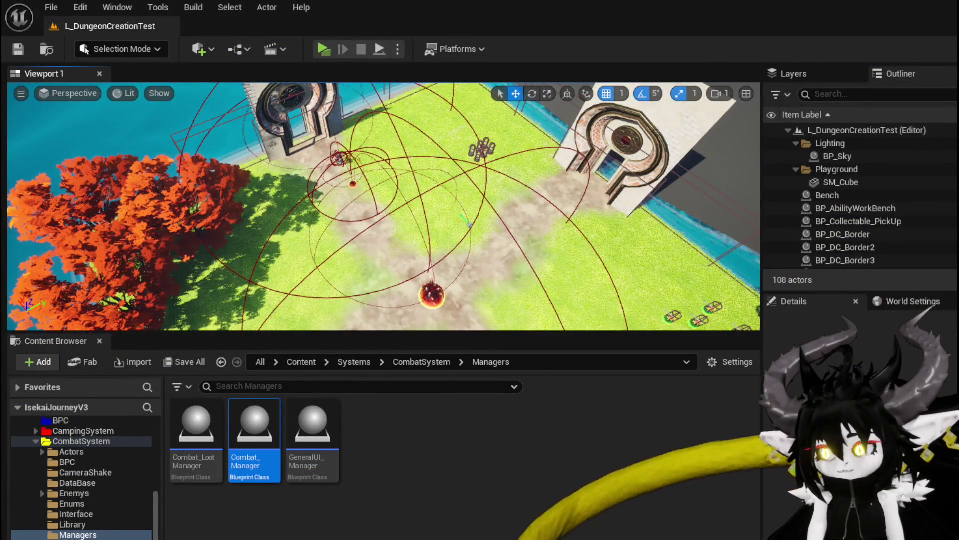
{"action": "key", "text": "alt+Tab"}
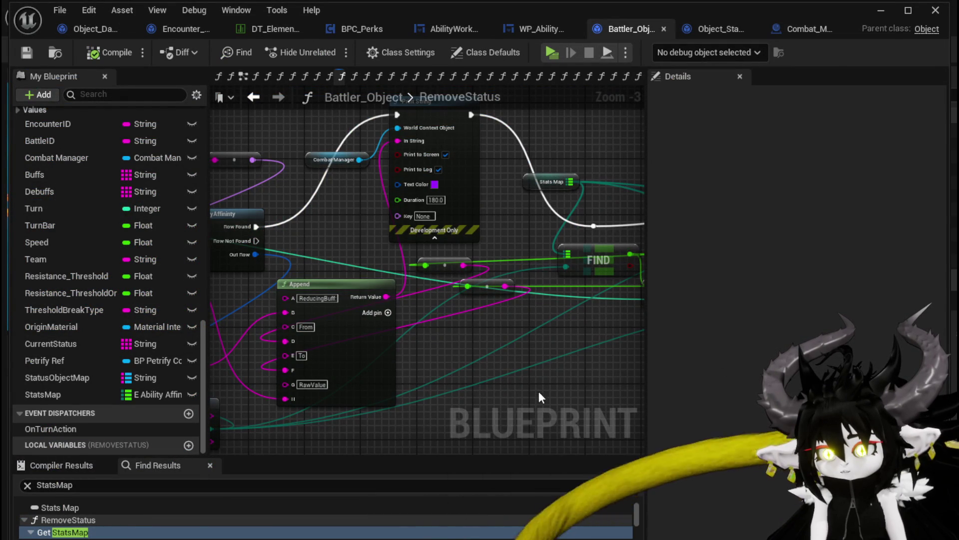
{"action": "key", "text": "alt+Tab"}
{"action": "left_click", "coordinate": [328, 51]}
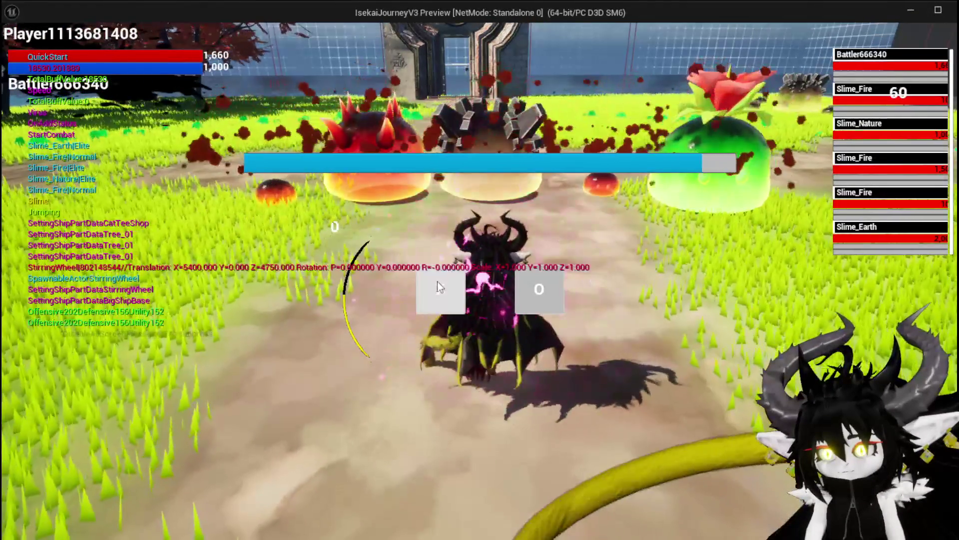
Step: Enter the battle, cast the Movement card on the player's own battler, then stop playing
{"action": "left_click", "coordinate": [441, 285]}
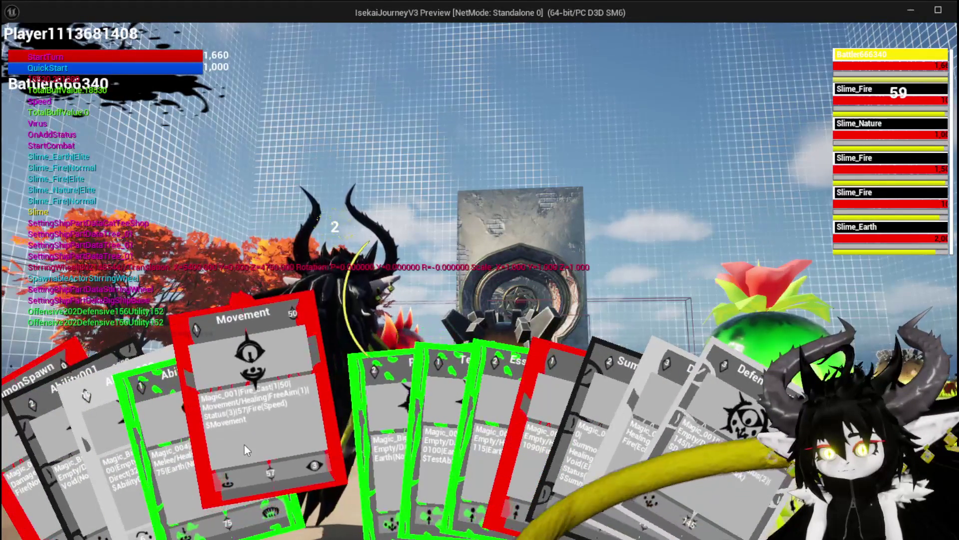
{"action": "left_click", "coordinate": [244, 444]}
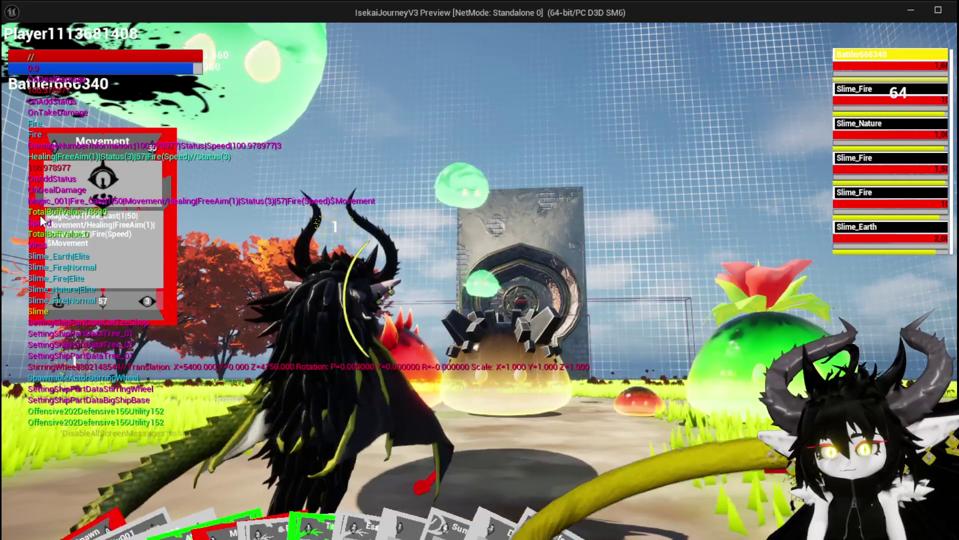
{"action": "left_click", "coordinate": [872, 55]}
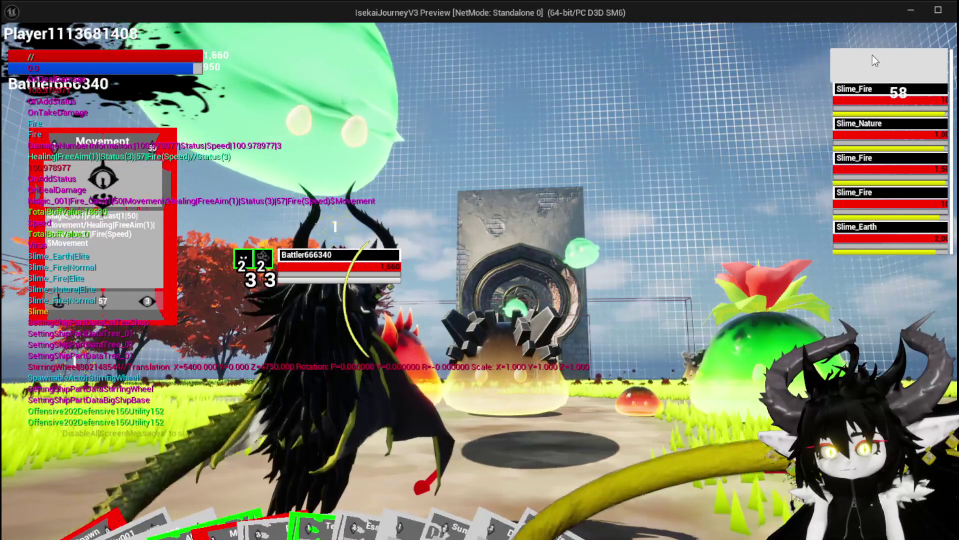
{"action": "key", "text": "Escape"}
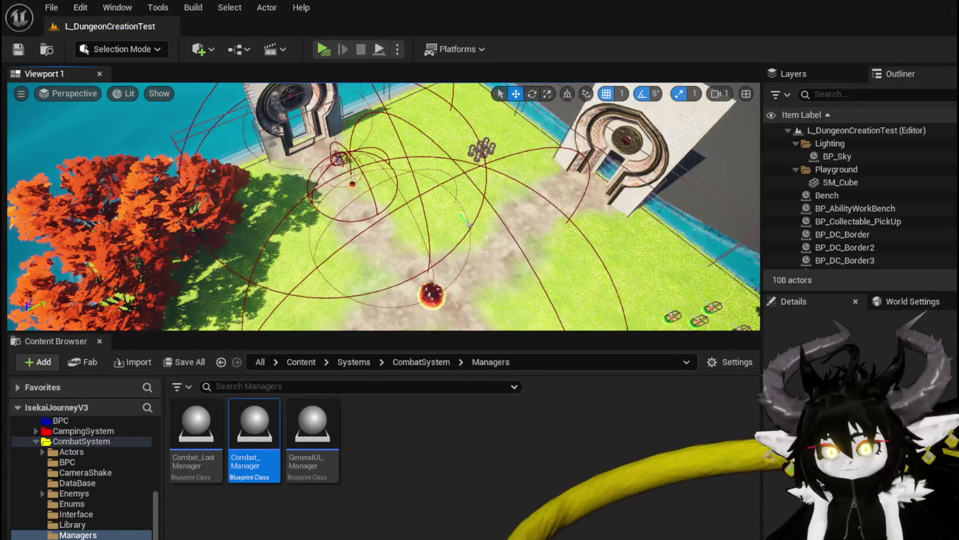
Step: Restart the play-test, cast the Movement card on the player's battler again, and stop
{"action": "left_click", "coordinate": [320, 49]}
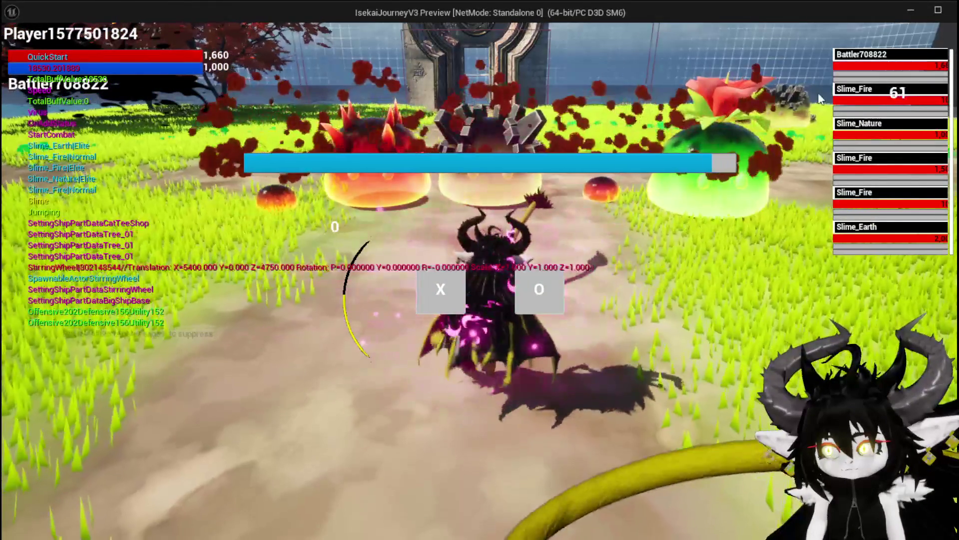
{"action": "left_click", "coordinate": [435, 279]}
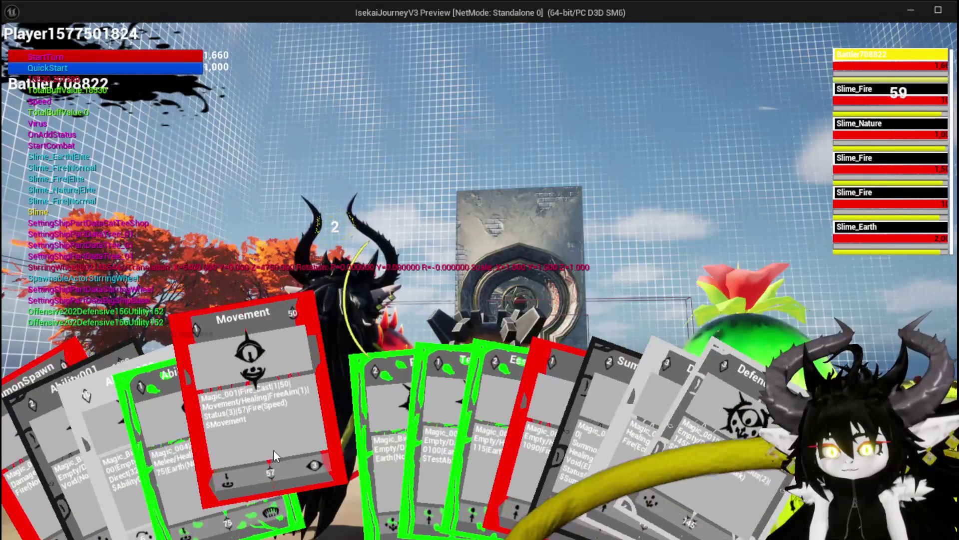
{"action": "left_click", "coordinate": [274, 450]}
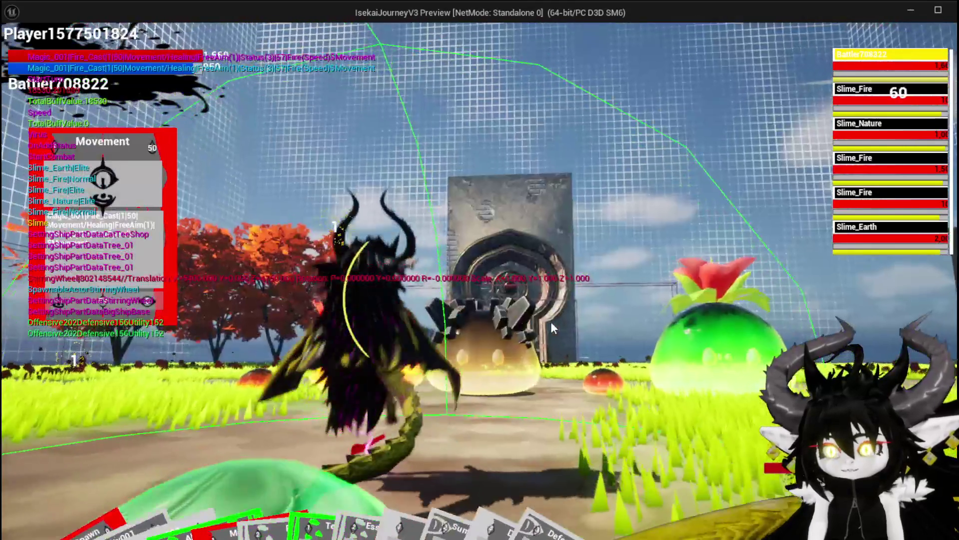
{"action": "left_click", "coordinate": [550, 322]}
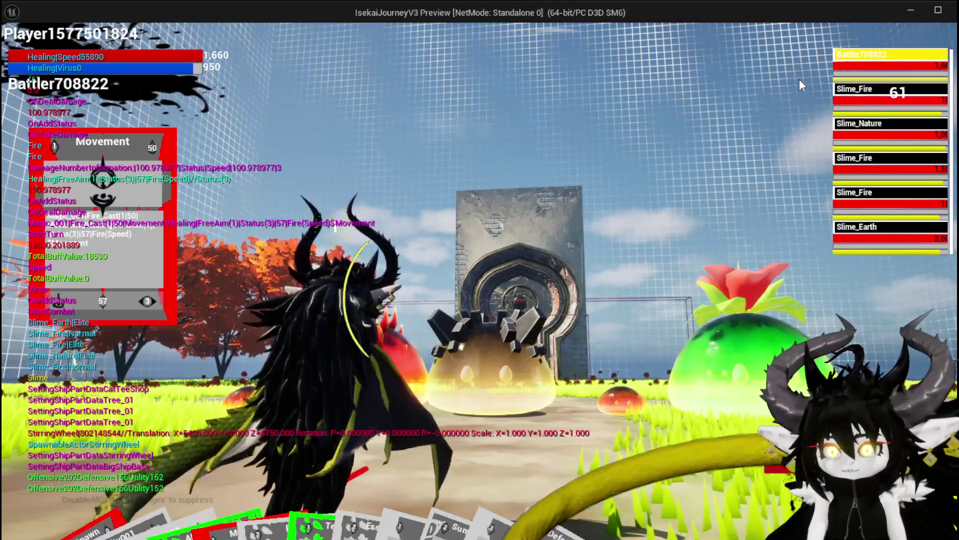
{"action": "key", "text": "Escape"}
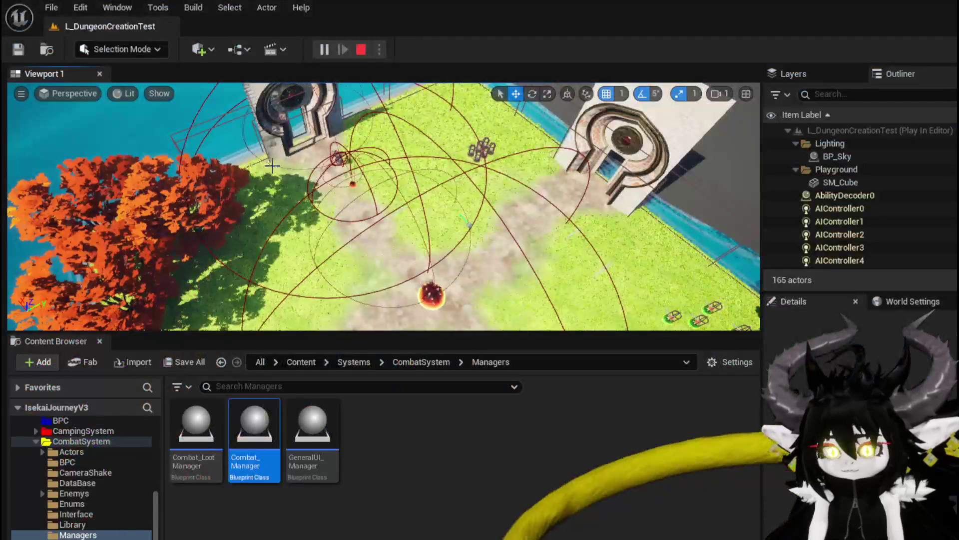
Step: Save the modified packages and navigate Battler_Object back to the AddStatus function graph
{"action": "left_click", "coordinate": [19, 50]}
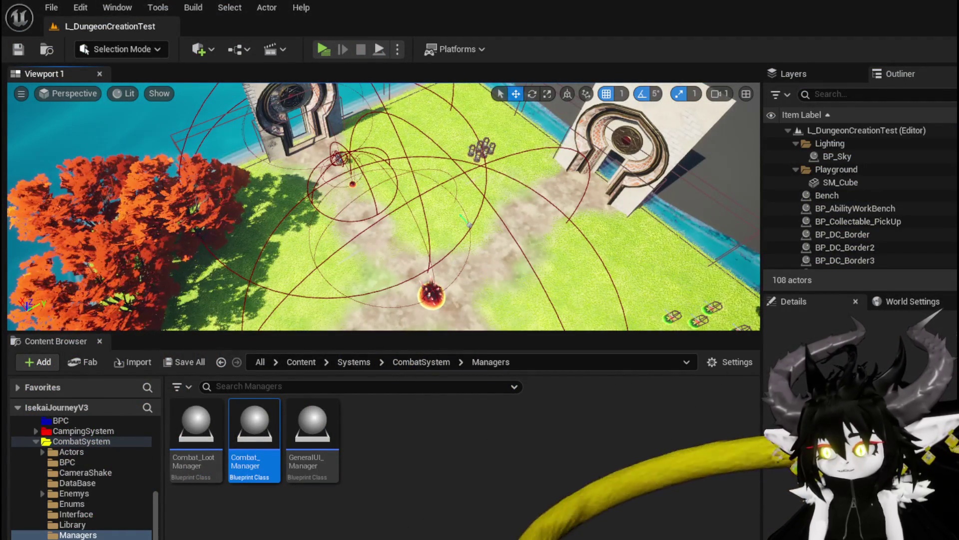
{"action": "key", "text": "alt+Tab"}
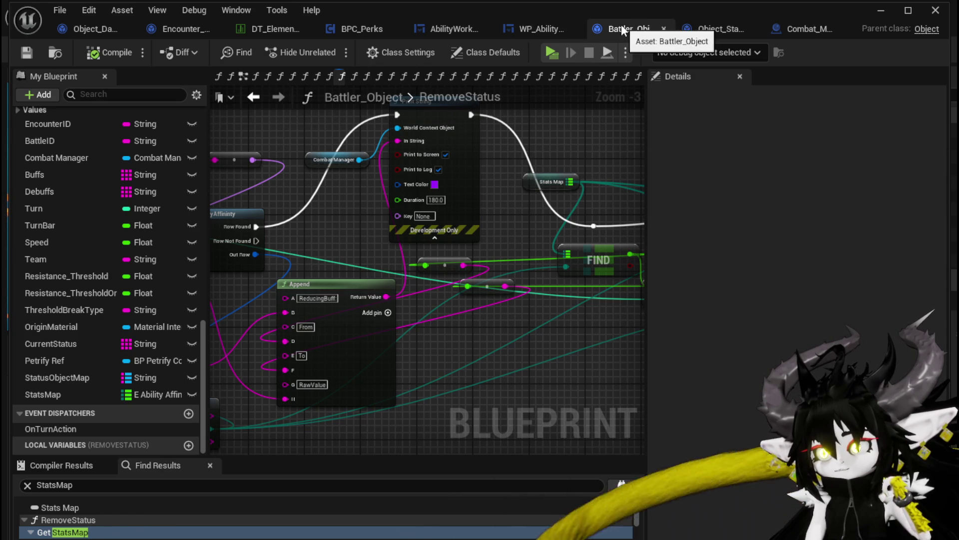
{"action": "left_click", "coordinate": [254, 99]}
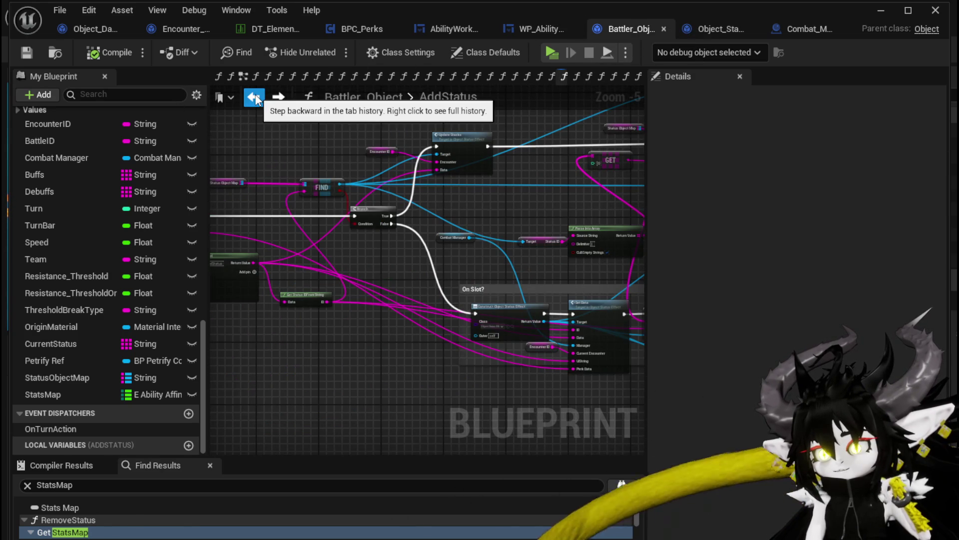
{"action": "left_click", "coordinate": [255, 98]}
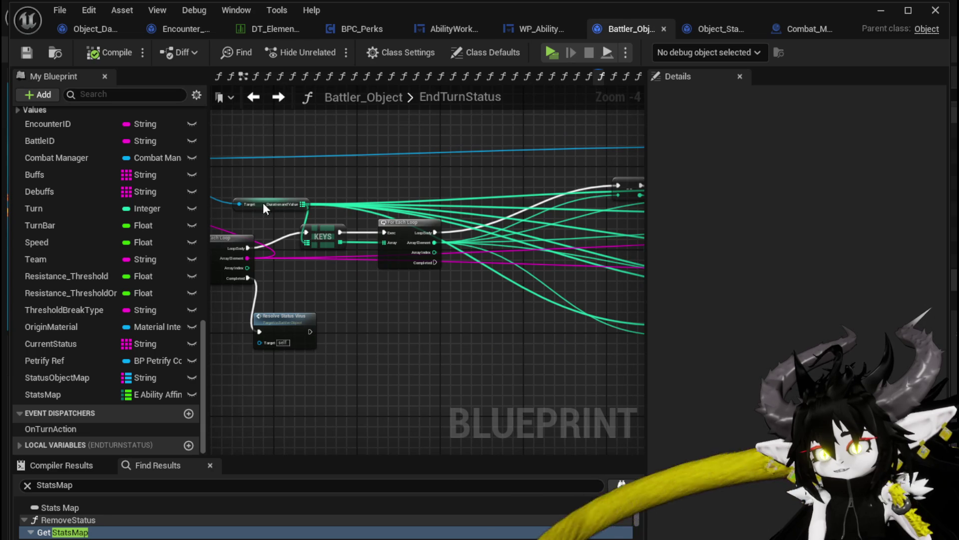
{"action": "left_click", "coordinate": [265, 210]}
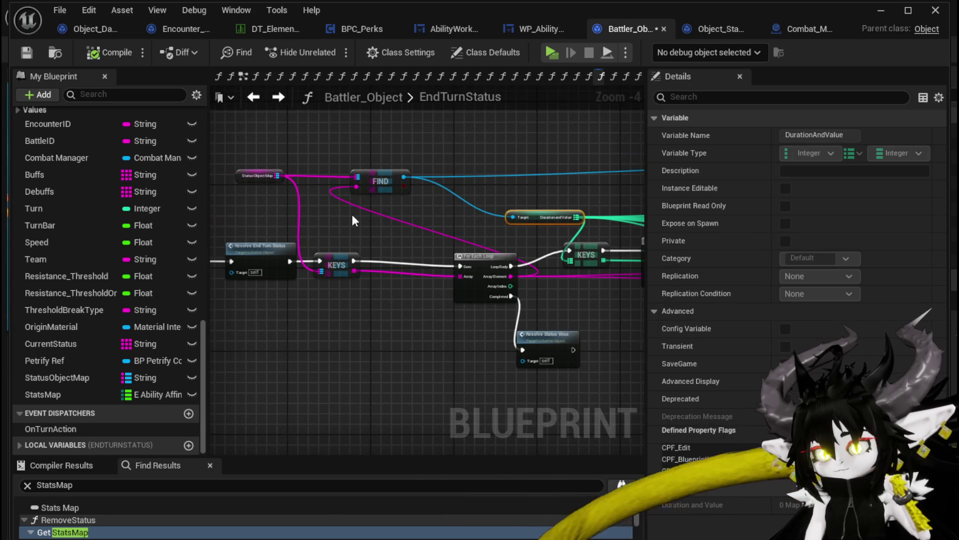
{"action": "left_click_drag", "start_coordinate": [353, 220], "coordinate": [527, 199]}
{"action": "scroll", "coordinate": [73, 199], "scroll_direction": "up", "scroll_amount": 10}
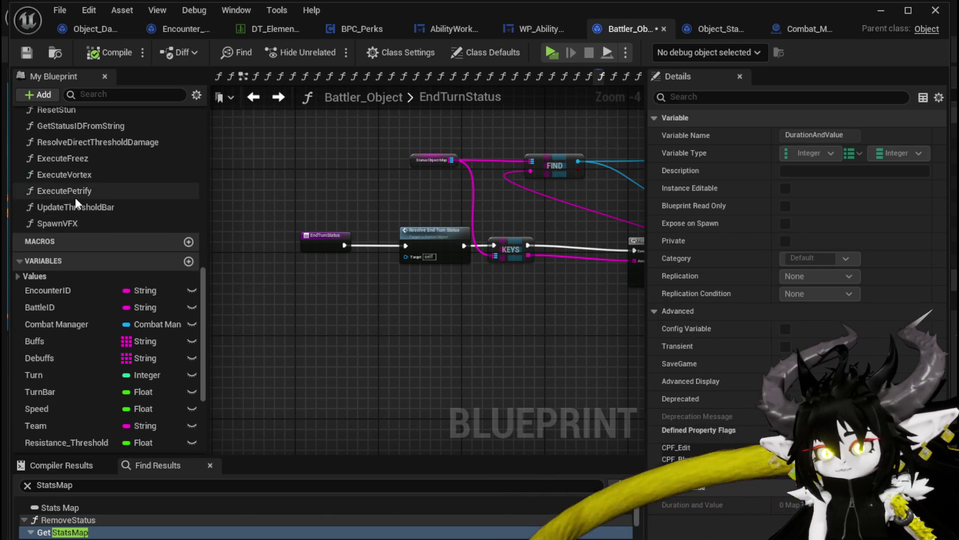
{"action": "scroll", "coordinate": [75, 197], "scroll_direction": "up", "scroll_amount": 3}
{"action": "double_click", "coordinate": [91, 214]}
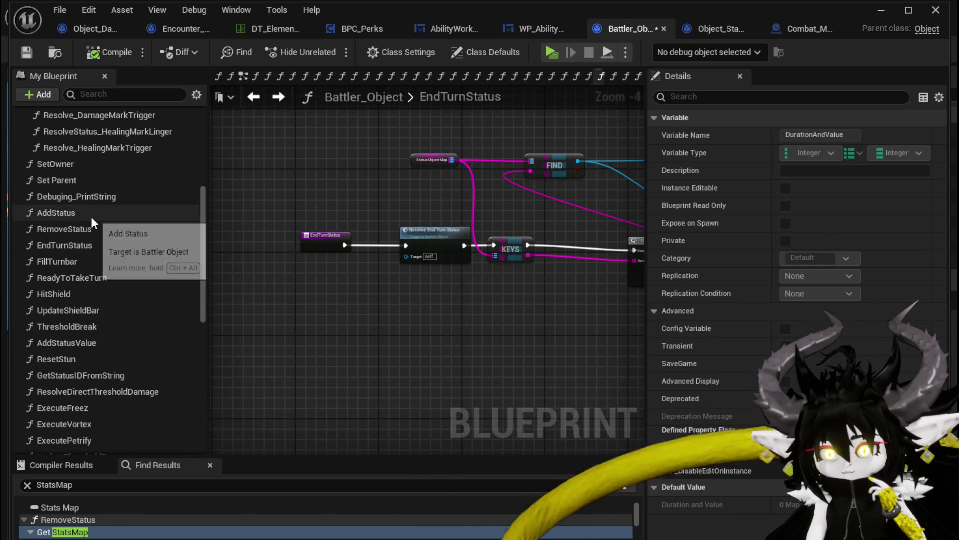
Step: Cut and paste the Print String, Combat Manager and Append nodes to a new spot
{"action": "scroll", "coordinate": [378, 240], "scroll_direction": "up", "scroll_amount": 2}
{"action": "left_click_drag", "start_coordinate": [378, 239], "coordinate": [544, 221]}
{"action": "left_click_drag", "start_coordinate": [593, 325], "coordinate": [593, 326]}
{"action": "left_click_drag", "start_coordinate": [459, 390], "coordinate": [429, 295]}
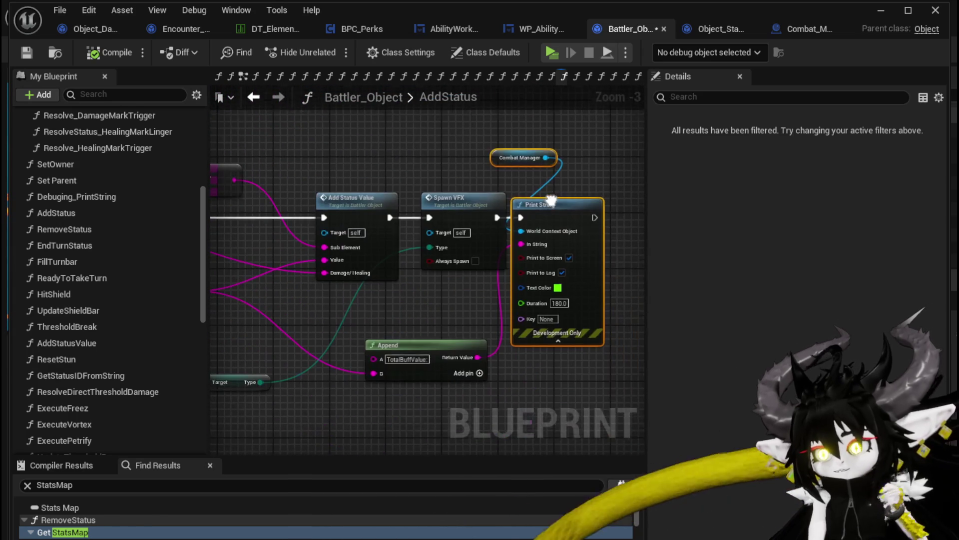
{"action": "key", "text": "ctrl+x"}
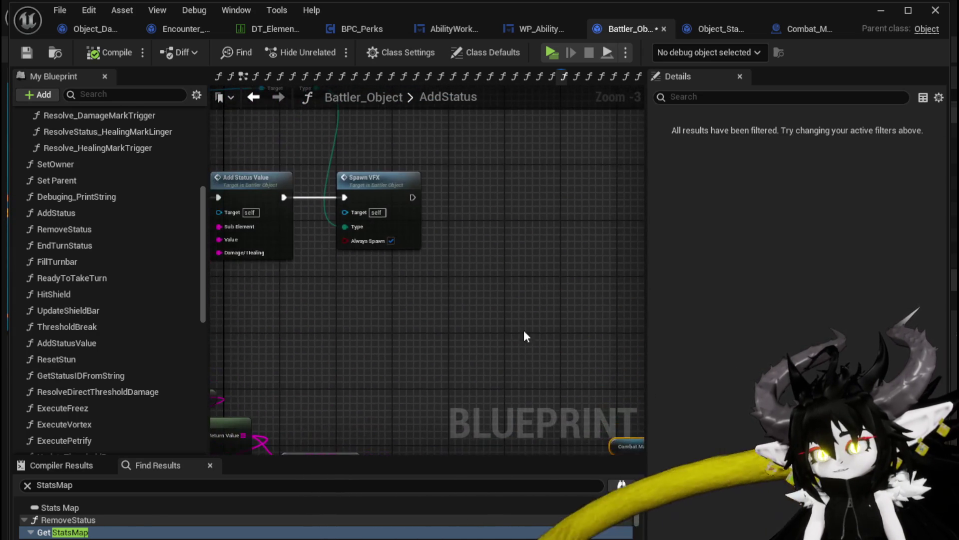
{"action": "key", "text": "ctrl+v"}
{"action": "mouse_move", "coordinate": [545, 250]}
{"action": "left_mouse_down"}
{"action": "mouse_move", "coordinate": [475, 194]}
{"action": "mouse_move", "coordinate": [510, 261]}
{"action": "mouse_move", "coordinate": [402, 260]}
{"action": "mouse_move", "coordinate": [501, 251]}
{"action": "mouse_move", "coordinate": [399, 270]}
{"action": "mouse_move", "coordinate": [609, 296]}
{"action": "mouse_move", "coordinate": [949, 294]}
{"action": "left_mouse_up"}
Step: Move Update Stacks right, wire the full debuff value into Append's B, and open UpdateStacks
{"action": "left_click_drag", "start_coordinate": [571, 249], "coordinate": [409, 229]}
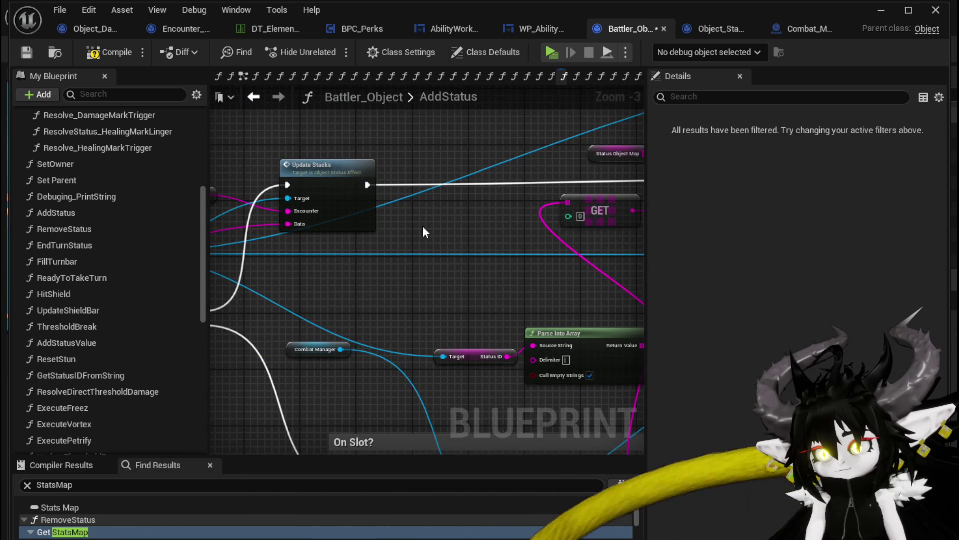
{"action": "left_click_drag", "start_coordinate": [338, 165], "coordinate": [436, 168]}
{"action": "left_click_drag", "start_coordinate": [320, 209], "coordinate": [427, 241]}
{"action": "mouse_move", "coordinate": [284, 214]}
{"action": "left_mouse_down"}
{"action": "mouse_move", "coordinate": [504, 162]}
{"action": "mouse_move", "coordinate": [403, 247]}
{"action": "mouse_move", "coordinate": [281, 218]}
{"action": "left_mouse_up"}
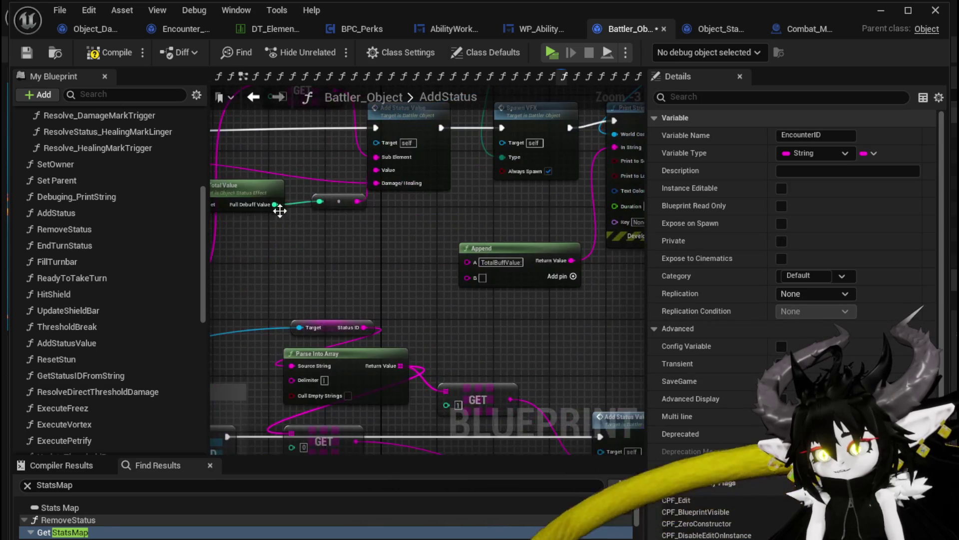
{"action": "mouse_move", "coordinate": [358, 202]}
{"action": "left_mouse_down"}
{"action": "mouse_move", "coordinate": [498, 282]}
{"action": "mouse_move", "coordinate": [406, 254]}
{"action": "left_mouse_up"}
{"action": "left_click_drag", "start_coordinate": [256, 177], "coordinate": [386, 193]}
{"action": "double_click", "coordinate": [385, 193]}
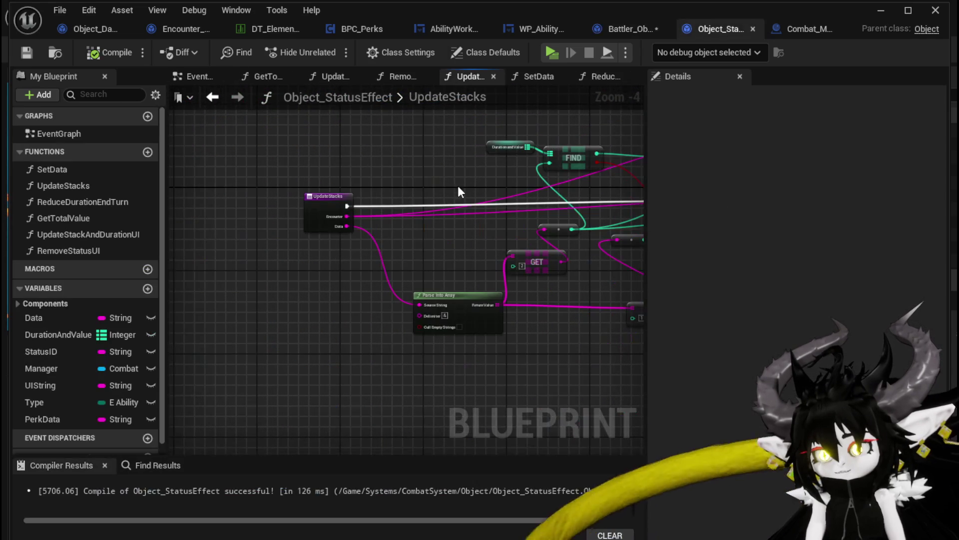
Step: Nudge the add node in UpdateStacks down and to the right
{"action": "left_click_drag", "start_coordinate": [473, 185], "coordinate": [185, 184]}
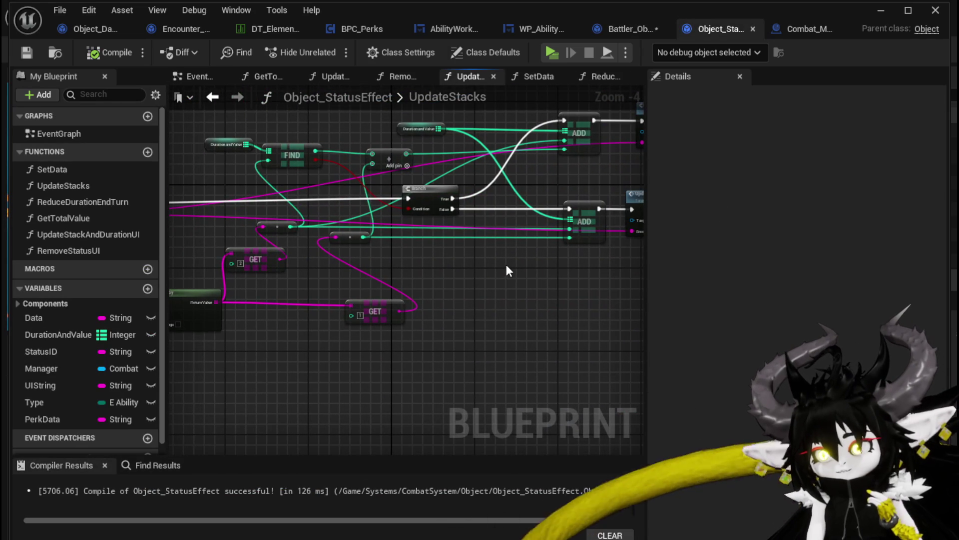
{"action": "mouse_move", "coordinate": [524, 271]}
{"action": "left_mouse_down"}
{"action": "mouse_move", "coordinate": [600, 259]}
{"action": "mouse_move", "coordinate": [424, 300]}
{"action": "mouse_move", "coordinate": [663, 288]}
{"action": "left_mouse_up"}
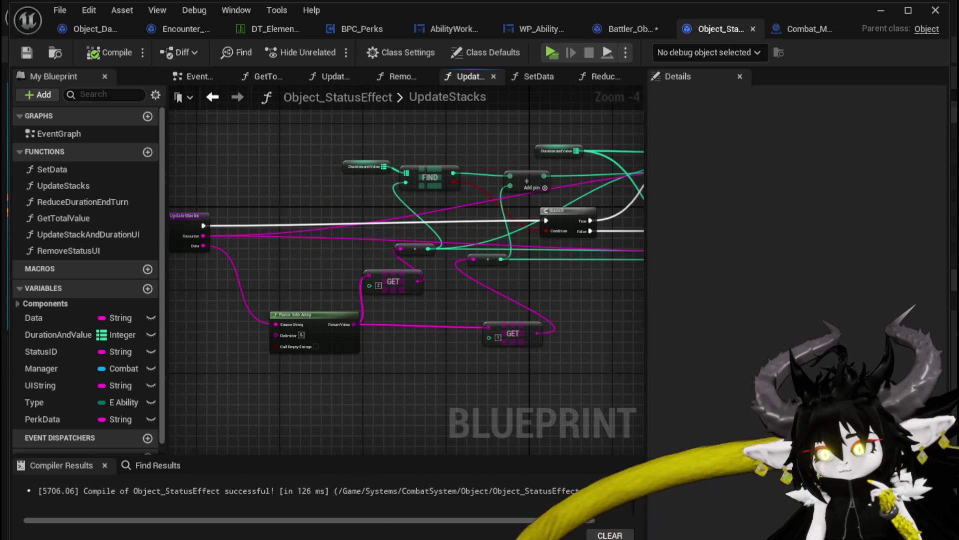
{"action": "left_click_drag", "start_coordinate": [663, 288], "coordinate": [524, 275]}
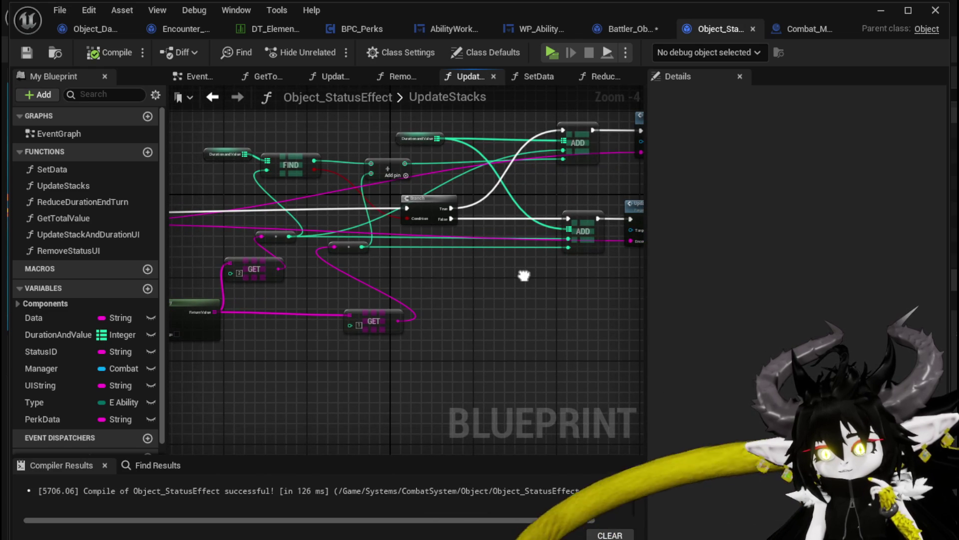
{"action": "scroll", "coordinate": [212, 189], "scroll_direction": "up", "scroll_amount": 1}
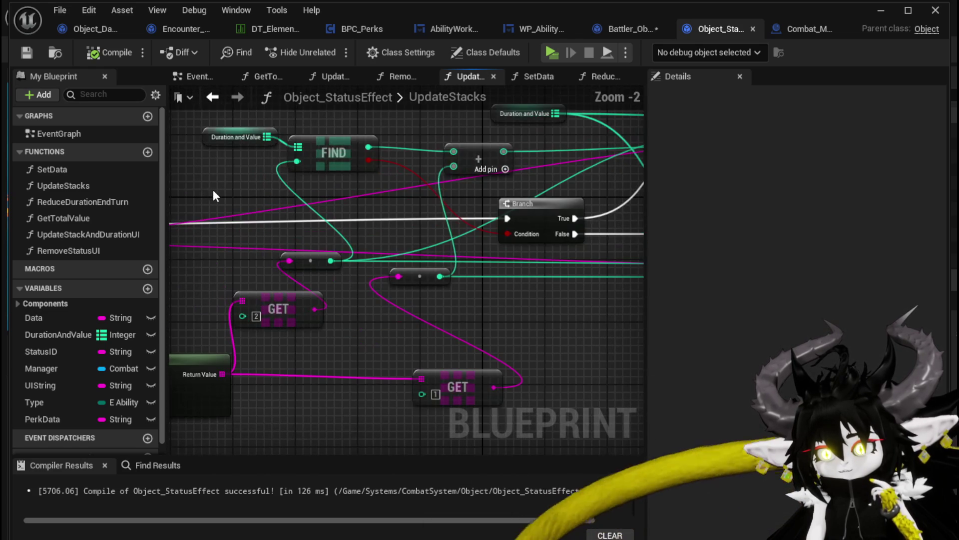
{"action": "scroll", "coordinate": [293, 190], "scroll_direction": "up", "scroll_amount": 1}
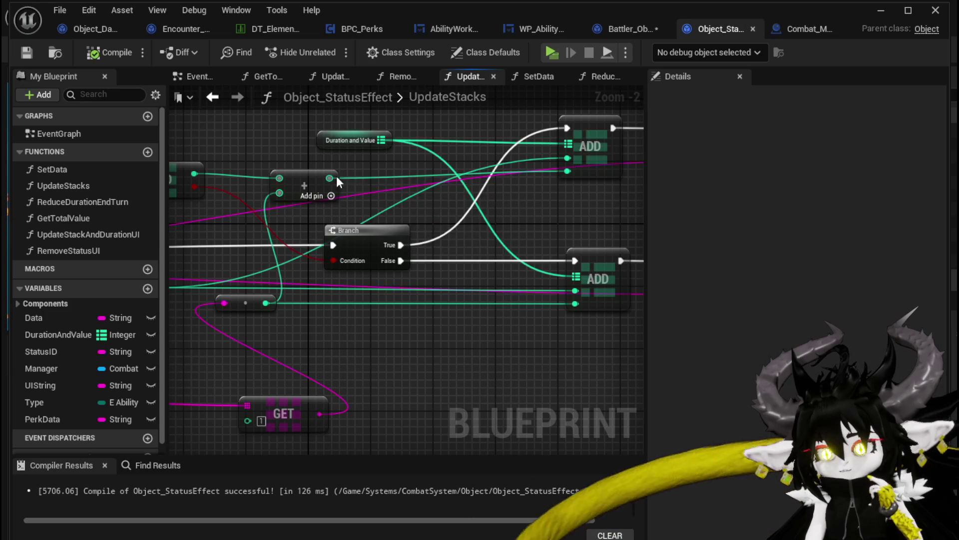
{"action": "left_click_drag", "start_coordinate": [302, 178], "coordinate": [349, 201]}
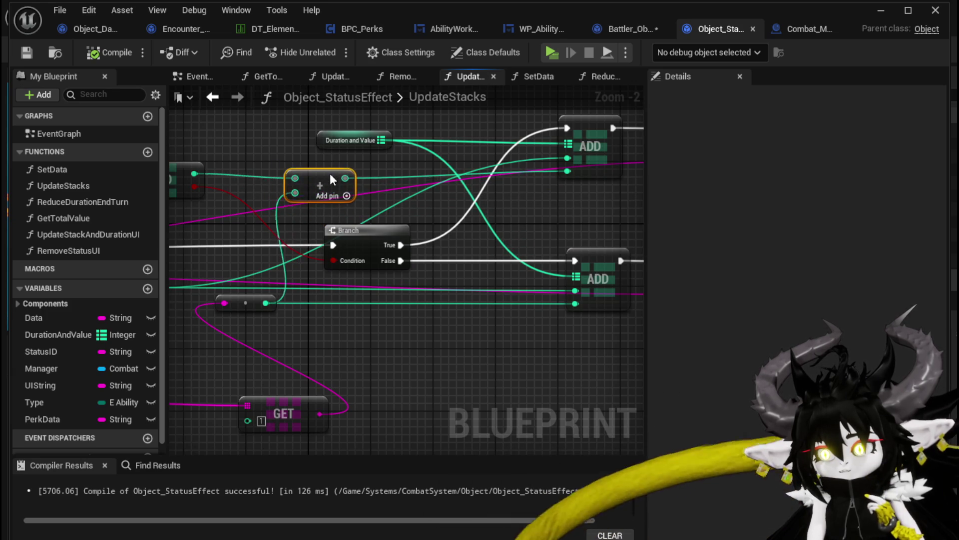
Step: Inspect the FIND, ADD and Branch wiring, then switch to Battler_Object's AddStatus graph
{"action": "mouse_move", "coordinate": [253, 207]}
{"action": "left_mouse_down"}
{"action": "mouse_move", "coordinate": [388, 209]}
{"action": "mouse_move", "coordinate": [207, 215]}
{"action": "left_mouse_up"}
{"action": "mouse_move", "coordinate": [448, 220]}
{"action": "left_mouse_down"}
{"action": "mouse_move", "coordinate": [590, 218]}
{"action": "mouse_move", "coordinate": [621, 230]}
{"action": "left_mouse_up"}
{"action": "mouse_move", "coordinate": [359, 317]}
{"action": "left_mouse_down"}
{"action": "mouse_move", "coordinate": [483, 287]}
{"action": "mouse_move", "coordinate": [272, 263]}
{"action": "mouse_move", "coordinate": [460, 303]}
{"action": "mouse_move", "coordinate": [303, 294]}
{"action": "left_mouse_up"}
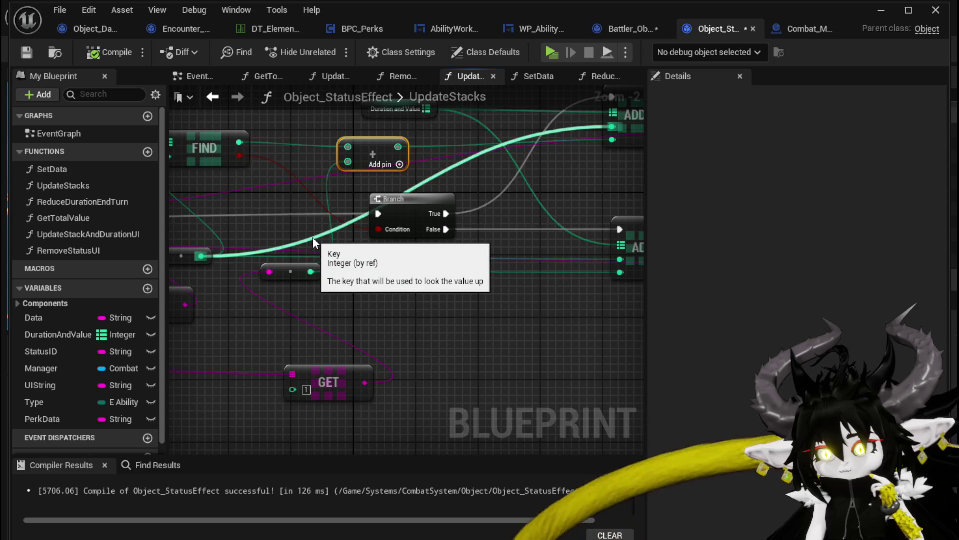
{"action": "mouse_move", "coordinate": [262, 211]}
{"action": "left_mouse_down"}
{"action": "mouse_move", "coordinate": [517, 222]}
{"action": "mouse_move", "coordinate": [170, 236]}
{"action": "left_mouse_up"}
{"action": "left_click_drag", "start_coordinate": [536, 219], "coordinate": [443, 234]}
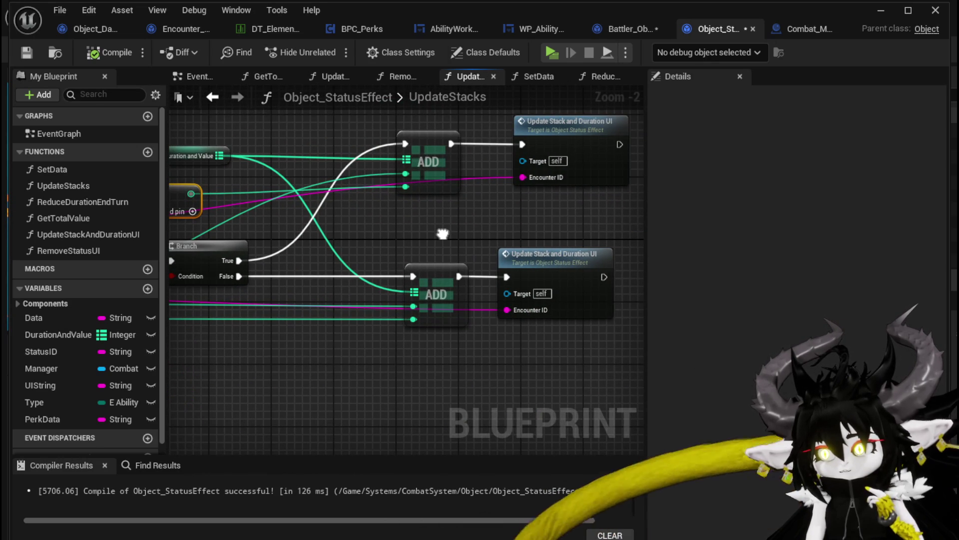
{"action": "mouse_move", "coordinate": [442, 234]}
{"action": "left_mouse_down"}
{"action": "mouse_move", "coordinate": [523, 227]}
{"action": "mouse_move", "coordinate": [536, 261]}
{"action": "left_mouse_up"}
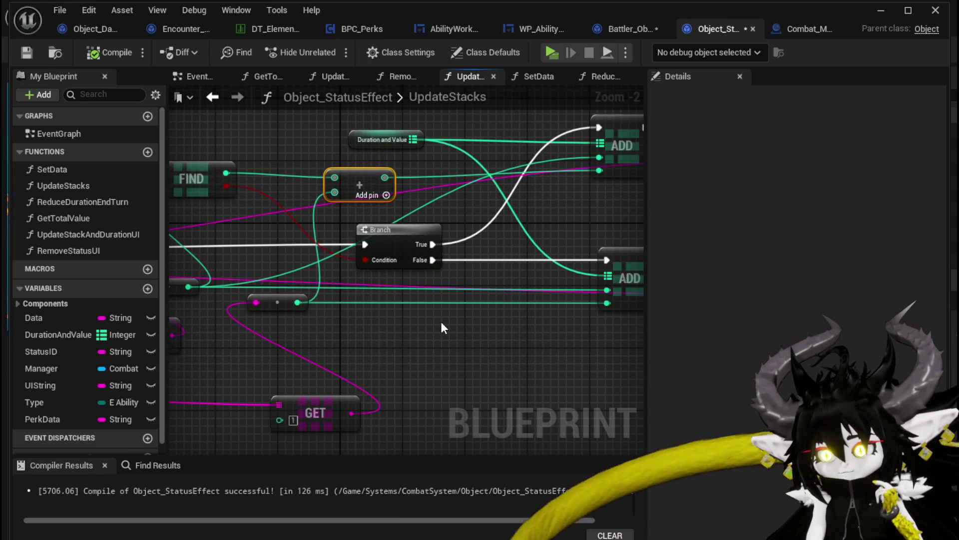
{"action": "scroll", "coordinate": [375, 240], "scroll_direction": "down", "scroll_amount": 3}
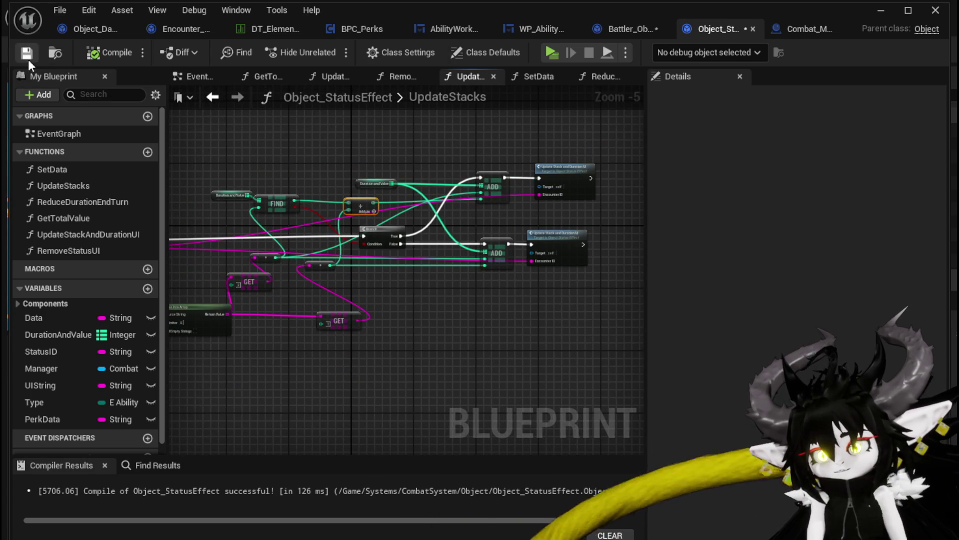
{"action": "left_click", "coordinate": [620, 28]}
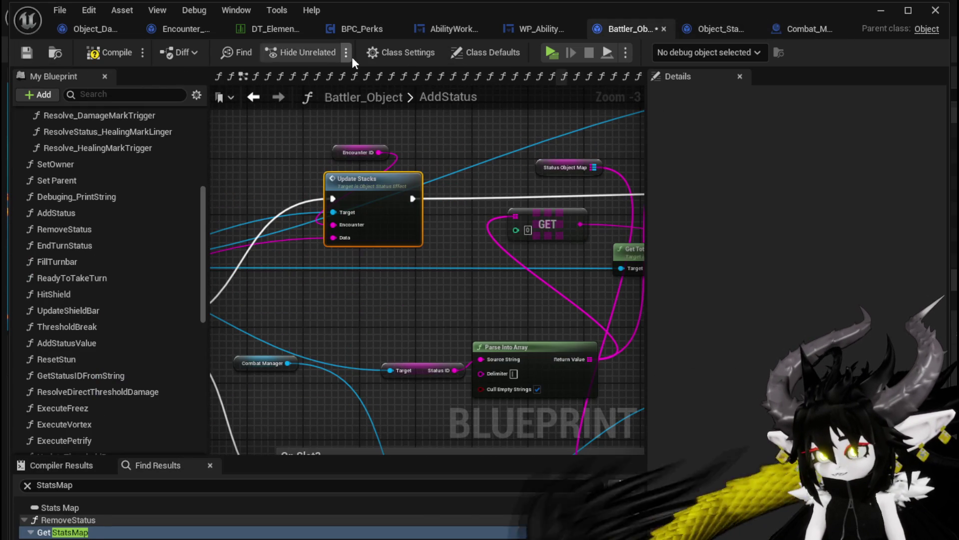
Step: Recompile Battler_Object, play the Movement card in a battle test, then stop and save all
{"action": "left_click", "coordinate": [91, 54]}
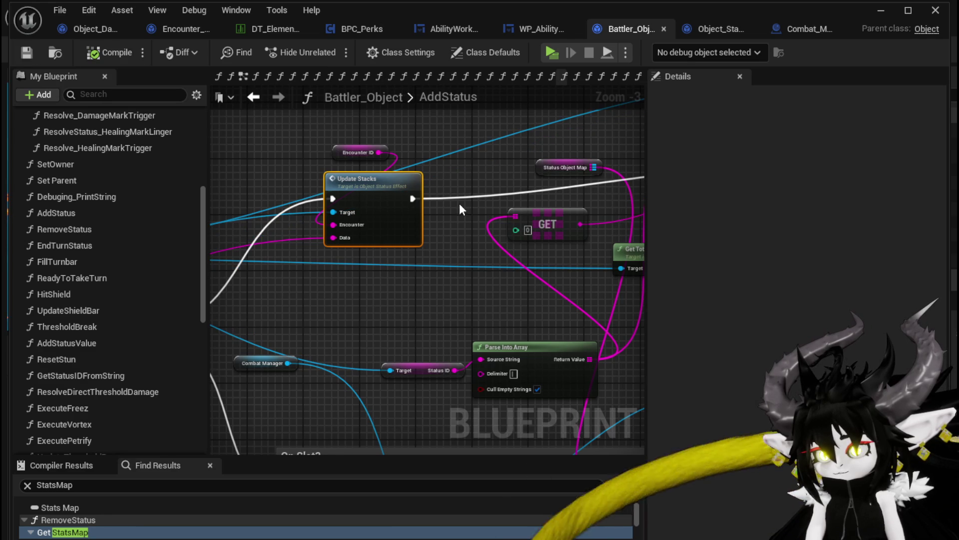
{"action": "left_click", "coordinate": [881, 10]}
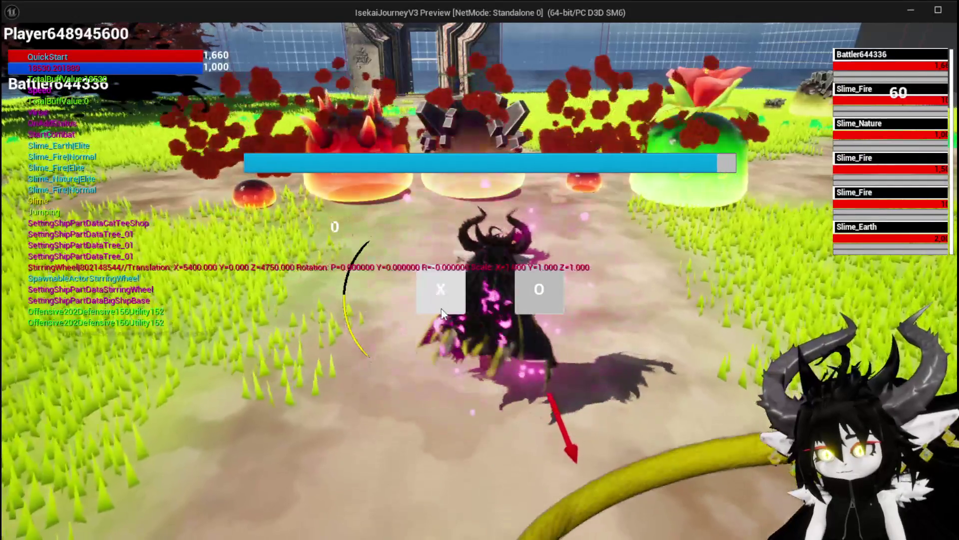
{"action": "left_click", "coordinate": [442, 297]}
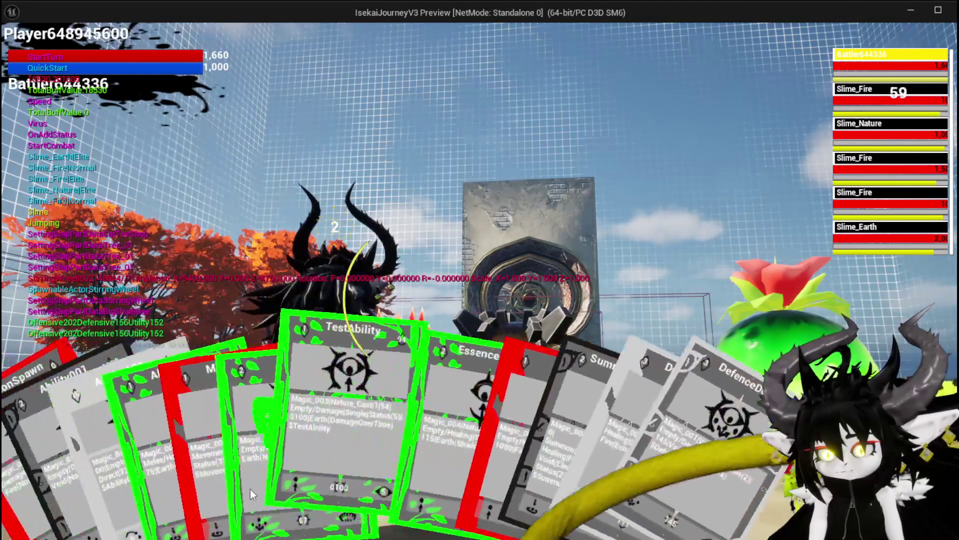
{"action": "left_click", "coordinate": [215, 433]}
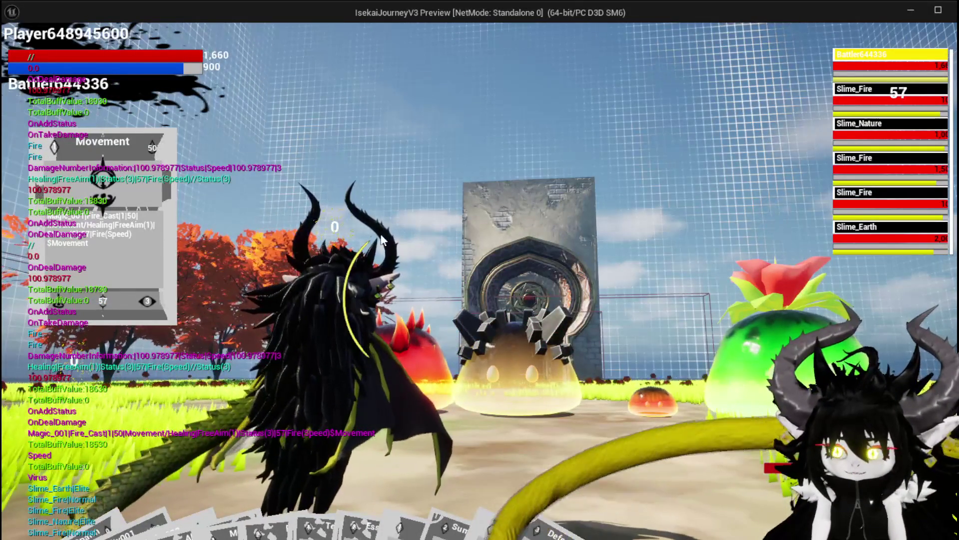
{"action": "key", "text": "Escape"}
{"action": "left_click", "coordinate": [20, 49]}
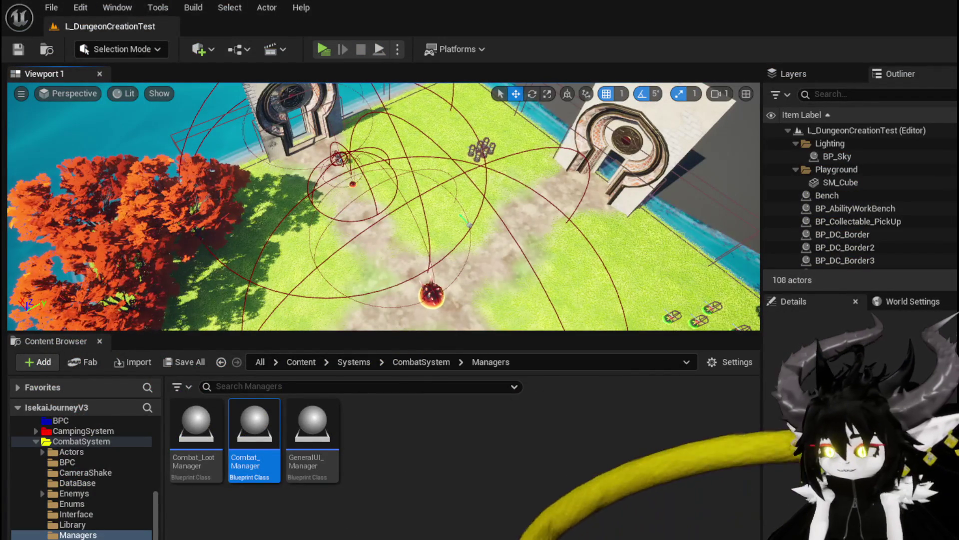
Step: In AddStatus, move the Combat Manager node near Print String and the Append node left
{"action": "key", "text": "alt+Tab"}
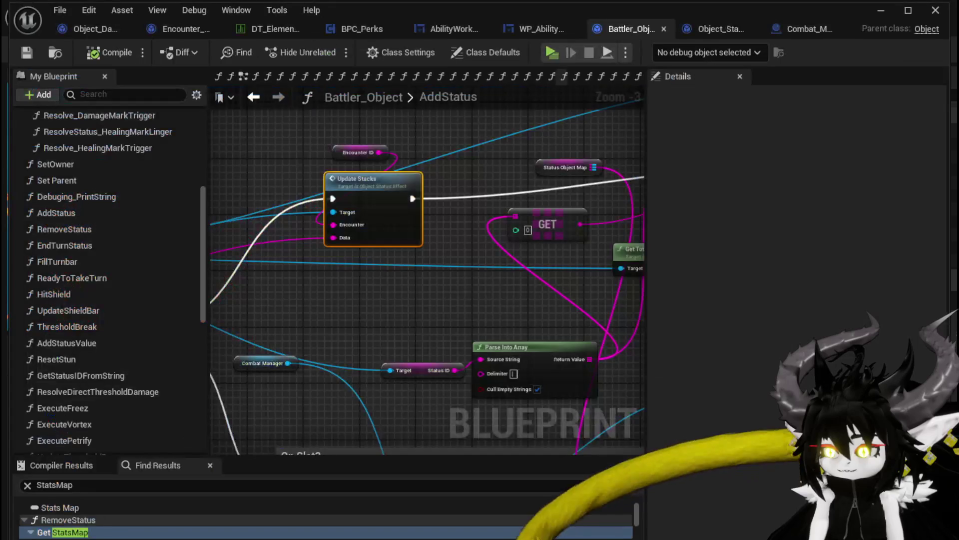
{"action": "scroll", "coordinate": [293, 318], "scroll_direction": "down", "scroll_amount": 1}
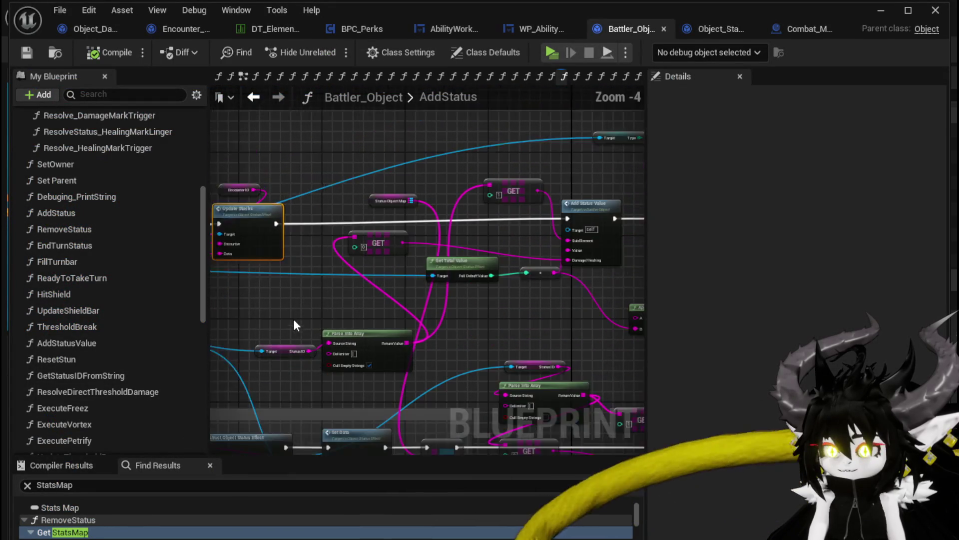
{"action": "mouse_move", "coordinate": [449, 325]}
{"action": "left_mouse_down"}
{"action": "mouse_move", "coordinate": [263, 312]}
{"action": "mouse_move", "coordinate": [306, 317]}
{"action": "left_mouse_up"}
{"action": "left_click_drag", "start_coordinate": [520, 187], "coordinate": [535, 182]}
{"action": "left_click_drag", "start_coordinate": [483, 144], "coordinate": [521, 160]}
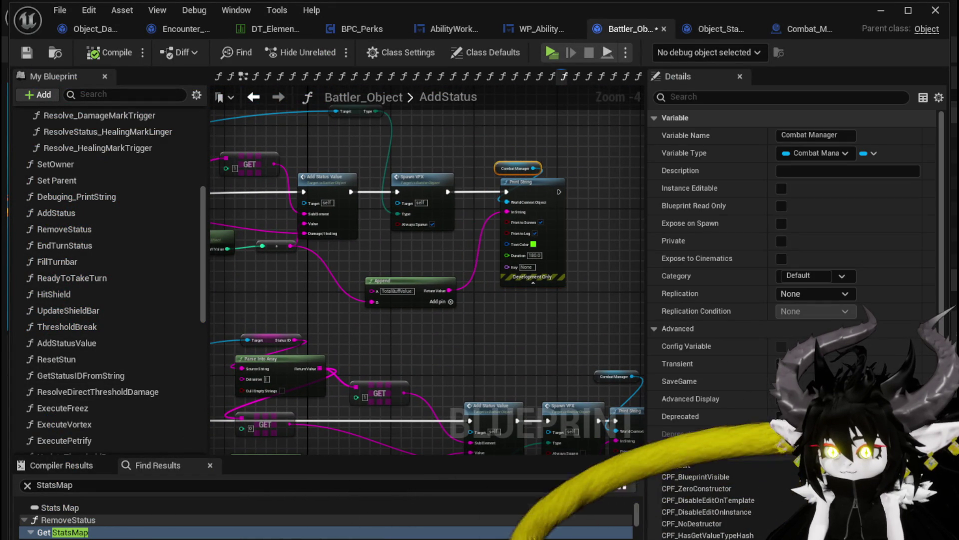
{"action": "left_click_drag", "start_coordinate": [419, 218], "coordinate": [588, 206]}
{"action": "mouse_move", "coordinate": [579, 245]}
{"action": "left_mouse_down"}
{"action": "mouse_move", "coordinate": [455, 242]}
{"action": "mouse_move", "coordinate": [390, 263]}
{"action": "left_mouse_up"}
Step: Shift the Add Status Value node right and open Object_StatusEffect's UpdateStacks function
{"action": "scroll", "coordinate": [456, 243], "scroll_direction": "up", "scroll_amount": 1}
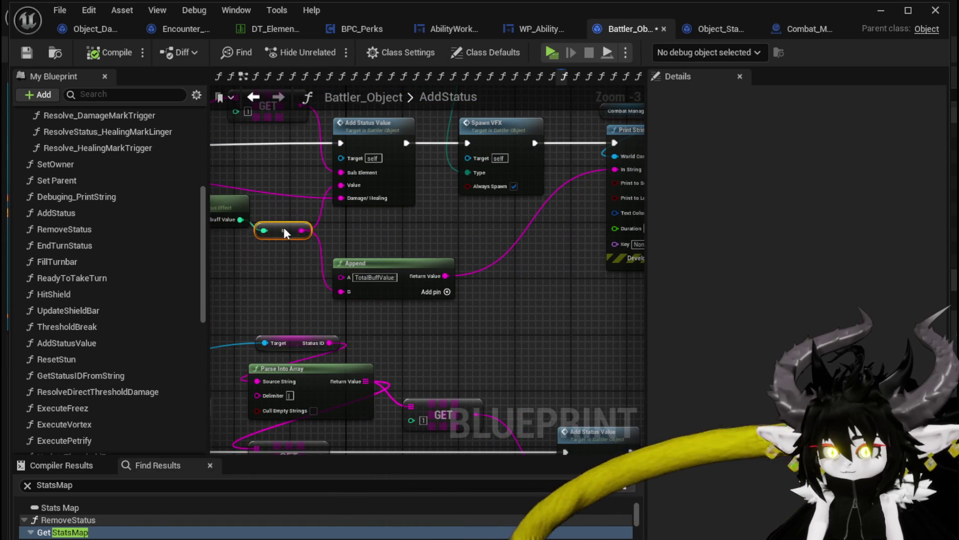
{"action": "mouse_move", "coordinate": [301, 223]}
{"action": "left_mouse_down"}
{"action": "mouse_move", "coordinate": [381, 246]}
{"action": "mouse_move", "coordinate": [381, 296]}
{"action": "mouse_move", "coordinate": [291, 289]}
{"action": "mouse_move", "coordinate": [307, 339]}
{"action": "left_mouse_up"}
{"action": "left_click_drag", "start_coordinate": [383, 250], "coordinate": [402, 250]}
{"action": "mouse_move", "coordinate": [262, 213]}
{"action": "left_mouse_down"}
{"action": "mouse_move", "coordinate": [386, 204]}
{"action": "mouse_move", "coordinate": [498, 268]}
{"action": "mouse_move", "coordinate": [594, 268]}
{"action": "left_mouse_up"}
{"action": "left_click", "coordinate": [387, 203]}
{"action": "scroll", "coordinate": [412, 209], "scroll_direction": "down", "scroll_amount": 2}
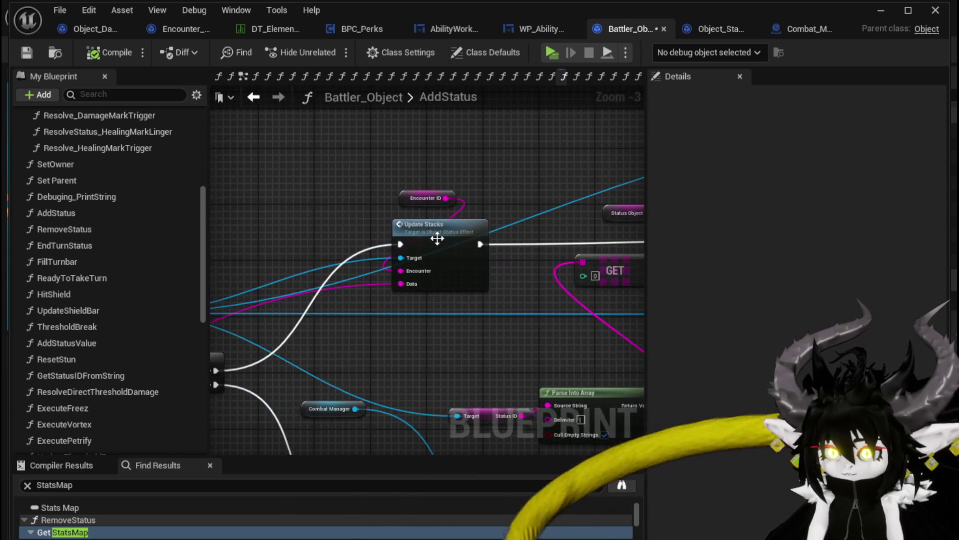
{"action": "double_click", "coordinate": [436, 238]}
{"action": "left_click_drag", "start_coordinate": [487, 208], "coordinate": [500, 214]}
{"action": "mouse_move", "coordinate": [457, 135]}
{"action": "left_mouse_down"}
{"action": "mouse_move", "coordinate": [511, 223]}
{"action": "mouse_move", "coordinate": [481, 184]}
{"action": "left_mouse_up"}
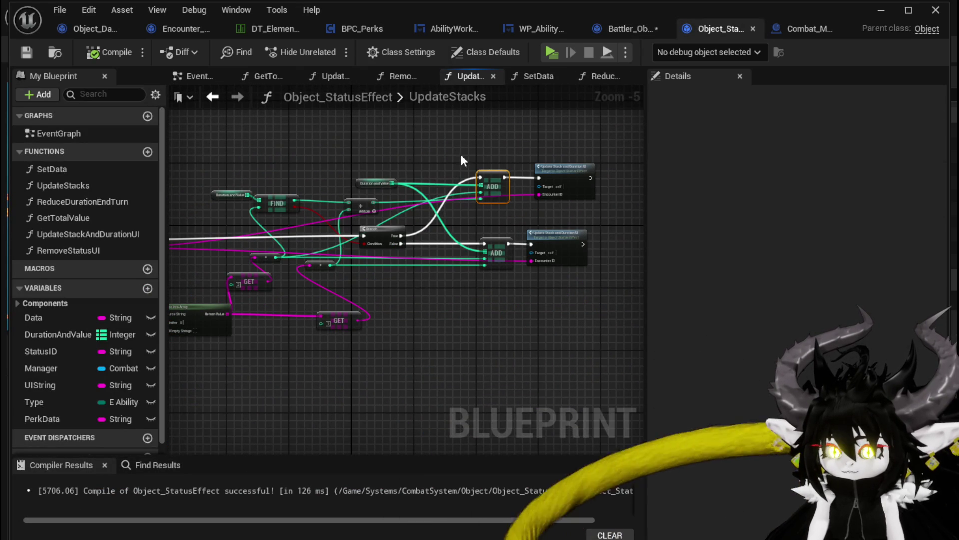
Step: Add a Manager getter and a Print String node, wiring Manager to World Context
{"action": "left_click", "coordinate": [448, 142]}
{"action": "scroll", "coordinate": [449, 142], "scroll_direction": "up", "scroll_amount": 2}
{"action": "mouse_move", "coordinate": [36, 368]}
{"action": "left_mouse_down"}
{"action": "mouse_move", "coordinate": [320, 125]}
{"action": "mouse_move", "coordinate": [416, 137]}
{"action": "left_mouse_up"}
{"action": "left_click", "coordinate": [337, 143]}
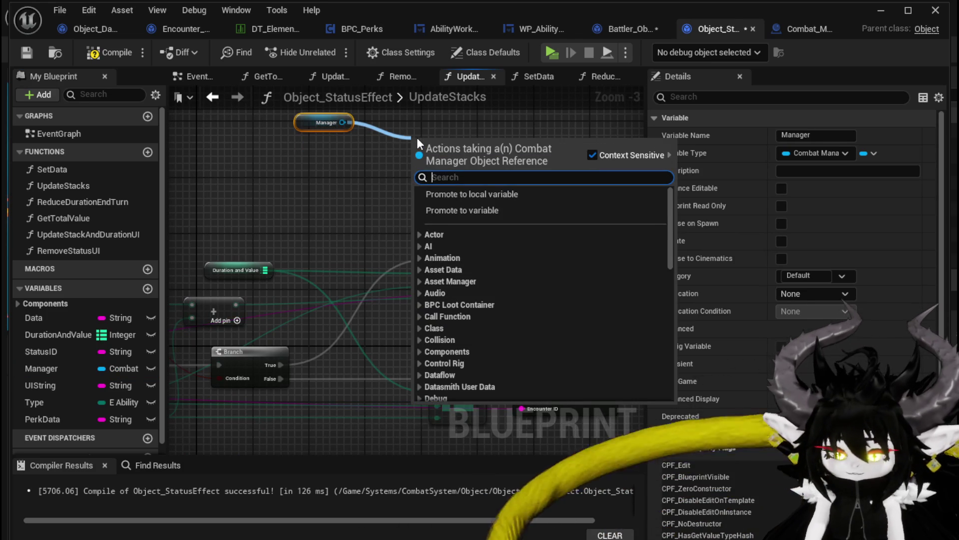
{"action": "left_click", "coordinate": [332, 212]}
{"action": "right_click", "coordinate": [332, 211]}
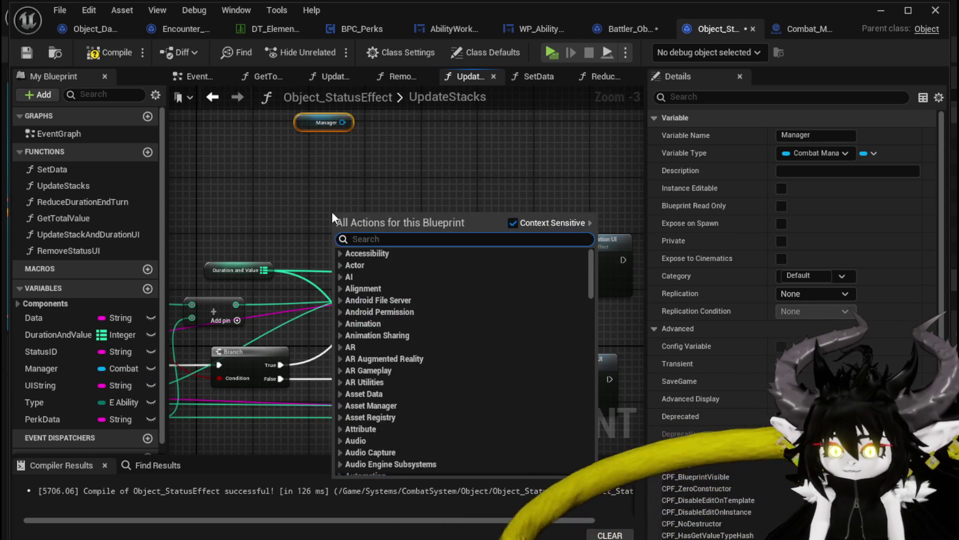
{"action": "type", "text": "Print Stri"}
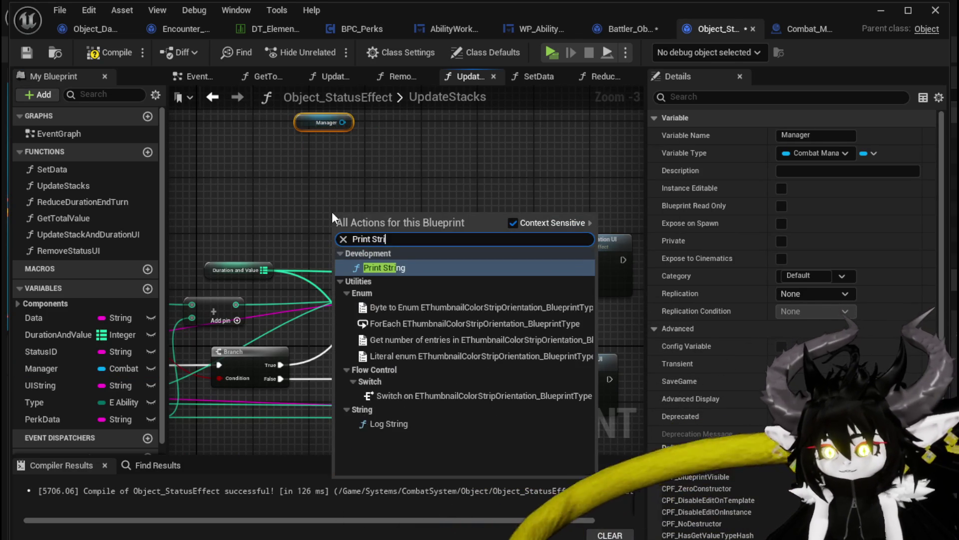
{"action": "key", "text": "Return"}
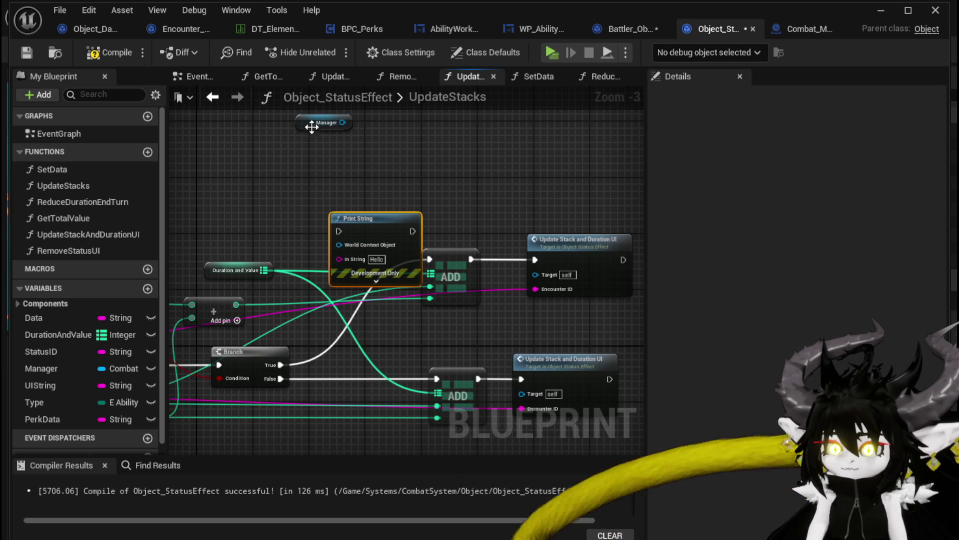
{"action": "mouse_move", "coordinate": [343, 122]}
{"action": "left_mouse_down"}
{"action": "mouse_move", "coordinate": [339, 244]}
{"action": "mouse_move", "coordinate": [346, 196]}
{"action": "left_mouse_up"}
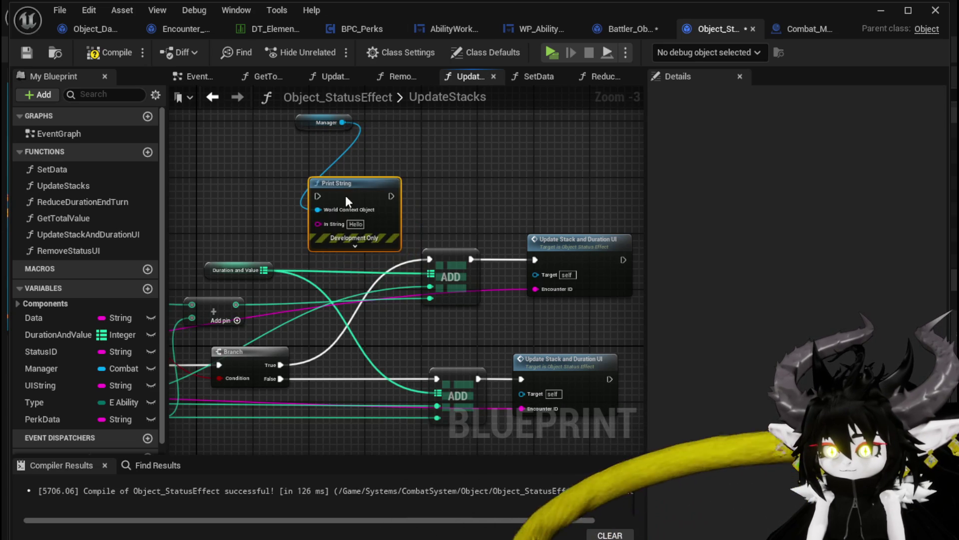
Step: Route UpdateStacks' execution through Print String and feed its In String from a new Append
{"action": "mouse_move", "coordinate": [280, 196]}
{"action": "left_mouse_down"}
{"action": "mouse_move", "coordinate": [591, 187]}
{"action": "mouse_move", "coordinate": [440, 223]}
{"action": "left_mouse_up"}
{"action": "scroll", "coordinate": [440, 223], "scroll_direction": "down", "scroll_amount": 1}
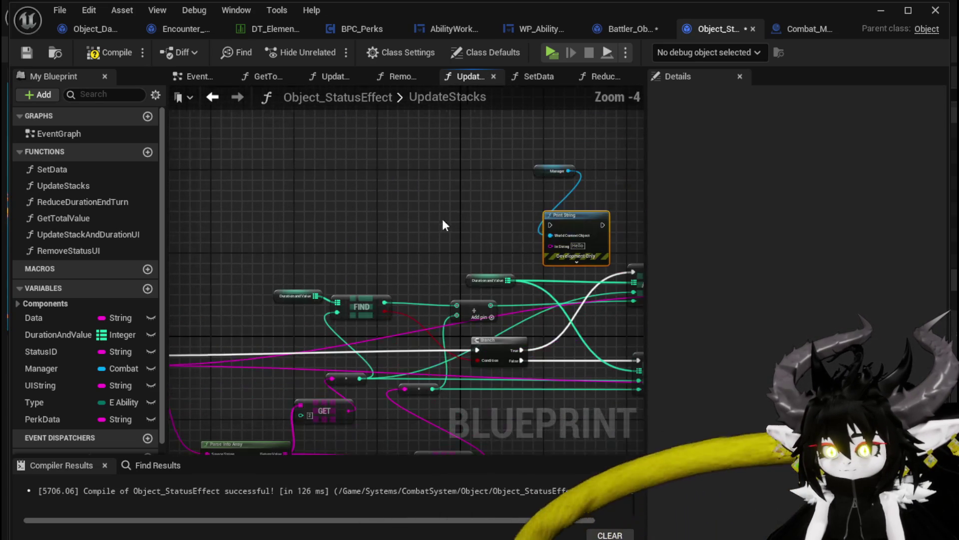
{"action": "left_click", "coordinate": [587, 215]}
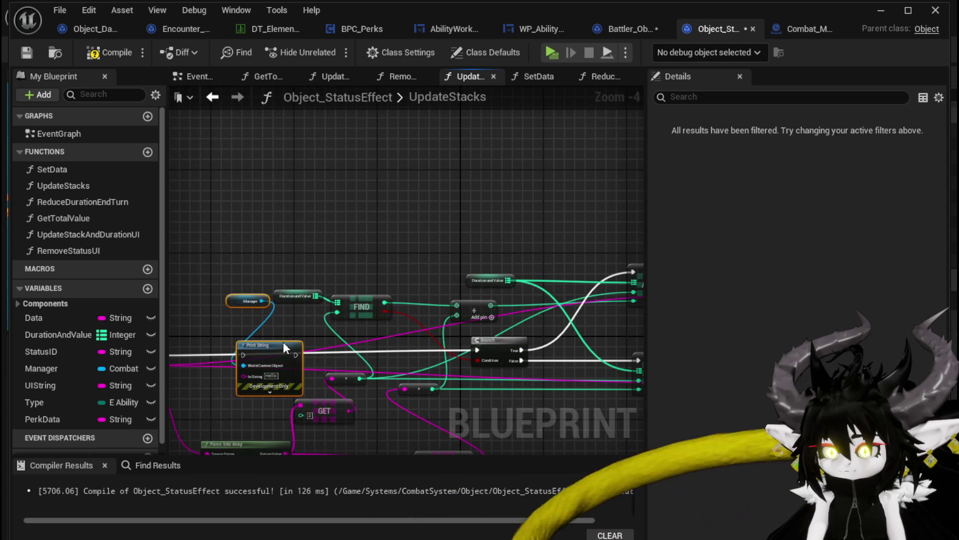
{"action": "left_click_drag", "start_coordinate": [284, 343], "coordinate": [390, 265]}
{"action": "left_click_drag", "start_coordinate": [237, 300], "coordinate": [398, 291]}
{"action": "left_click_drag", "start_coordinate": [585, 291], "coordinate": [583, 290]}
{"action": "mouse_move", "coordinate": [346, 310]}
{"action": "left_mouse_down"}
{"action": "mouse_move", "coordinate": [286, 326]}
{"action": "mouse_move", "coordinate": [259, 358]}
{"action": "mouse_move", "coordinate": [262, 347]}
{"action": "left_mouse_up"}
{"action": "scroll", "coordinate": [286, 326], "scroll_direction": "up", "scroll_amount": 2}
{"action": "type", "text": "append"}
{"action": "key", "text": "Return"}
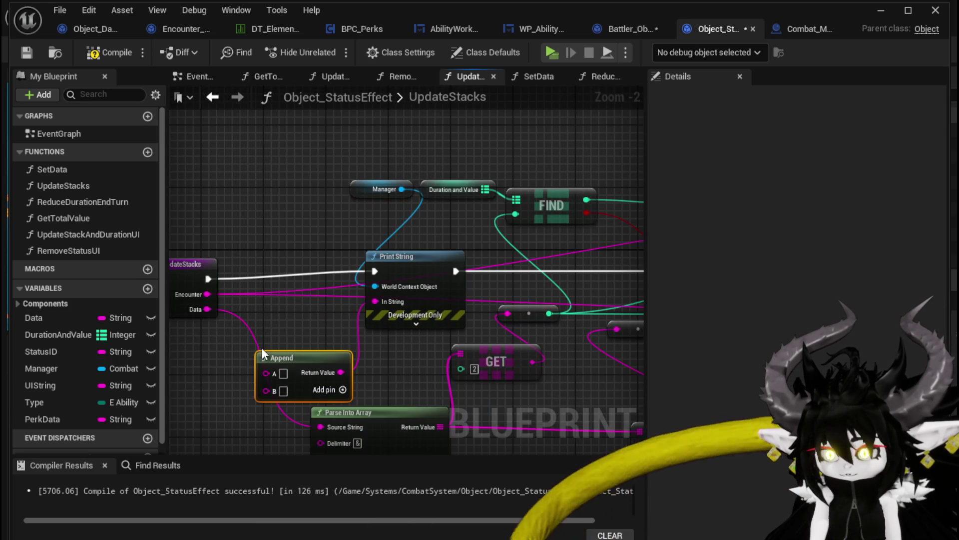
Step: Wire the entry straight to Branch and Print String's output into ADD, spacing nodes apart
{"action": "mouse_move", "coordinate": [262, 347]}
{"action": "left_mouse_down"}
{"action": "mouse_move", "coordinate": [316, 234]}
{"action": "mouse_move", "coordinate": [354, 233]}
{"action": "left_mouse_up"}
{"action": "scroll", "coordinate": [365, 239], "scroll_direction": "down", "scroll_amount": 2}
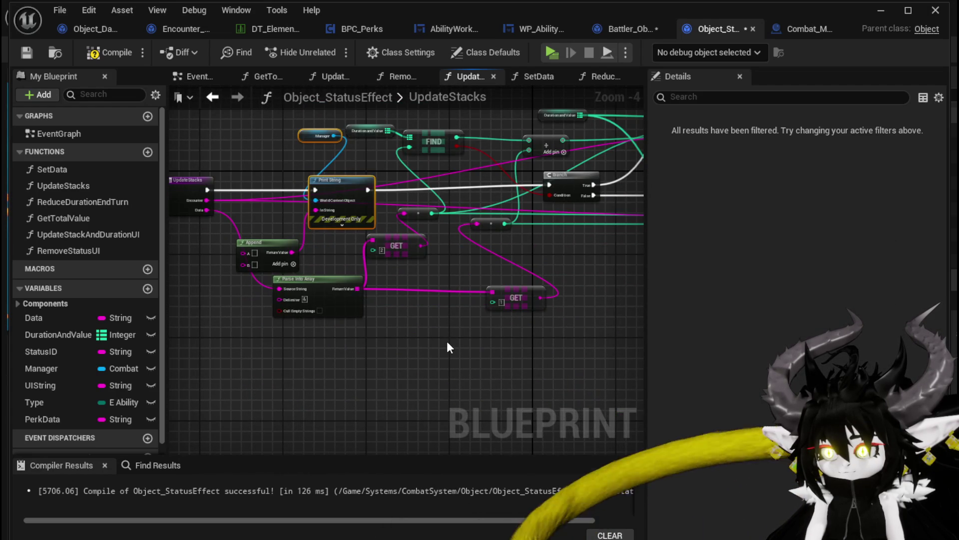
{"action": "mouse_move", "coordinate": [319, 290]}
{"action": "left_mouse_down"}
{"action": "mouse_move", "coordinate": [179, 289]}
{"action": "mouse_move", "coordinate": [198, 291]}
{"action": "left_mouse_up"}
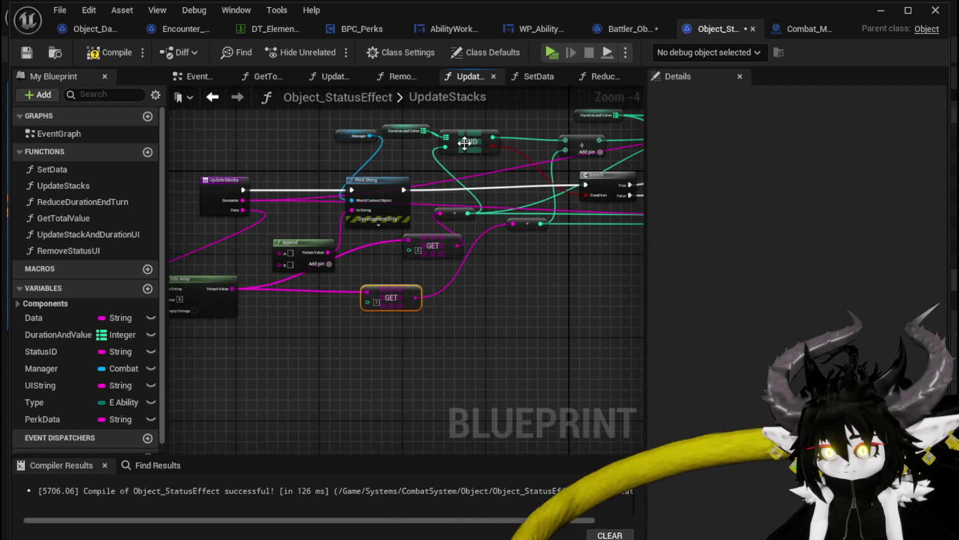
{"action": "mouse_move", "coordinate": [462, 154]}
{"action": "left_mouse_down"}
{"action": "mouse_move", "coordinate": [256, 223]}
{"action": "mouse_move", "coordinate": [401, 195]}
{"action": "left_mouse_up"}
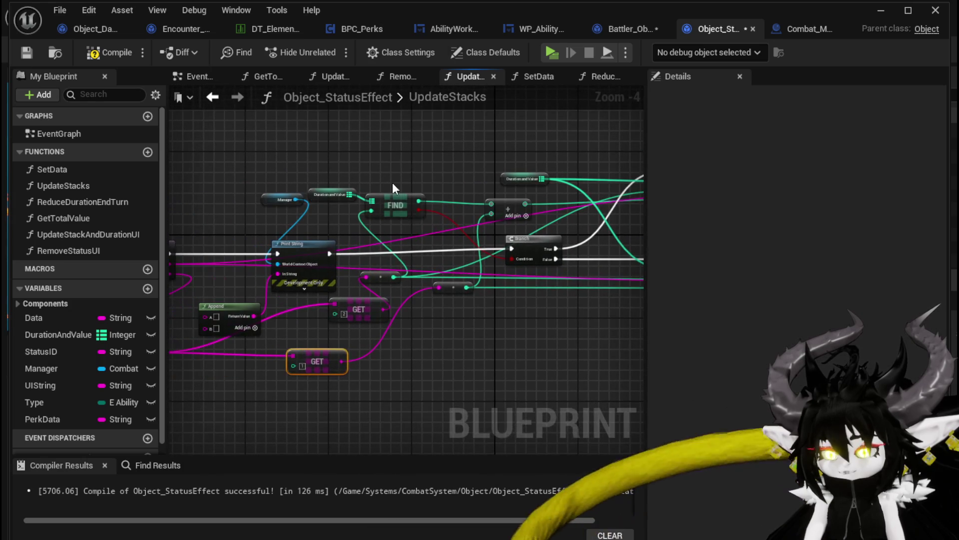
{"action": "left_click_drag", "start_coordinate": [349, 226], "coordinate": [302, 248]}
{"action": "left_click_drag", "start_coordinate": [223, 266], "coordinate": [566, 262]}
{"action": "mouse_move", "coordinate": [330, 216]}
{"action": "left_mouse_down"}
{"action": "mouse_move", "coordinate": [346, 167]}
{"action": "mouse_move", "coordinate": [559, 153]}
{"action": "mouse_move", "coordinate": [376, 188]}
{"action": "left_mouse_up"}
{"action": "left_click_drag", "start_coordinate": [444, 209], "coordinate": [554, 210]}
{"action": "left_click", "coordinate": [320, 180]}
{"action": "left_click_drag", "start_coordinate": [419, 212], "coordinate": [477, 216]}
Step: Connect Branch True to Print String, place Manager beside it, and pan back to the entry
{"action": "left_click_drag", "start_coordinate": [252, 292], "coordinate": [395, 216]}
{"action": "left_click_drag", "start_coordinate": [254, 166], "coordinate": [328, 185]}
{"action": "left_click_drag", "start_coordinate": [272, 143], "coordinate": [480, 200]}
{"action": "left_click_drag", "start_coordinate": [415, 216], "coordinate": [415, 176]}
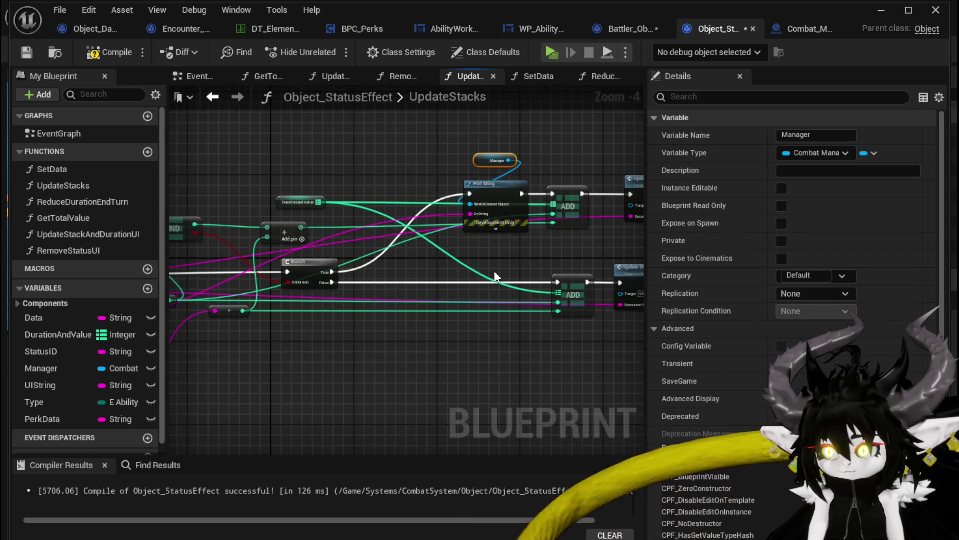
{"action": "mouse_move", "coordinate": [332, 340]}
{"action": "left_mouse_down"}
{"action": "mouse_move", "coordinate": [540, 272]}
{"action": "mouse_move", "coordinate": [309, 277]}
{"action": "mouse_move", "coordinate": [342, 323]}
{"action": "left_mouse_up"}
{"action": "mouse_move", "coordinate": [404, 299]}
{"action": "left_mouse_down"}
{"action": "mouse_move", "coordinate": [556, 285]}
{"action": "mouse_move", "coordinate": [360, 321]}
{"action": "mouse_move", "coordinate": [362, 336]}
{"action": "left_mouse_up"}
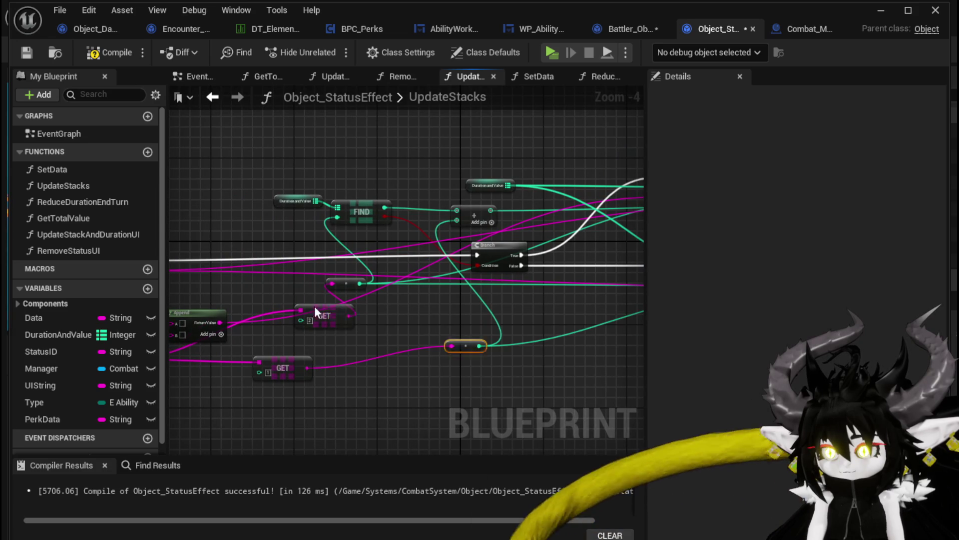
{"action": "left_click_drag", "start_coordinate": [374, 302], "coordinate": [471, 315]}
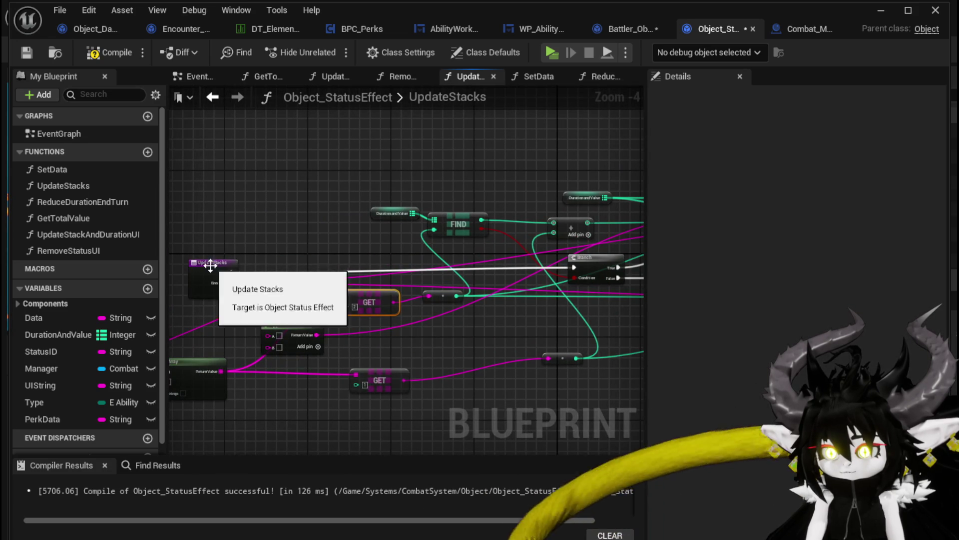
Step: Toggle a breakpoint on the UpdateStacks entry node and compile Object_StatusEffect
{"action": "right_click", "coordinate": [212, 274]}
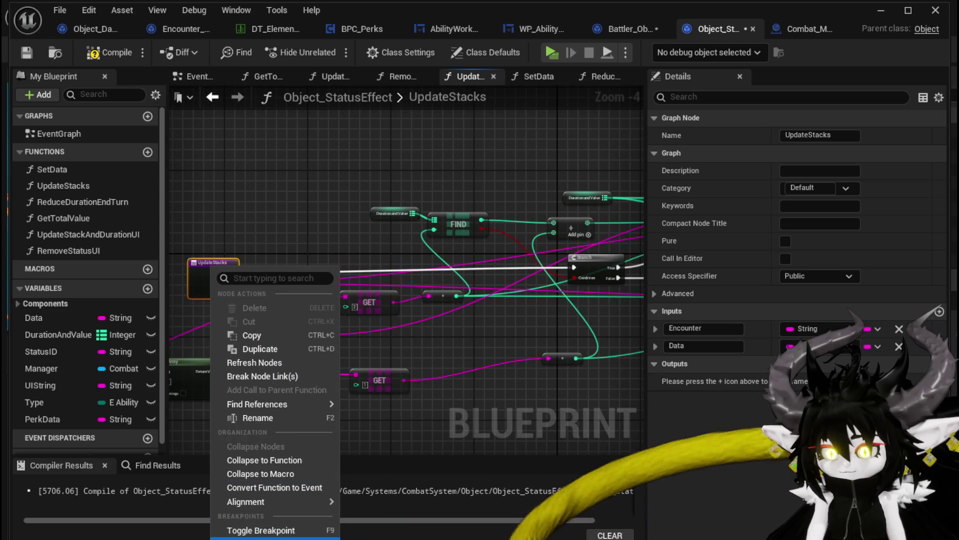
{"action": "left_click", "coordinate": [261, 530]}
{"action": "left_click", "coordinate": [65, 100]}
{"action": "left_click", "coordinate": [93, 53]}
Step: Wire Data into Append's B input and enter 'NewStatusData' in A, then go to AddStatus
{"action": "mouse_move", "coordinate": [452, 212]}
{"action": "left_mouse_down"}
{"action": "mouse_move", "coordinate": [239, 243]}
{"action": "mouse_move", "coordinate": [386, 206]}
{"action": "left_mouse_up"}
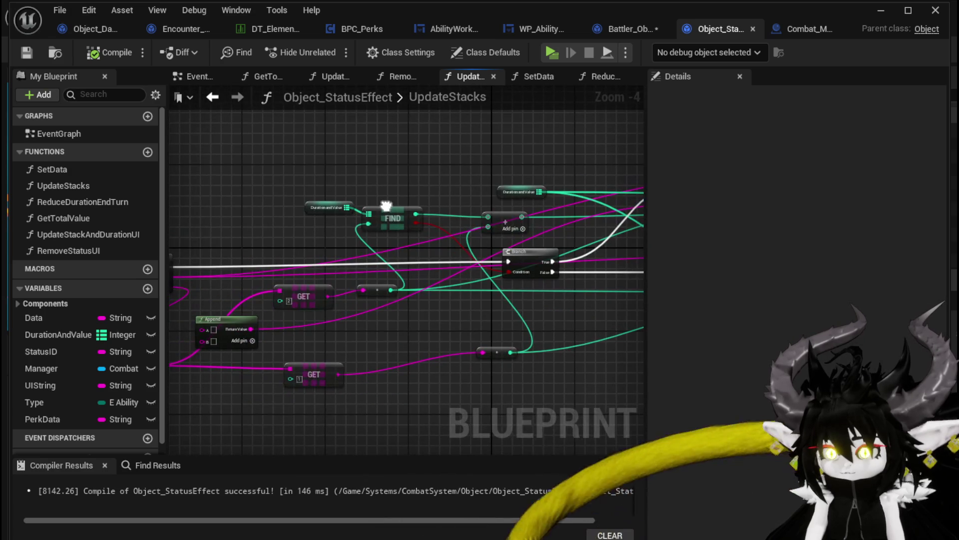
{"action": "left_click_drag", "start_coordinate": [360, 148], "coordinate": [313, 150]}
{"action": "mouse_move", "coordinate": [189, 266]}
{"action": "left_mouse_down"}
{"action": "mouse_move", "coordinate": [283, 295]}
{"action": "mouse_move", "coordinate": [382, 192]}
{"action": "left_mouse_up"}
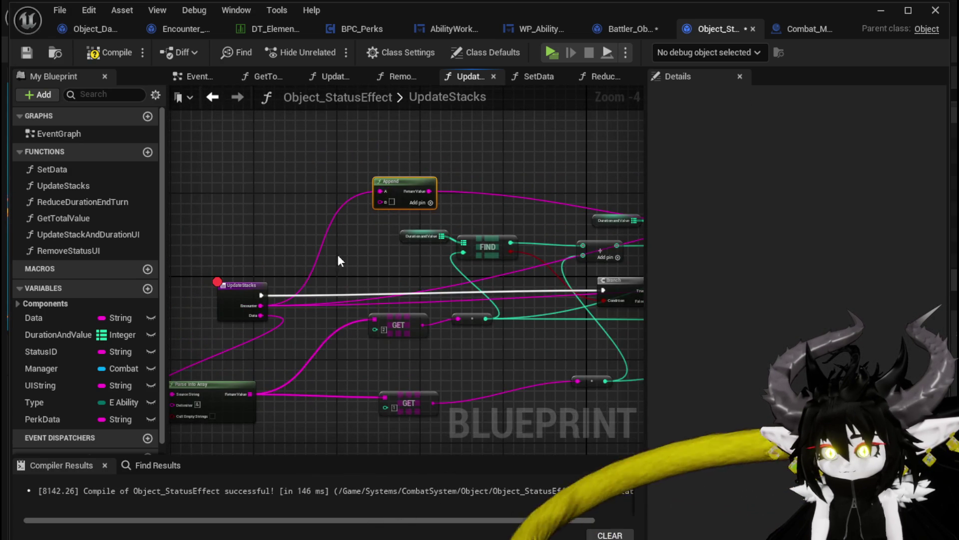
{"action": "scroll", "coordinate": [289, 278], "scroll_direction": "up", "scroll_amount": 4}
{"action": "scroll", "coordinate": [292, 284], "scroll_direction": "down", "scroll_amount": 3}
{"action": "left_click", "coordinate": [370, 171], "text": "alt"}
{"action": "left_click_drag", "start_coordinate": [207, 337], "coordinate": [380, 186]}
{"action": "type", "text": "Ne"}
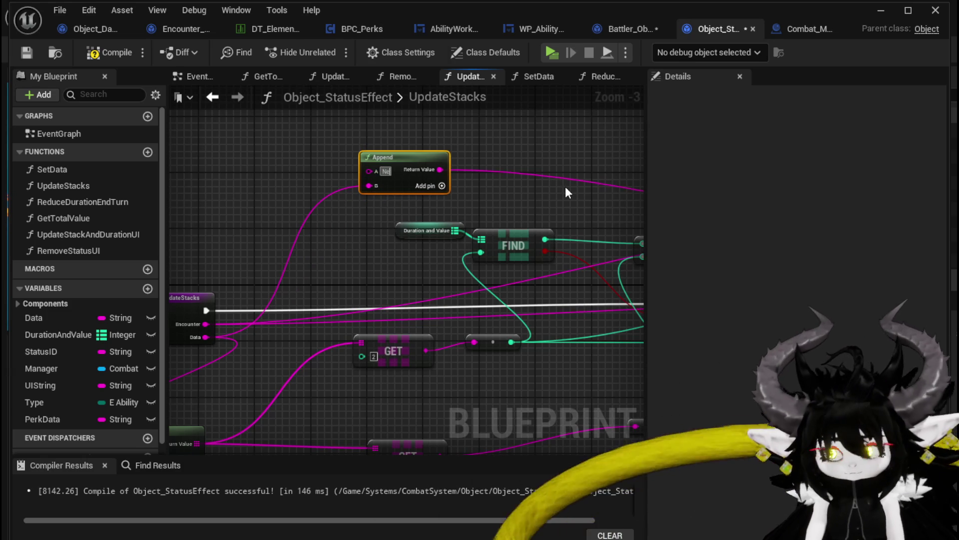
{"action": "type", "text": "wStatusData"}
{"action": "key", "text": "Return"}
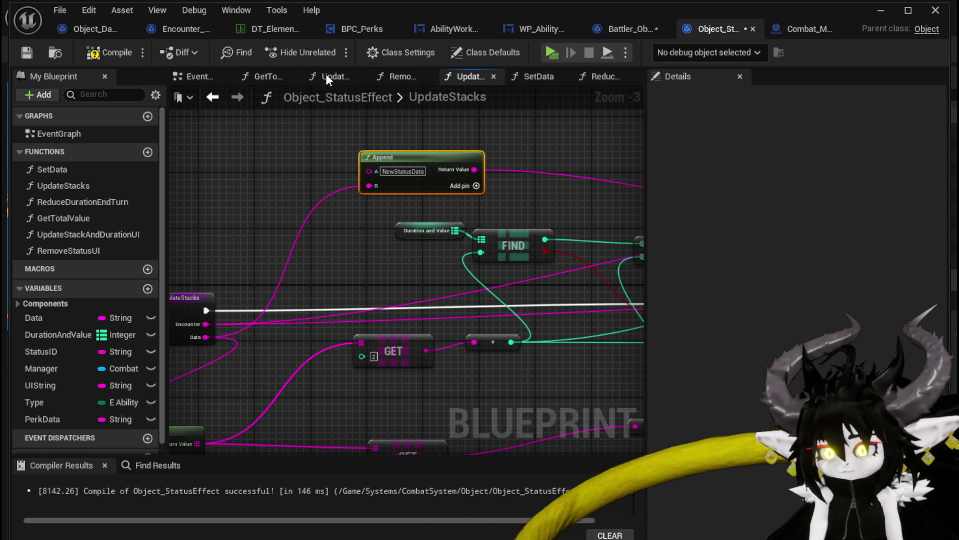
{"action": "left_click", "coordinate": [882, 10]}
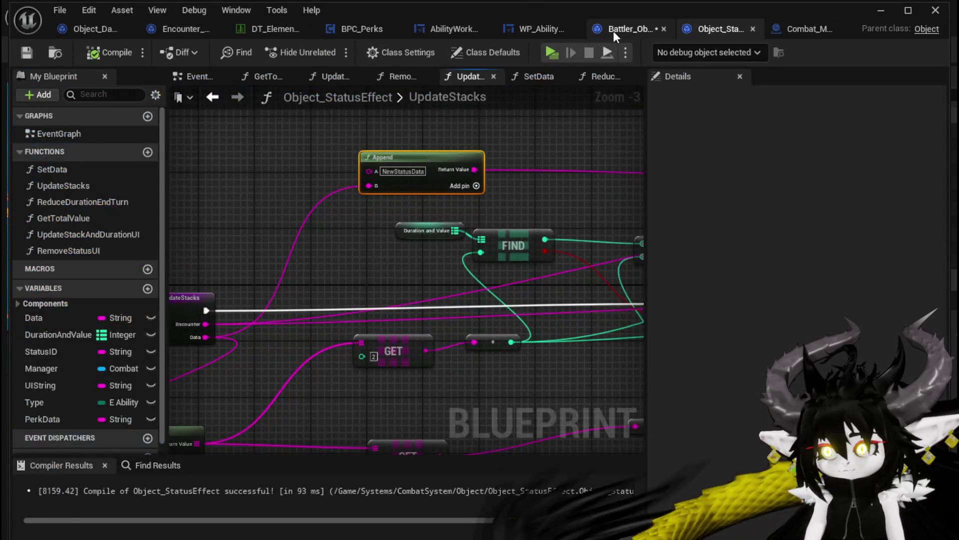
{"action": "left_click", "coordinate": [614, 31]}
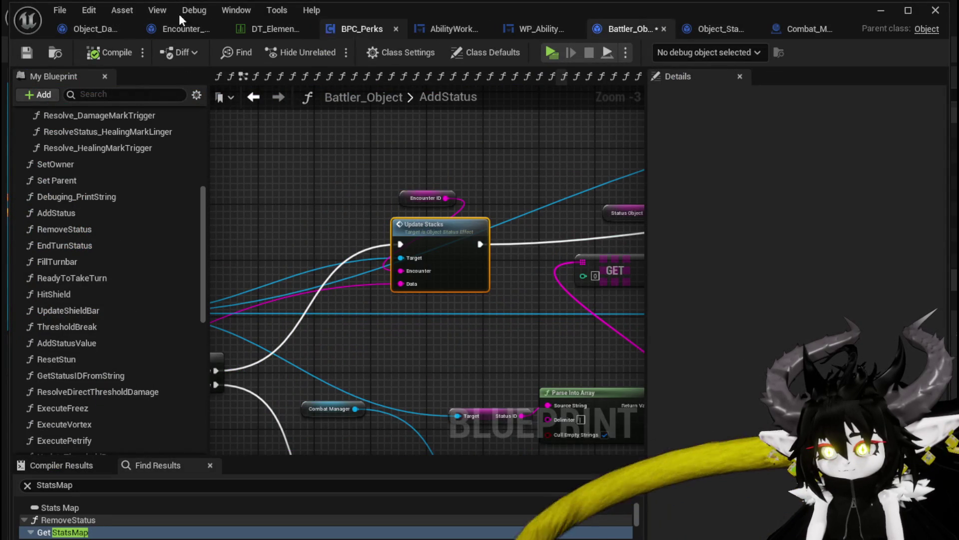
Step: Start Play, enter combat, and cast the Movement card to hit the UpdateStacks breakpoint
{"action": "left_click", "coordinate": [881, 10]}
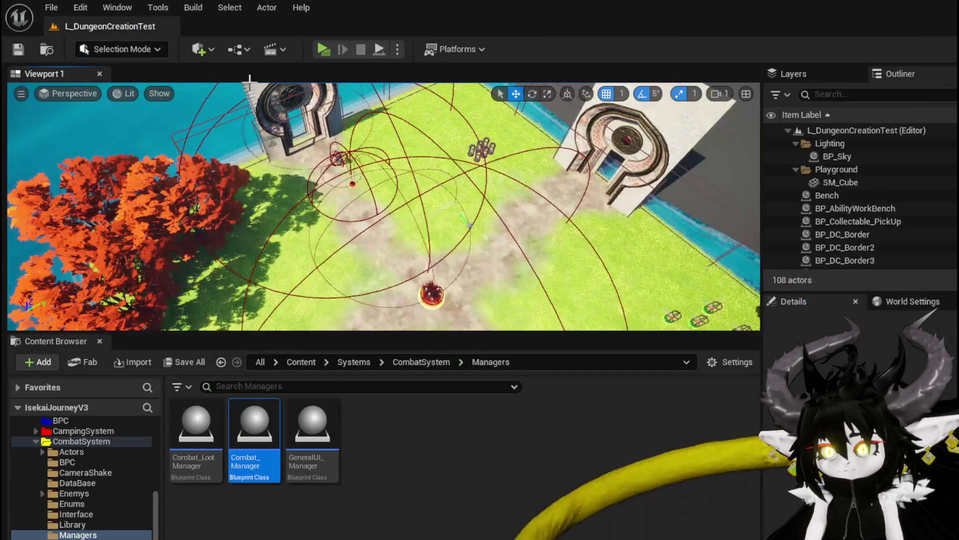
{"action": "left_click", "coordinate": [322, 50]}
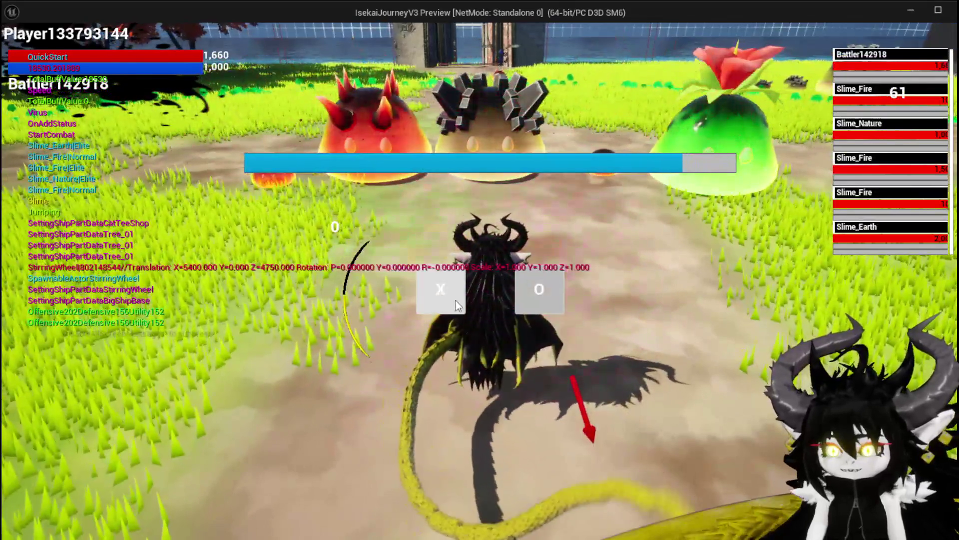
{"action": "left_click", "coordinate": [456, 301]}
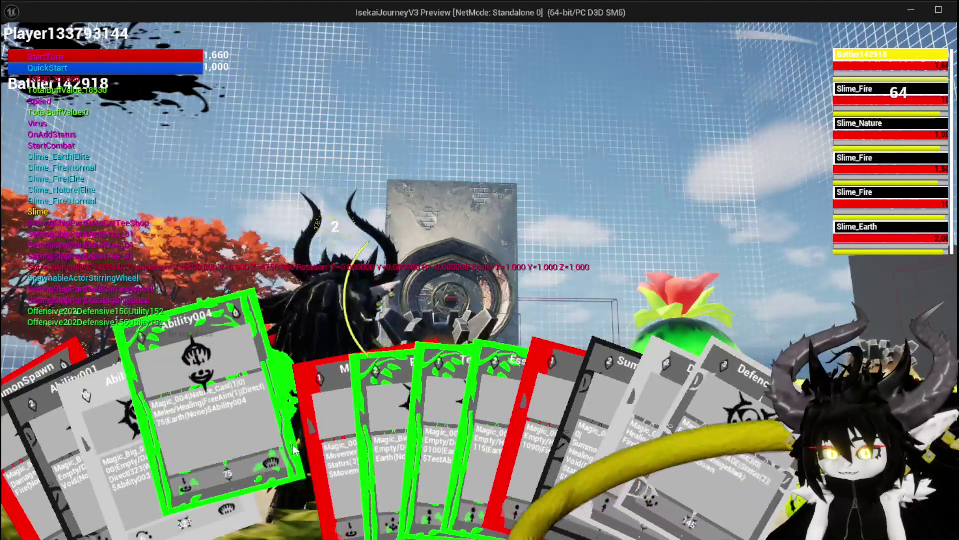
{"action": "left_click", "coordinate": [308, 441]}
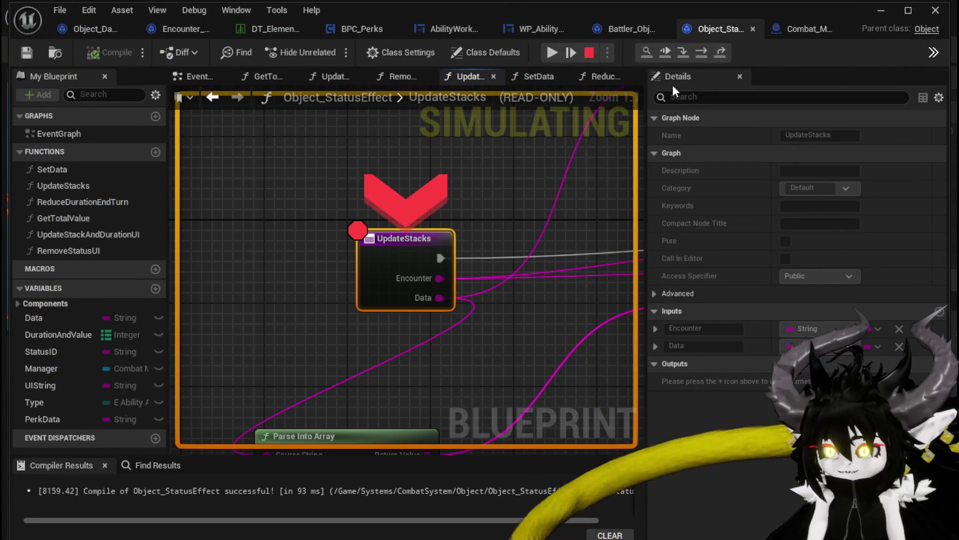
Step: Step through UpdateStacks to the stack and duration UI update and on into Battler_Object
{"action": "left_click", "coordinate": [701, 54]}
{"action": "left_click", "coordinate": [700, 54]}
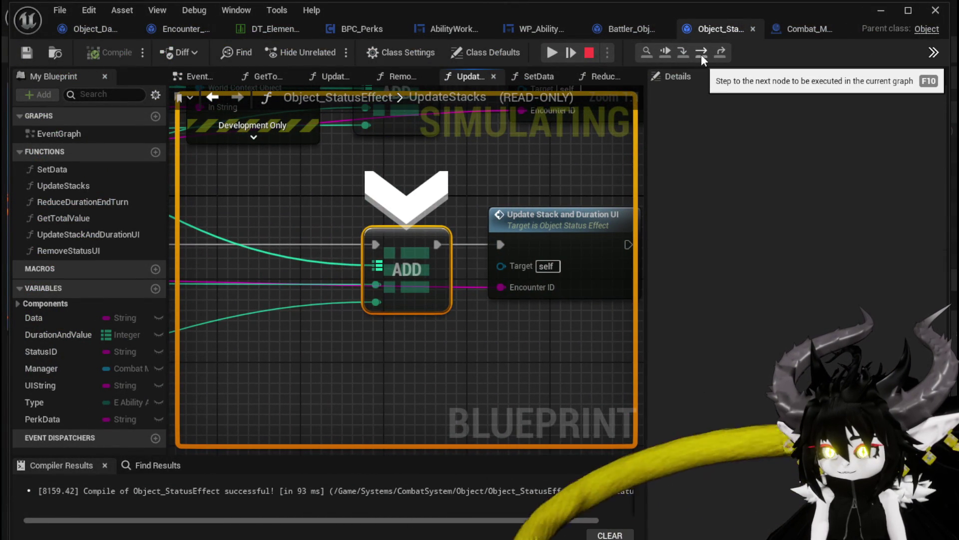
{"action": "left_click", "coordinate": [701, 54]}
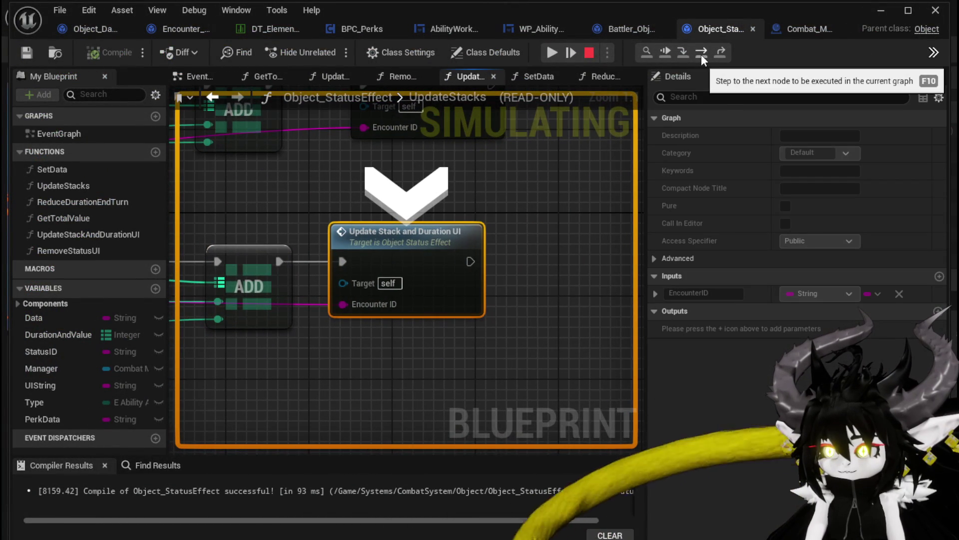
{"action": "left_click", "coordinate": [551, 52]}
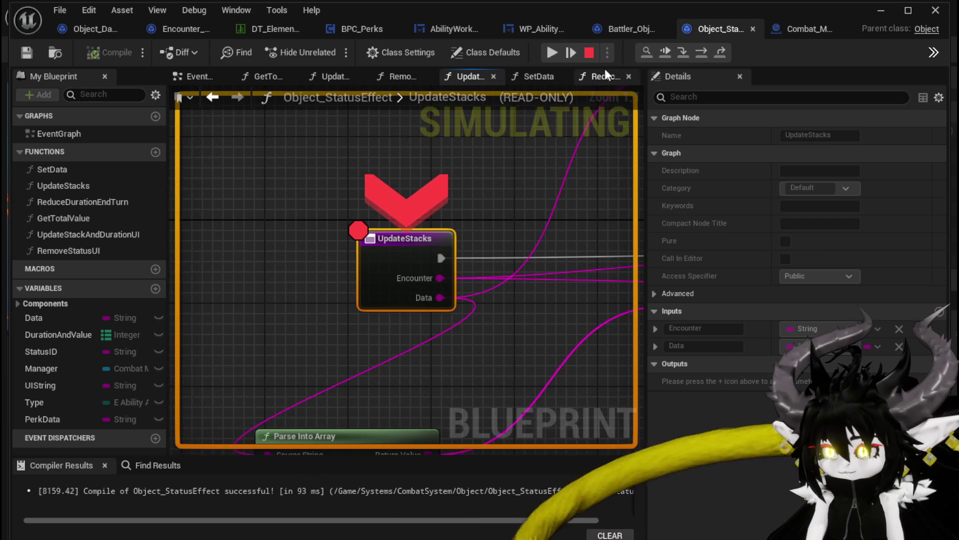
{"action": "left_click", "coordinate": [701, 53]}
{"action": "left_click", "coordinate": [700, 53]}
{"action": "left_click", "coordinate": [701, 52]}
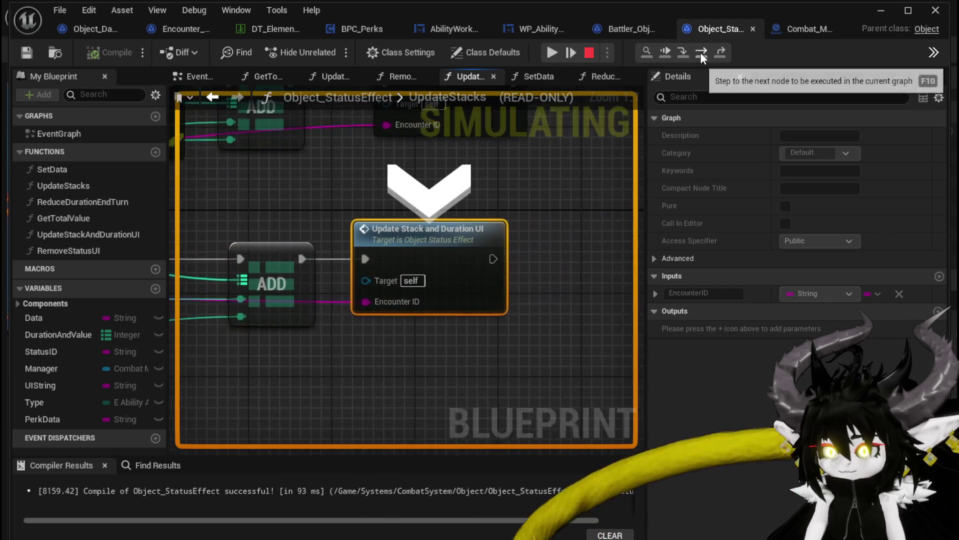
{"action": "left_click", "coordinate": [701, 53]}
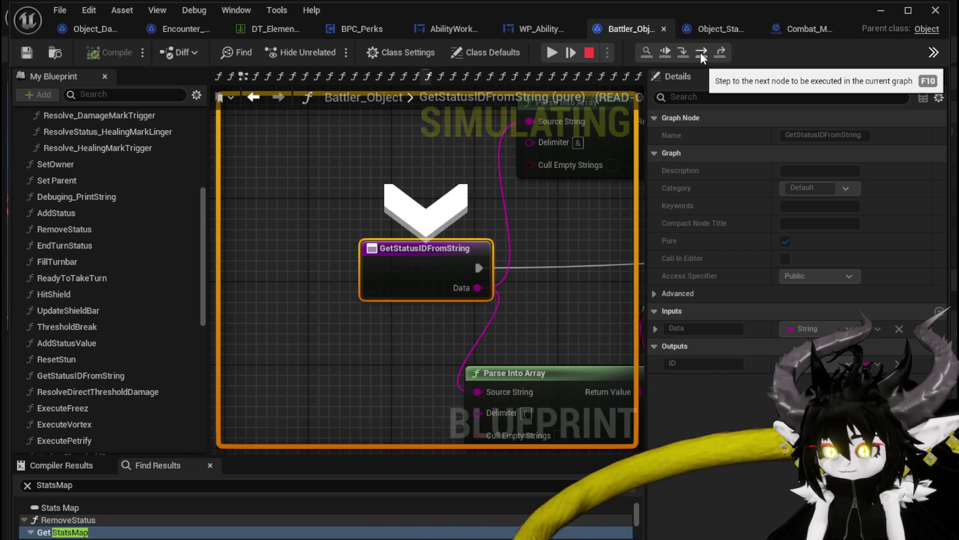
Step: Resume to the breakpoint and step via Branch, Print String and ADD to the UI update
{"action": "left_click", "coordinate": [552, 53]}
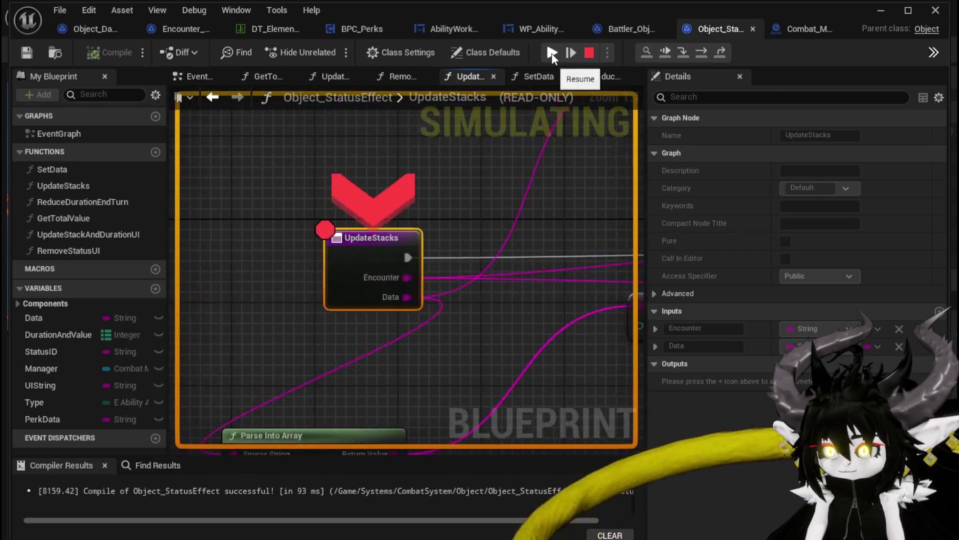
{"action": "left_click", "coordinate": [706, 50]}
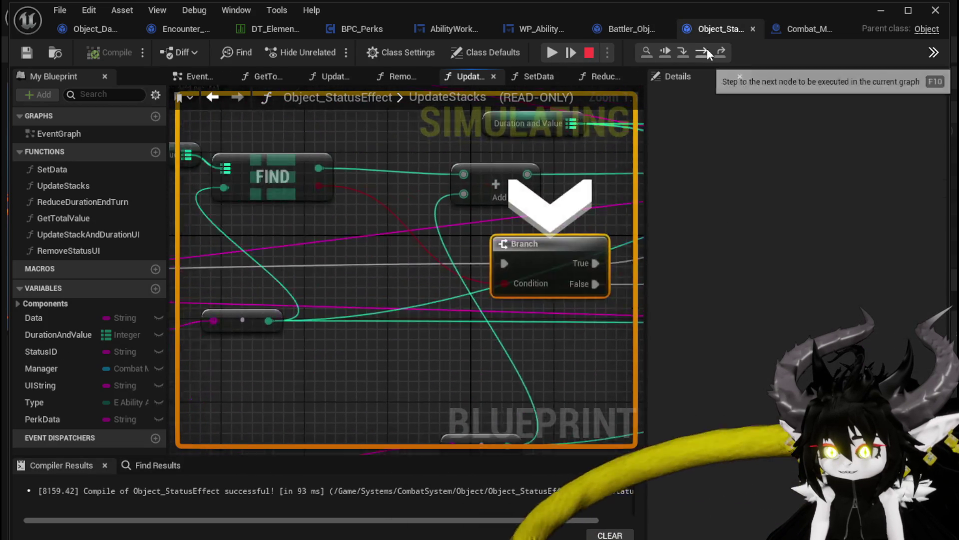
{"action": "left_click", "coordinate": [706, 50]}
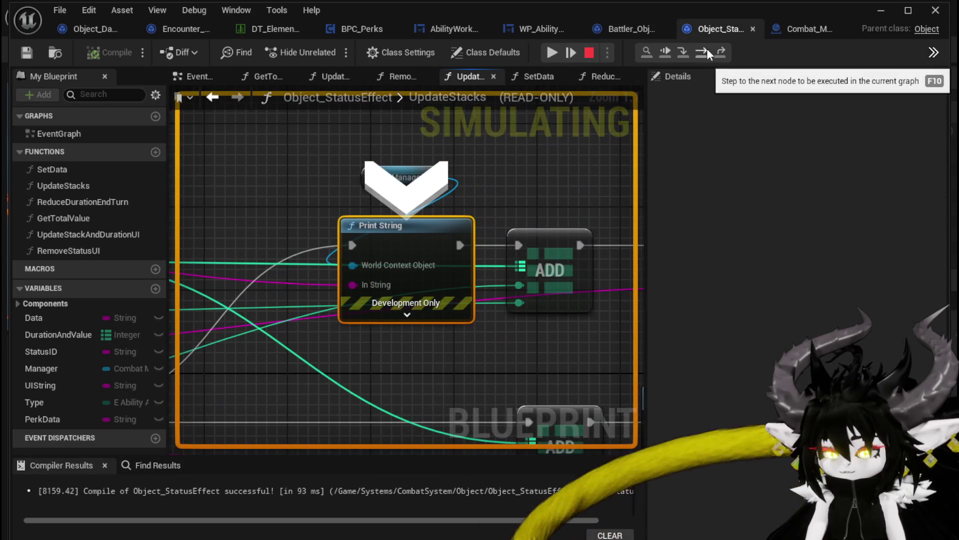
{"action": "left_click", "coordinate": [706, 49]}
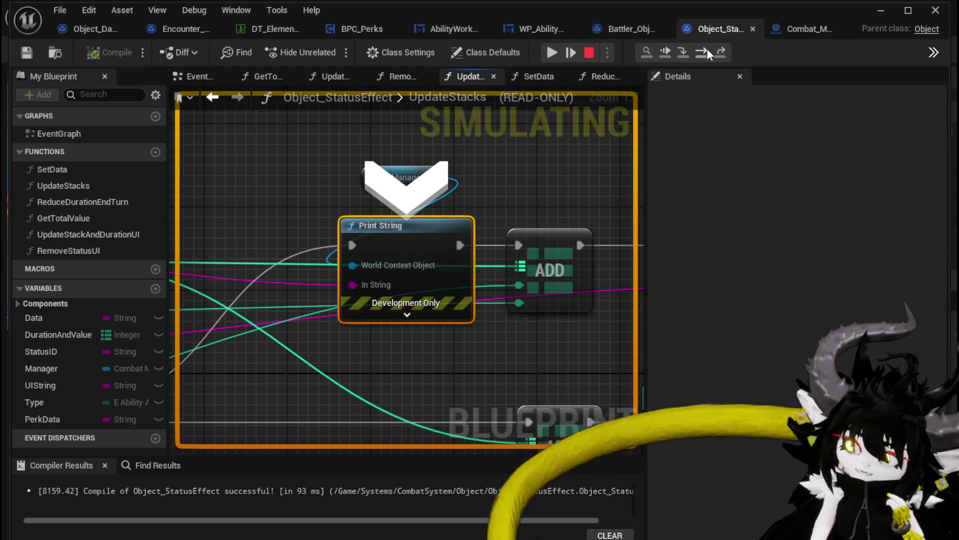
{"action": "left_click", "coordinate": [706, 49]}
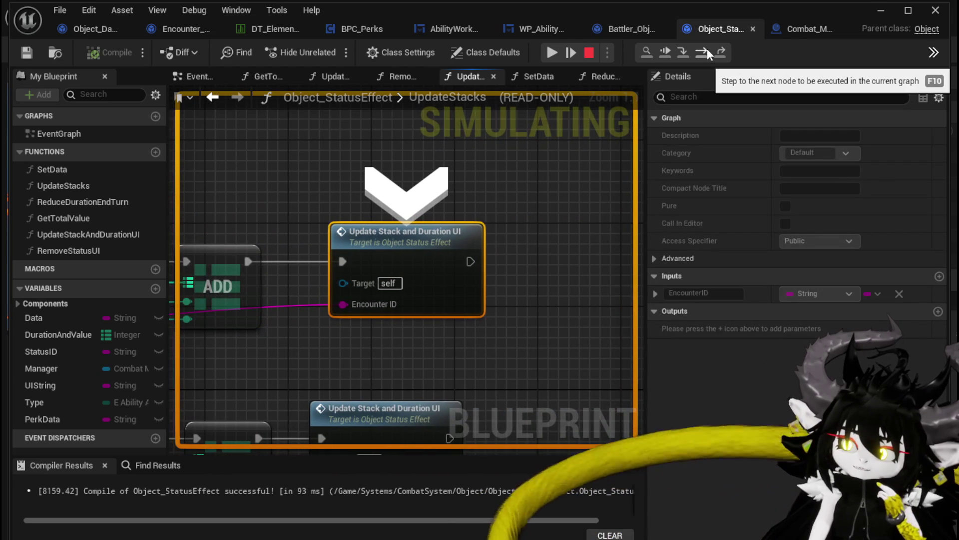
Step: Stop the session, save Object_StatusEffect, and relaunch the game preview
{"action": "left_click", "coordinate": [590, 53]}
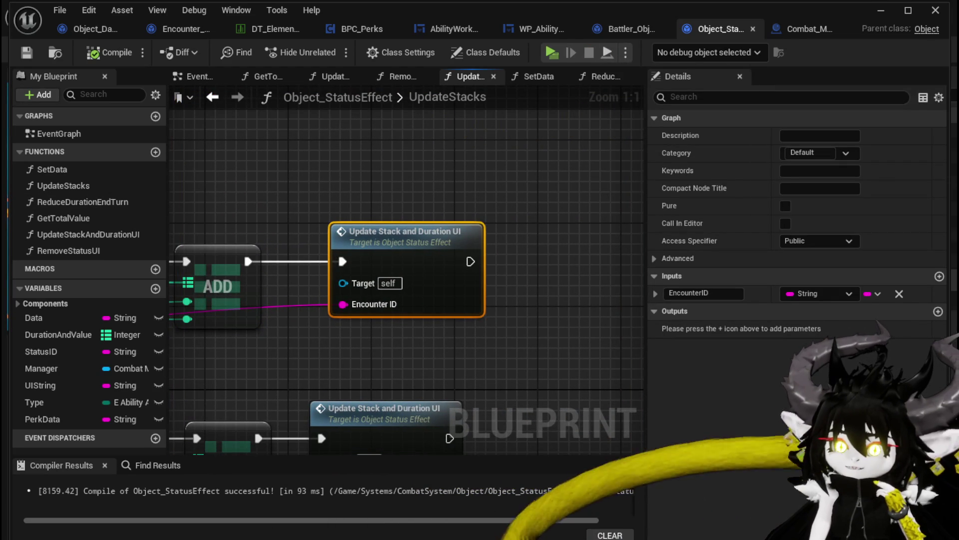
{"action": "scroll", "coordinate": [309, 195], "scroll_direction": "down", "scroll_amount": 4}
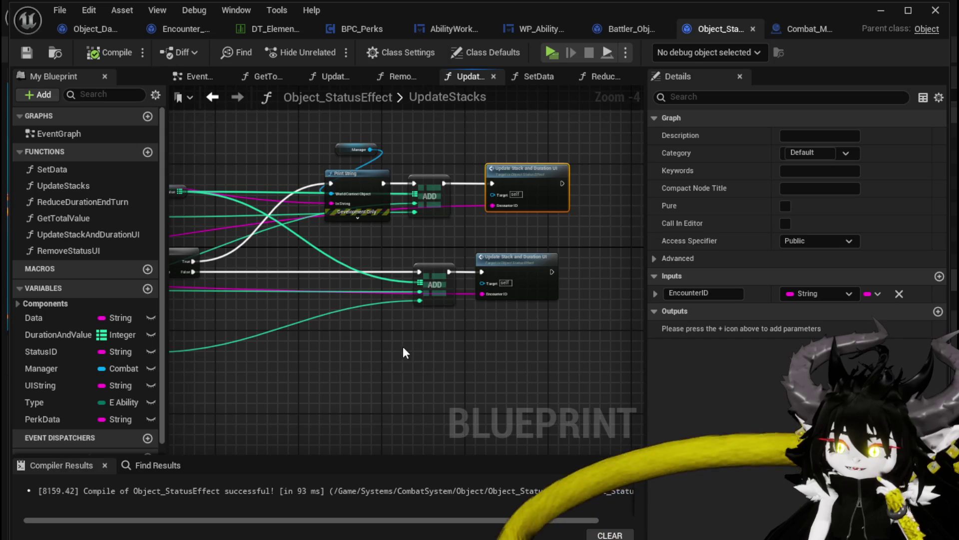
{"action": "left_click", "coordinate": [378, 224]}
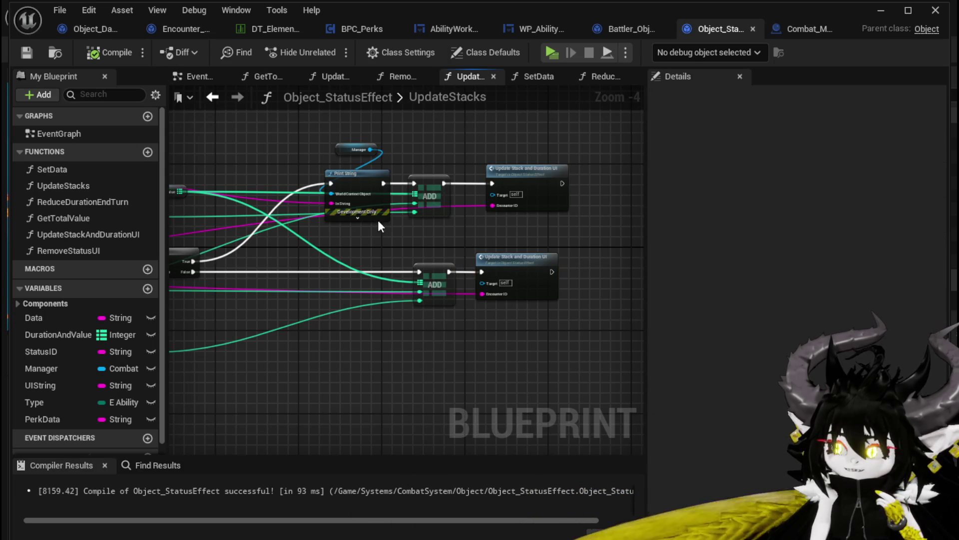
{"action": "left_click", "coordinate": [20, 52]}
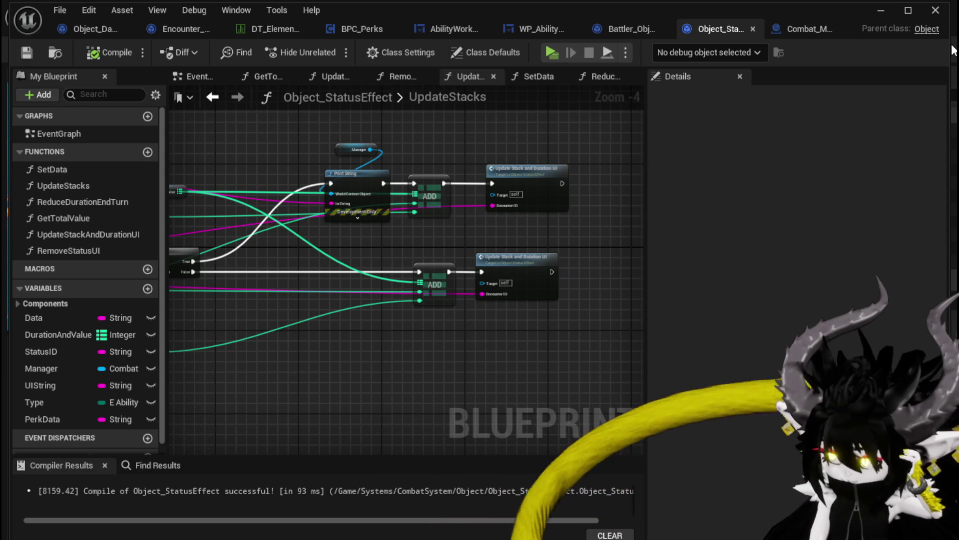
{"action": "left_click", "coordinate": [879, 11]}
{"action": "left_click", "coordinate": [322, 49]}
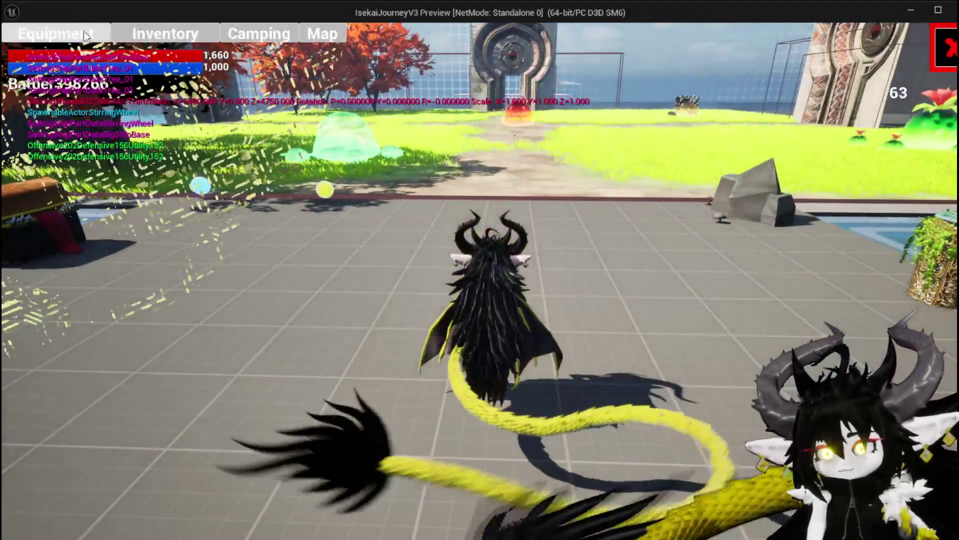
Step: Equip the Iron_Head helmet from the character's equipment screen
{"action": "left_click", "coordinate": [86, 36]}
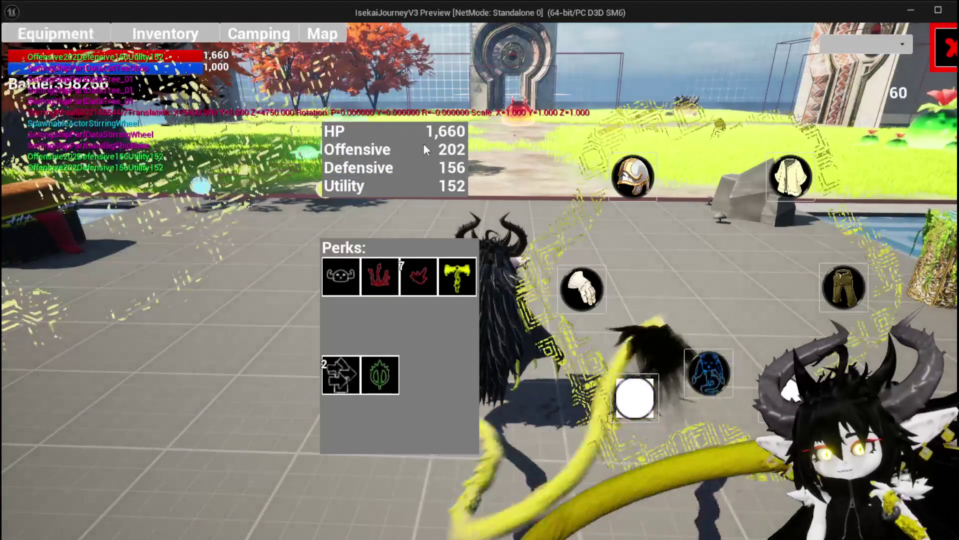
{"action": "left_click", "coordinate": [644, 188]}
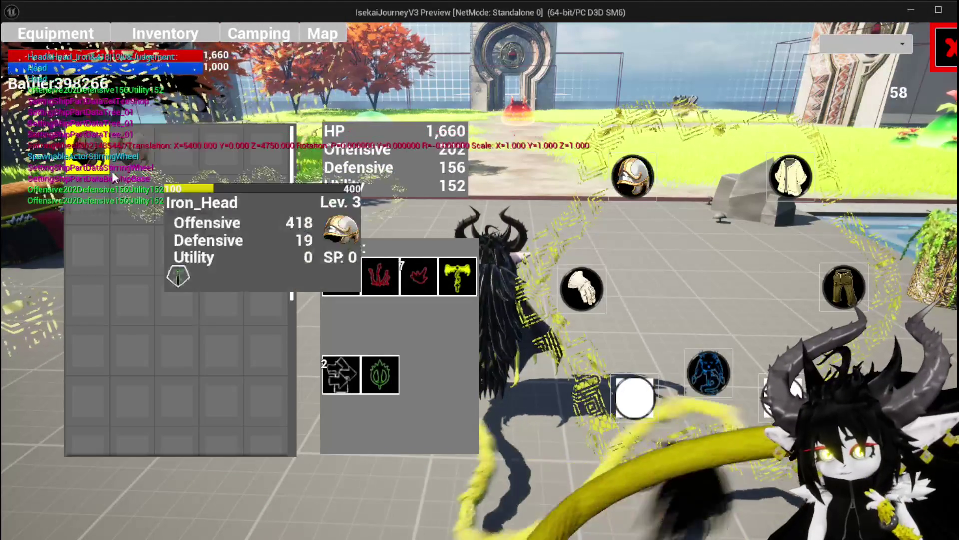
{"action": "left_click", "coordinate": [137, 158]}
{"action": "left_click", "coordinate": [384, 170]}
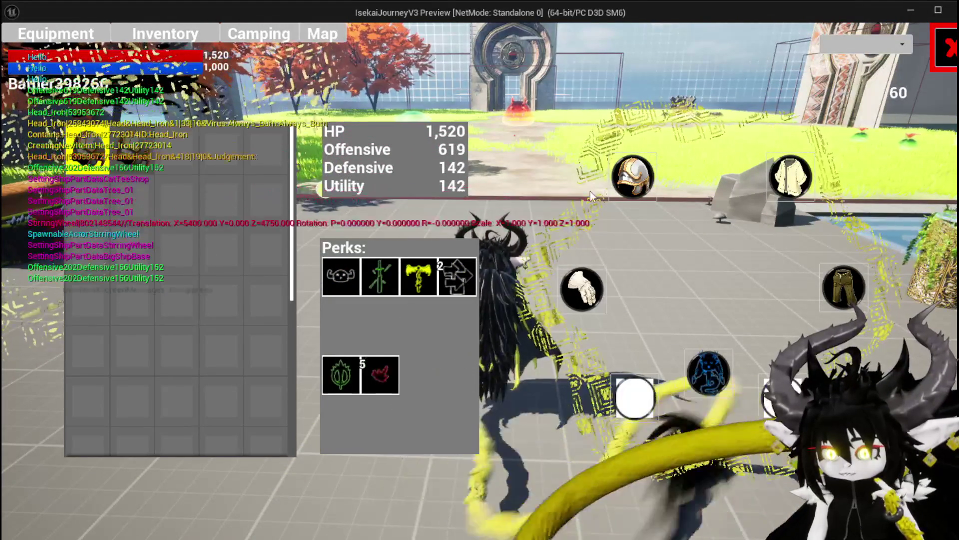
{"action": "left_click", "coordinate": [939, 33]}
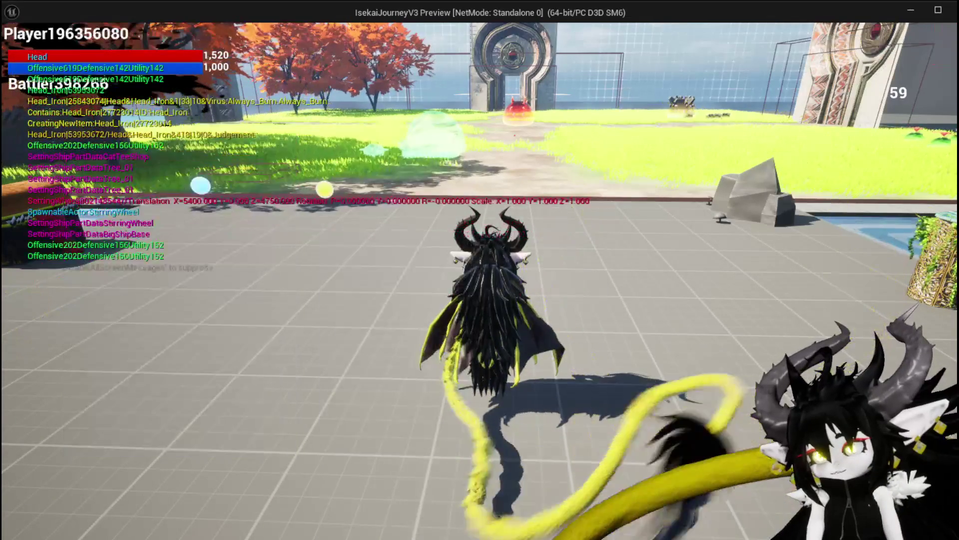
Step: Run to the slimes, begin combat, and cast the Movement card to reach the breakpoint
{"action": "key", "text": "w"}
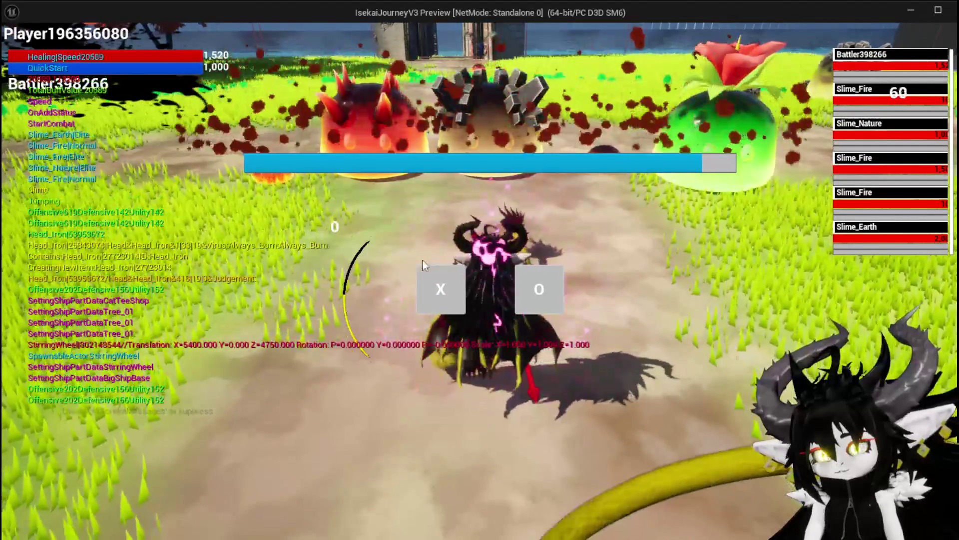
{"action": "left_click", "coordinate": [460, 286]}
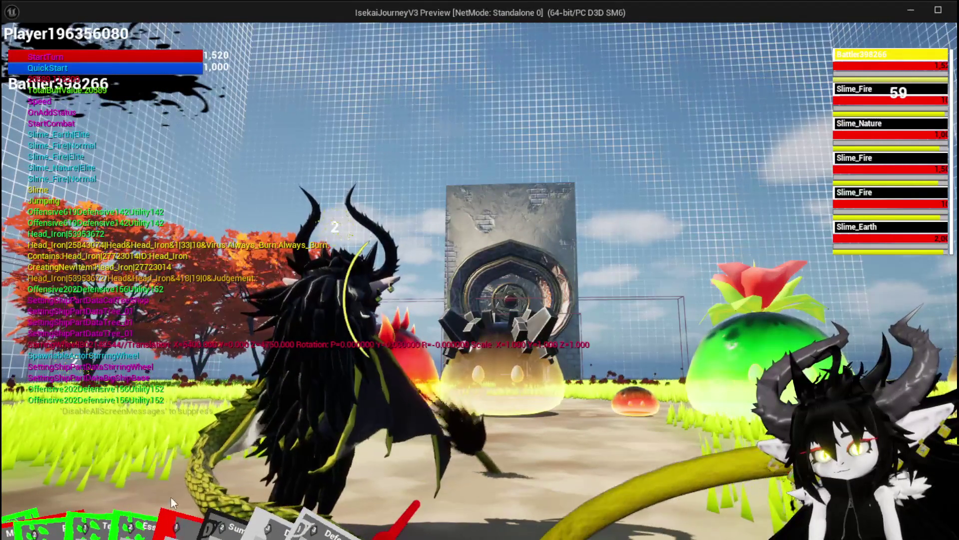
{"action": "mouse_move", "coordinate": [252, 493]}
{"action": "mouse_move", "coordinate": [359, 440]}
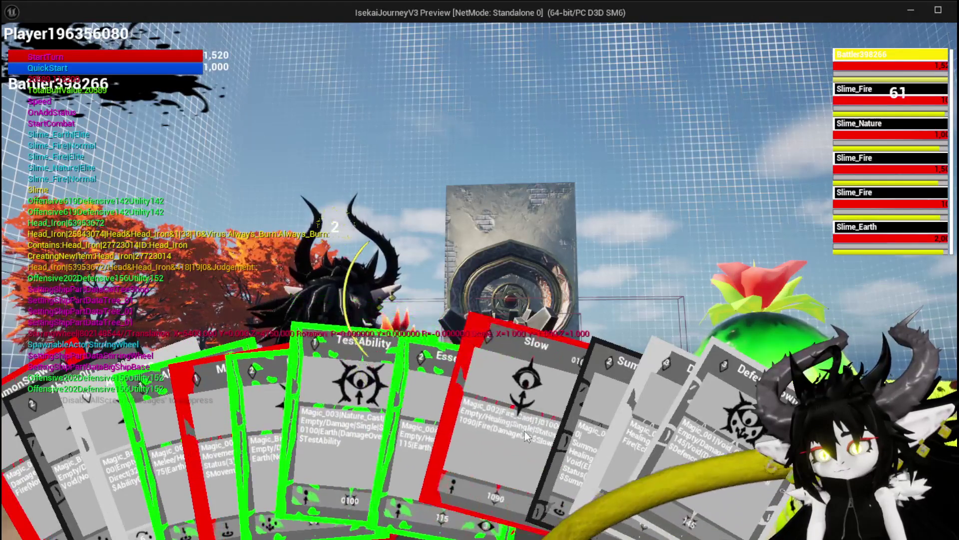
{"action": "left_click", "coordinate": [226, 428]}
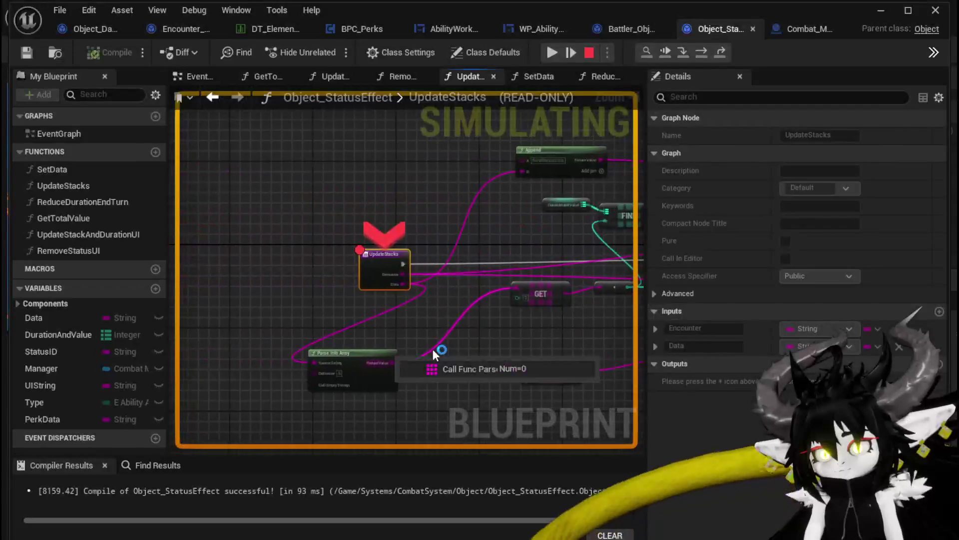
Step: Resume from the breakpoint, cast SummonSpawn on the fire slime, and stop the play-test
{"action": "left_click", "coordinate": [553, 56]}
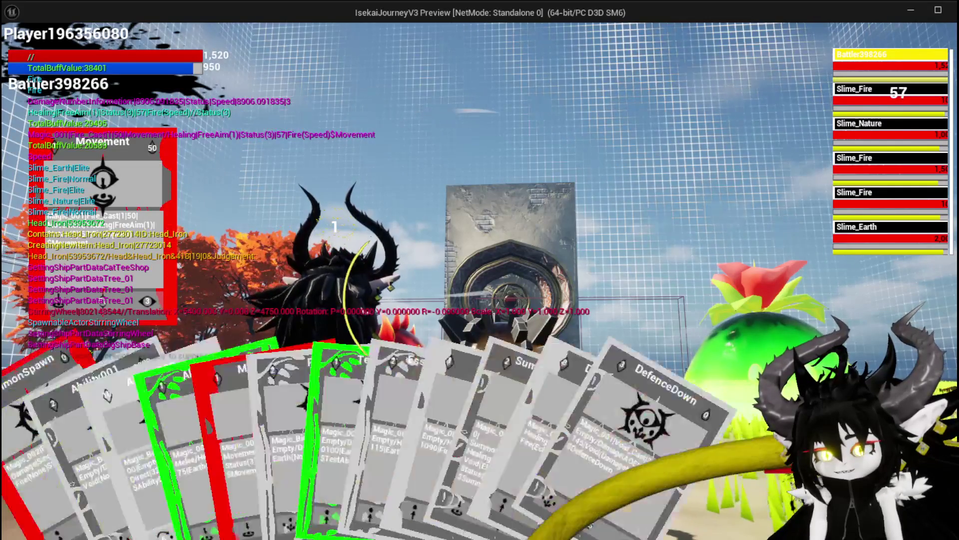
{"action": "left_click", "coordinate": [194, 470]}
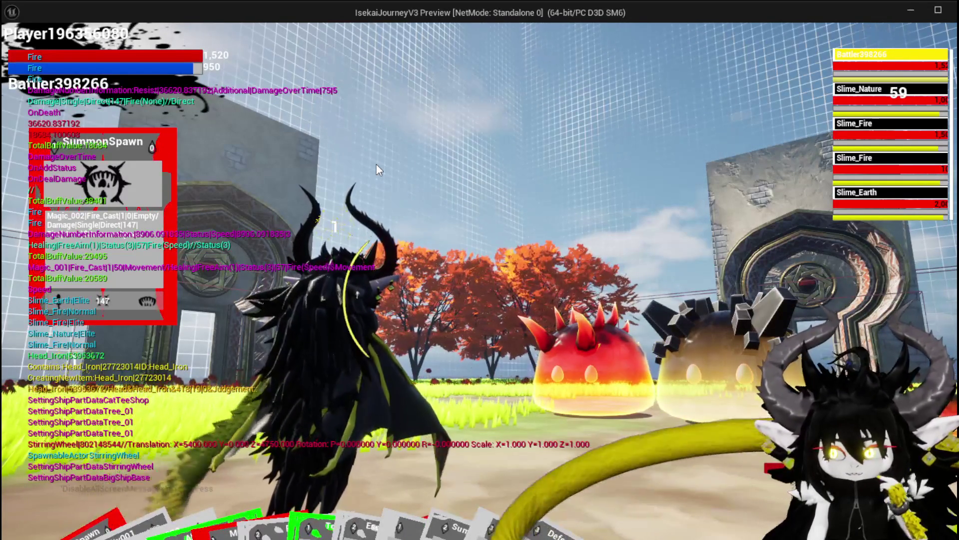
{"action": "key", "text": "Escape"}
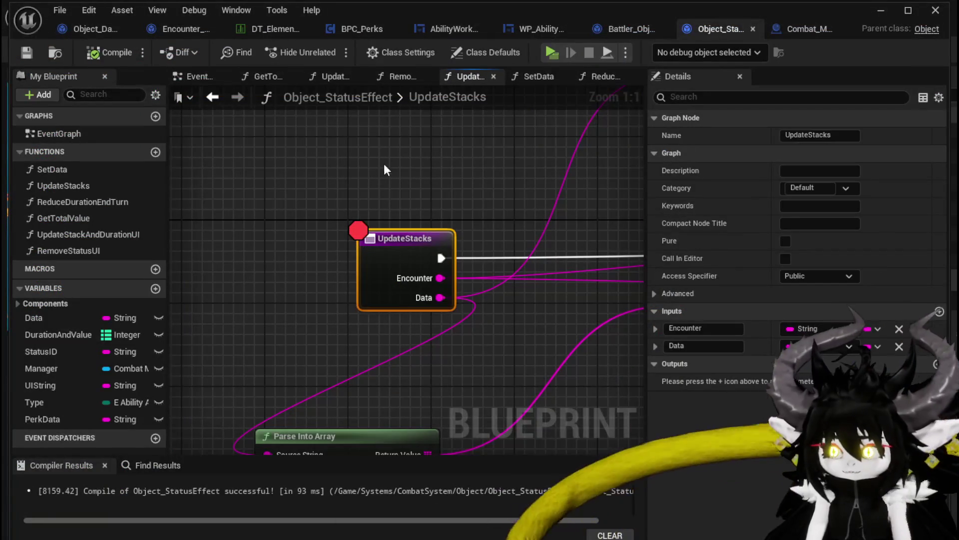
Step: Pan the UpdateStacks graph to review Branch, Print String, the UI update and entry nodes
{"action": "scroll", "coordinate": [375, 153], "scroll_direction": "down", "scroll_amount": 4}
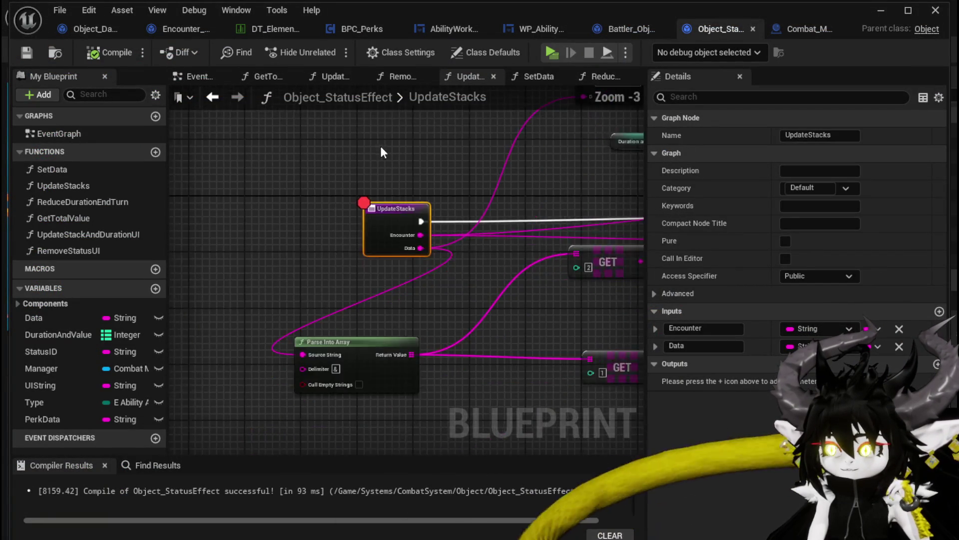
{"action": "mouse_move", "coordinate": [298, 141]}
{"action": "left_mouse_down"}
{"action": "mouse_move", "coordinate": [210, 120]}
{"action": "mouse_move", "coordinate": [280, 160]}
{"action": "mouse_move", "coordinate": [252, 172]}
{"action": "mouse_move", "coordinate": [227, 166]}
{"action": "left_mouse_up"}
{"action": "mouse_move", "coordinate": [614, 200]}
{"action": "left_mouse_down"}
{"action": "mouse_move", "coordinate": [388, 201]}
{"action": "mouse_move", "coordinate": [322, 197]}
{"action": "mouse_move", "coordinate": [343, 197]}
{"action": "mouse_move", "coordinate": [301, 184]}
{"action": "left_mouse_up"}
{"action": "left_click_drag", "start_coordinate": [251, 160], "coordinate": [477, 173]}
{"action": "left_click", "coordinate": [69, 103]}
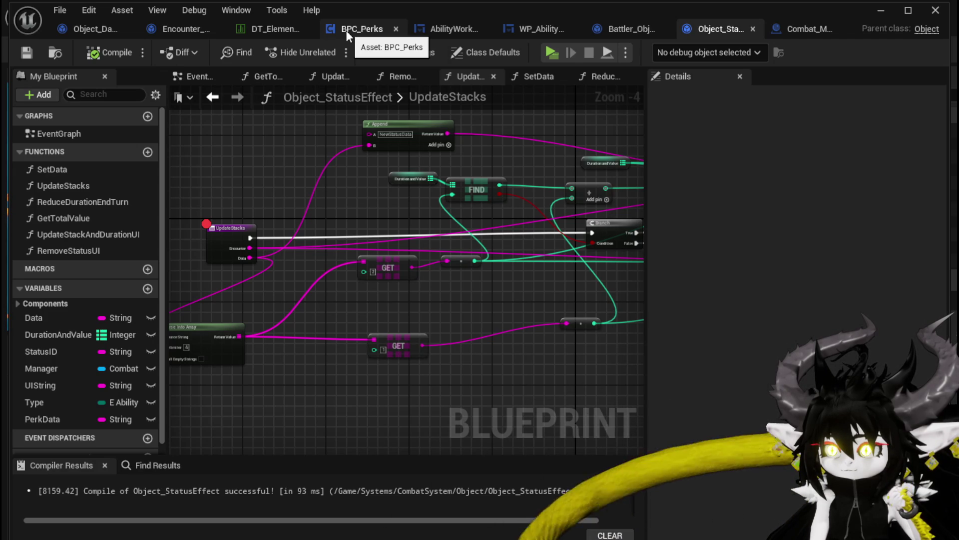
Step: Add a breakpoint on Battler_Object's GetStatusIDFromString, save, and launch the play-test
{"action": "left_click", "coordinate": [615, 30]}
{"action": "right_click", "coordinate": [394, 263]}
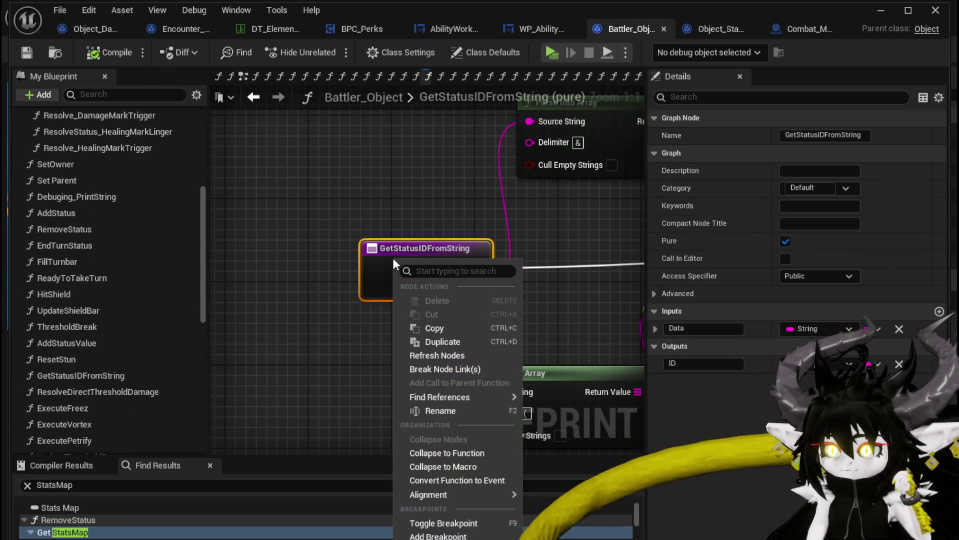
{"action": "left_click", "coordinate": [437, 535]}
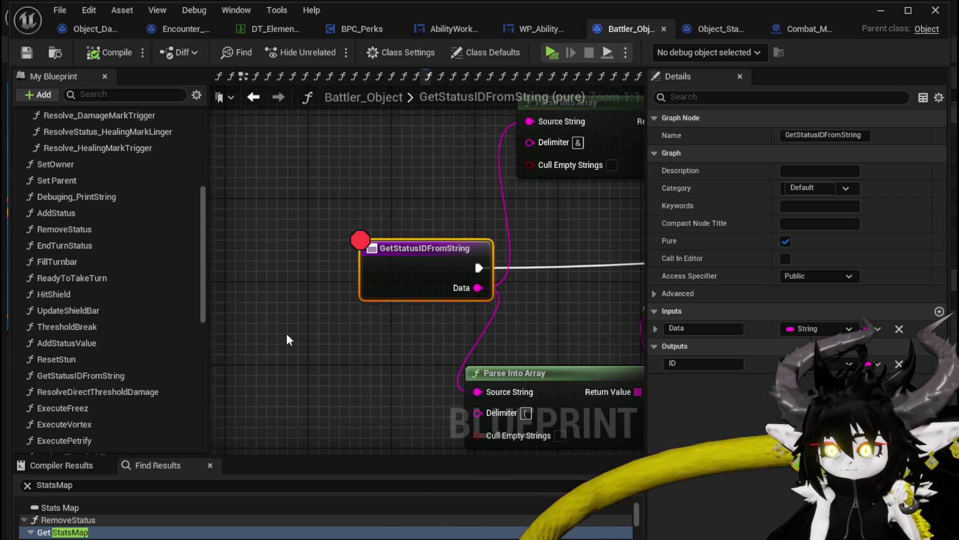
{"action": "left_click", "coordinate": [26, 52]}
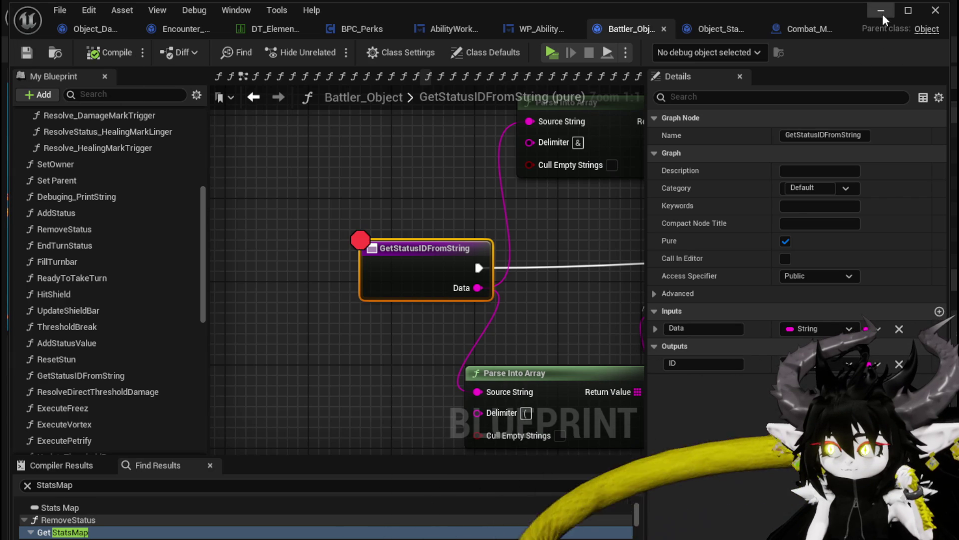
{"action": "left_click", "coordinate": [882, 14]}
{"action": "left_click", "coordinate": [323, 49]}
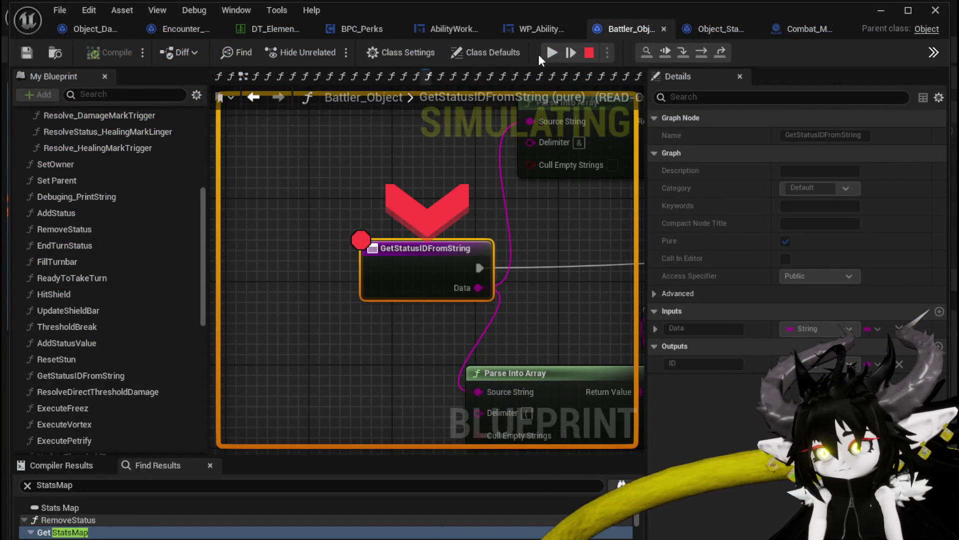
Step: Resume execution, start the turn, and cast the Movement card in combat
{"action": "left_click", "coordinate": [548, 51]}
{"action": "left_click", "coordinate": [436, 298]}
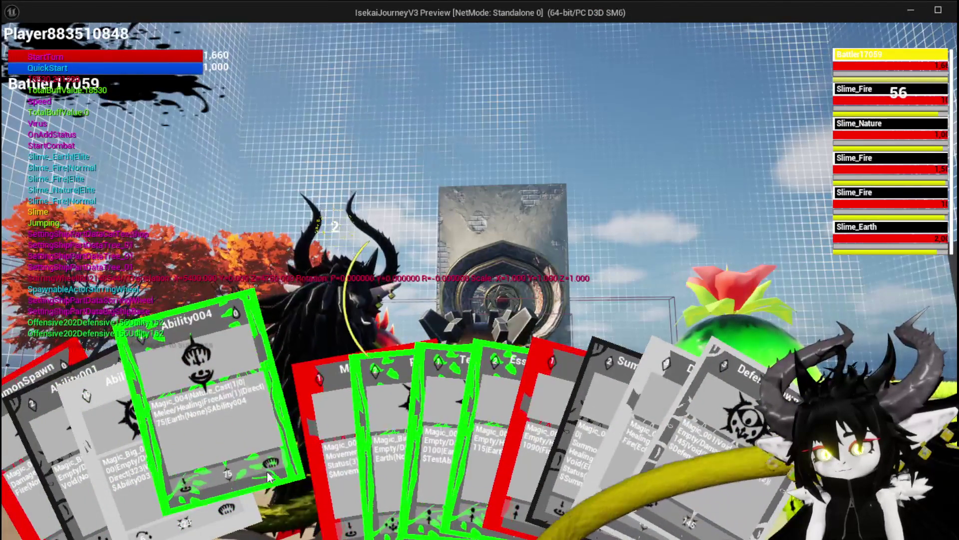
{"action": "left_click", "coordinate": [286, 453]}
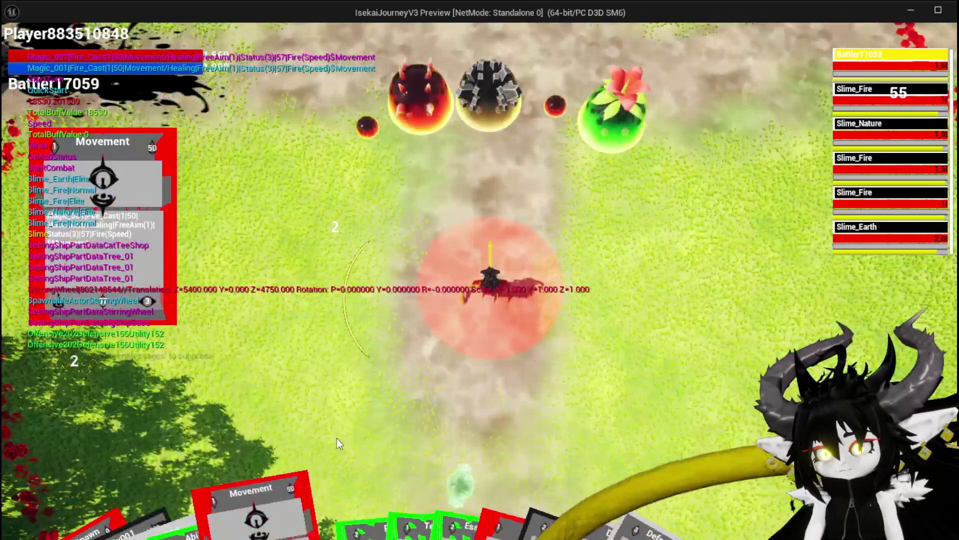
{"action": "left_click", "coordinate": [410, 421]}
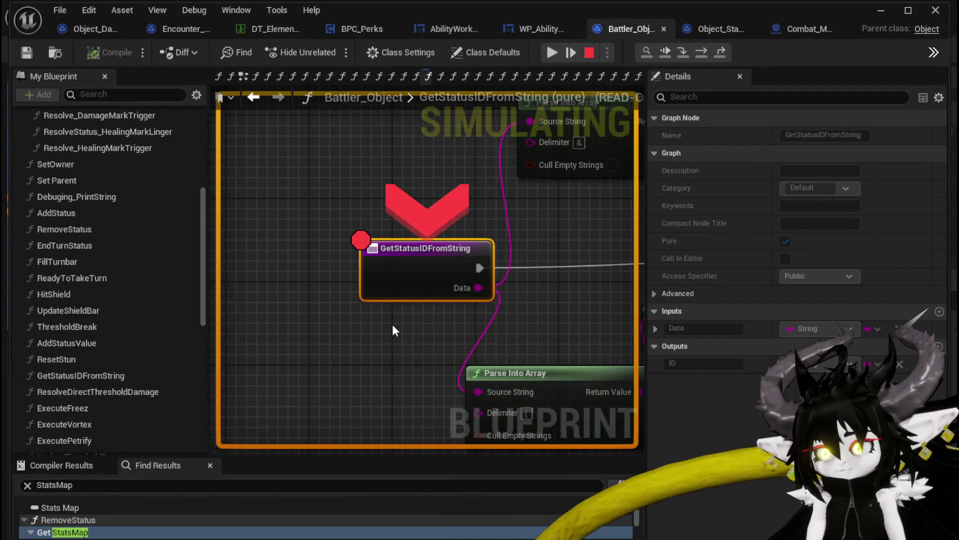
Step: Disable the breakpoint on the GetStatusIDFromString node
{"action": "scroll", "coordinate": [392, 325], "scroll_direction": "down", "scroll_amount": 2}
{"action": "scroll", "coordinate": [322, 268], "scroll_direction": "up", "scroll_amount": 2}
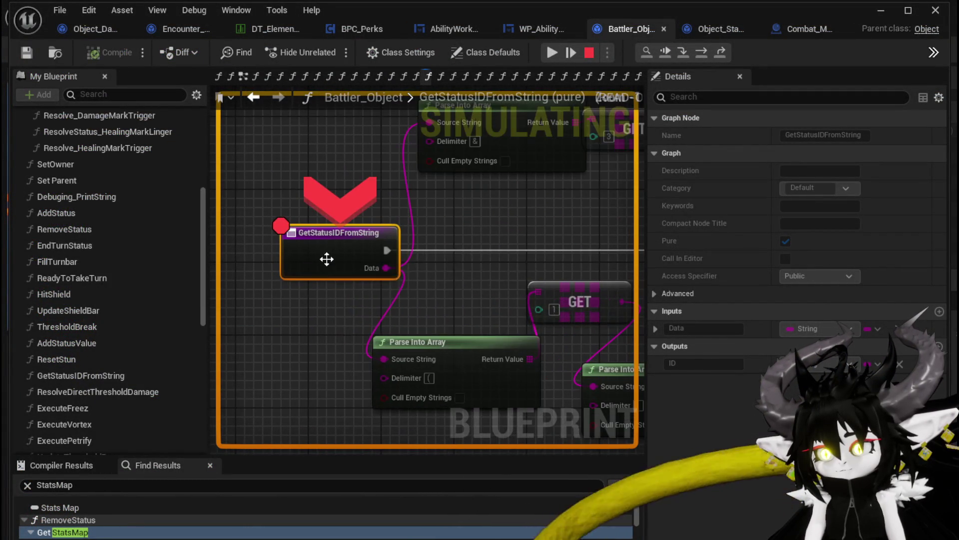
{"action": "right_click", "coordinate": [328, 257]}
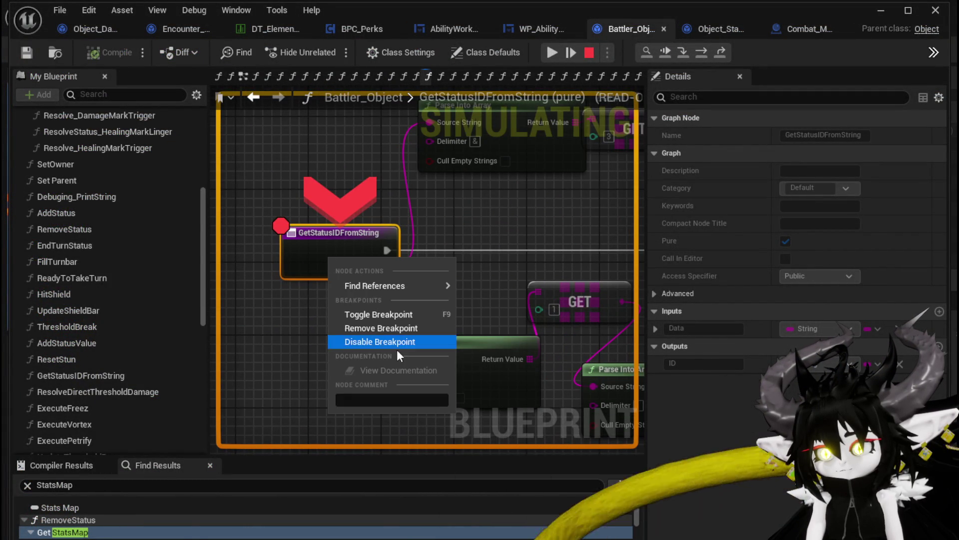
{"action": "left_click", "coordinate": [377, 341]}
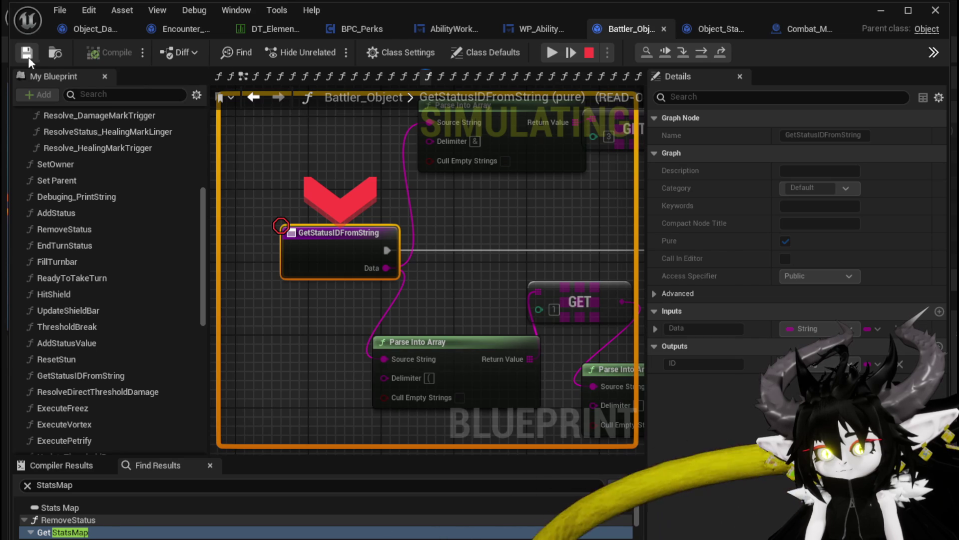
Step: Resume past the UpdateStacks breakpoint and focus the camera on Battler17059
{"action": "left_click", "coordinate": [556, 53]}
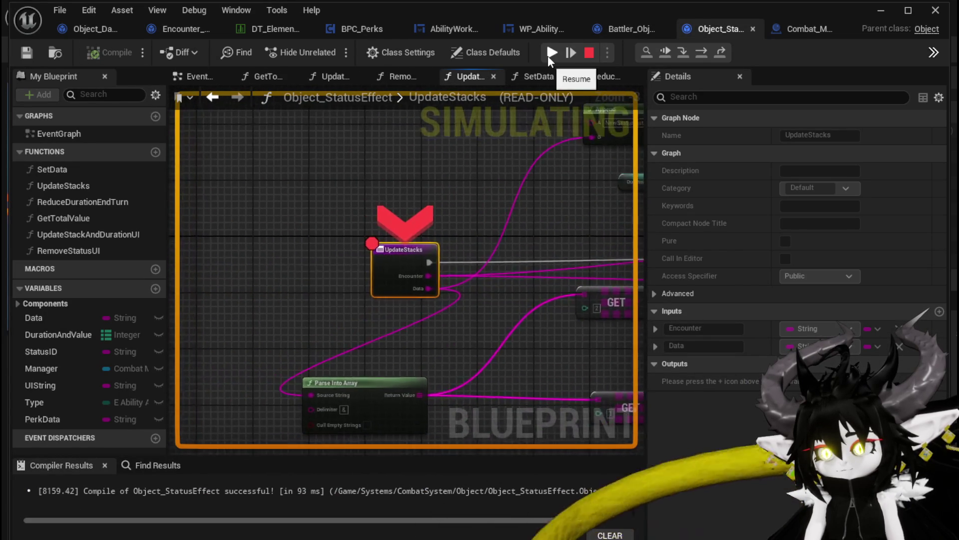
{"action": "left_click", "coordinate": [549, 58]}
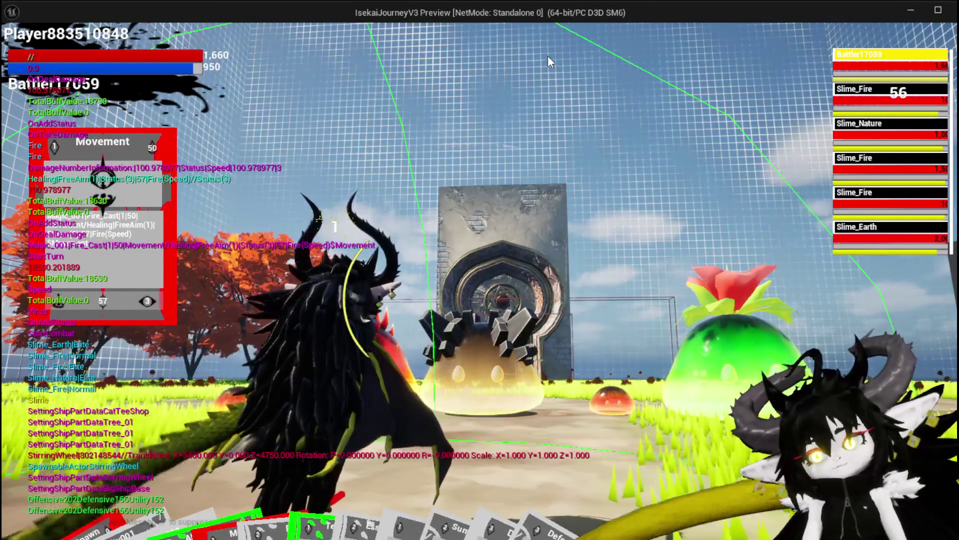
{"action": "mouse_move", "coordinate": [854, 63]}
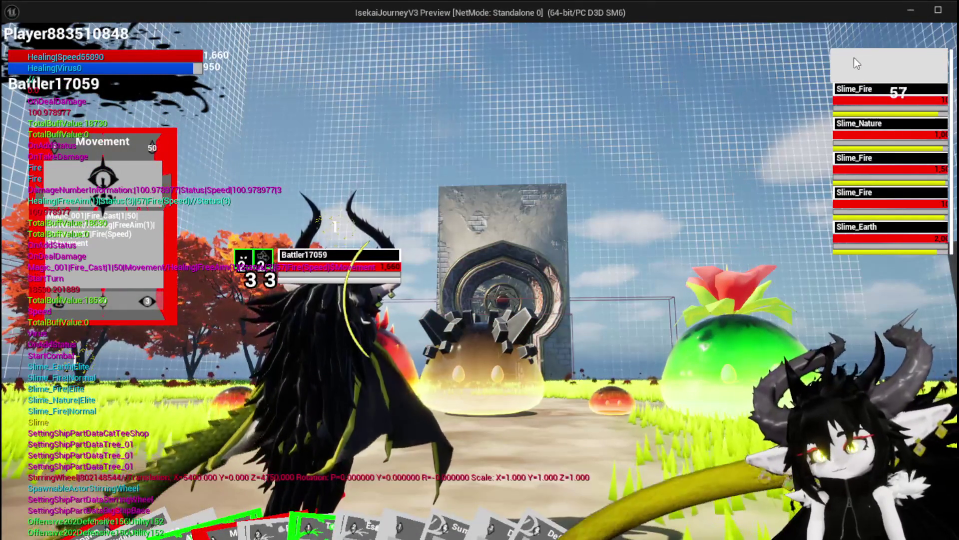
{"action": "left_click", "coordinate": [852, 62]}
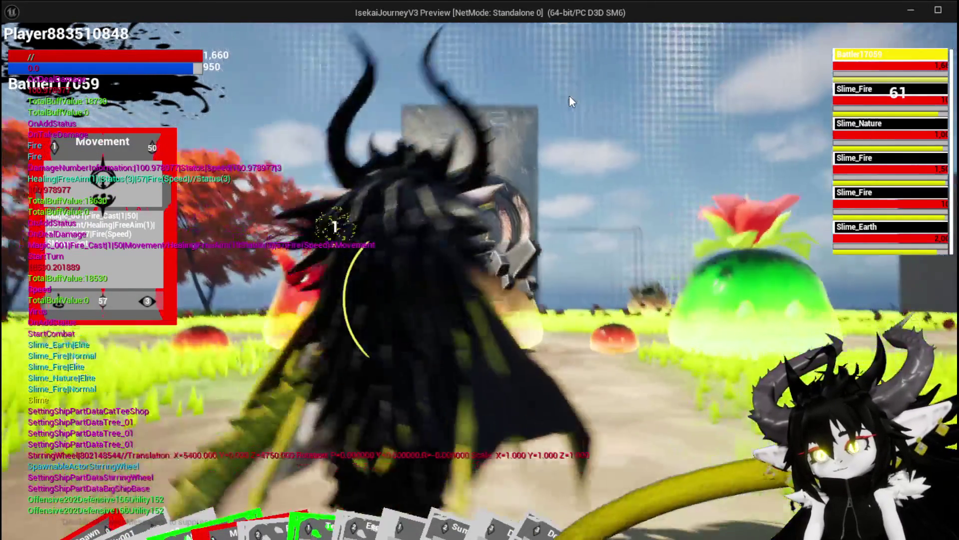